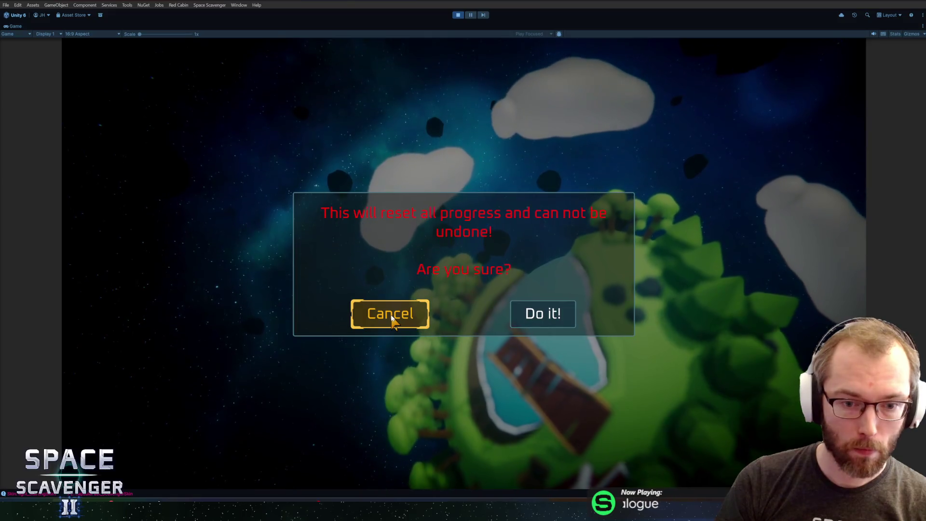
- Cancel the reset progress and Unlock All warnings, then exit Play mode with Ctrl+P
{"action": "left_click", "coordinate": [464, 130]}
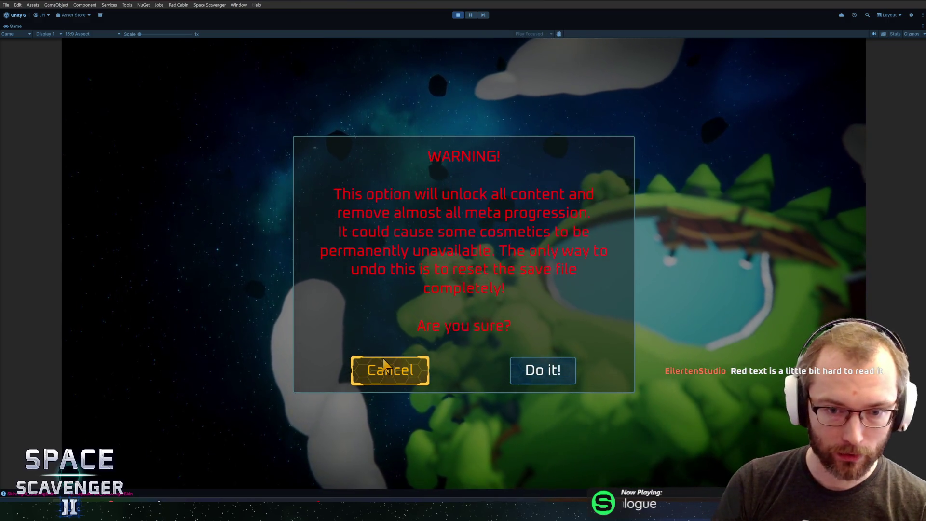
{"action": "left_click", "coordinate": [385, 365]}
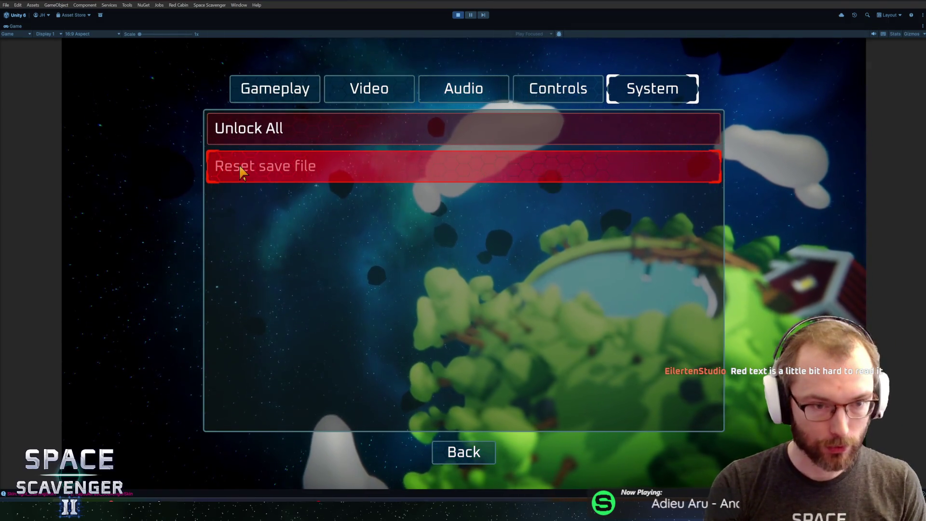
{"action": "key", "text": "ctrl+p"}
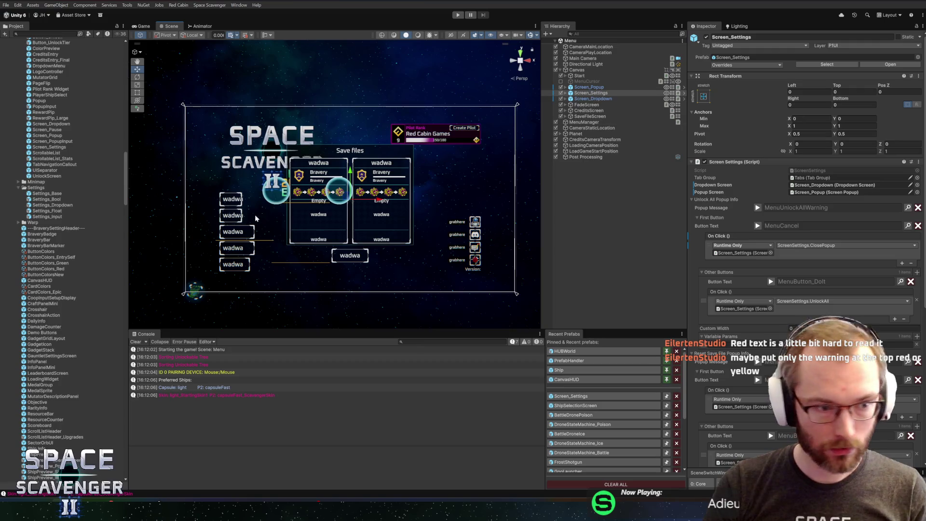
- Set ButtonColors_Red's Focused Color to red, then bring up the Localization Editor with Ctrl+Shift+L
{"action": "left_click", "coordinate": [54, 269]}
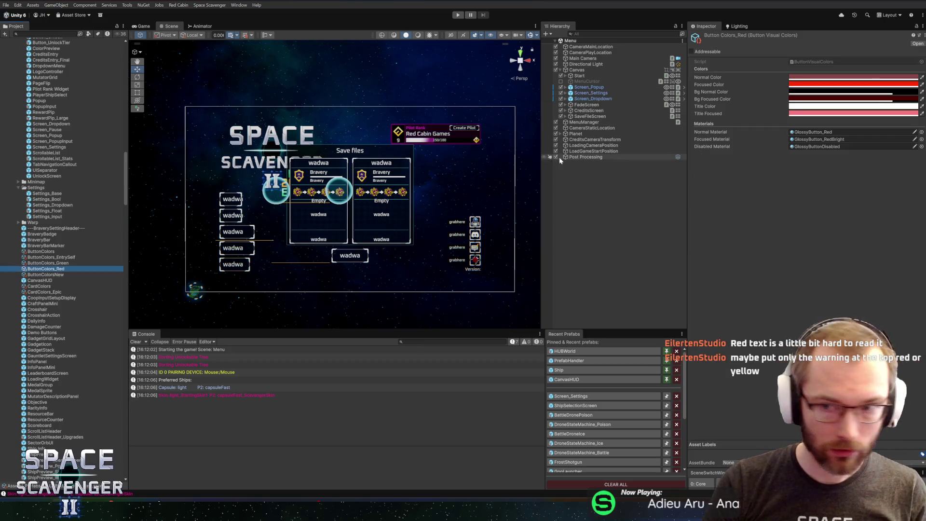
{"action": "left_click", "coordinate": [806, 84]}
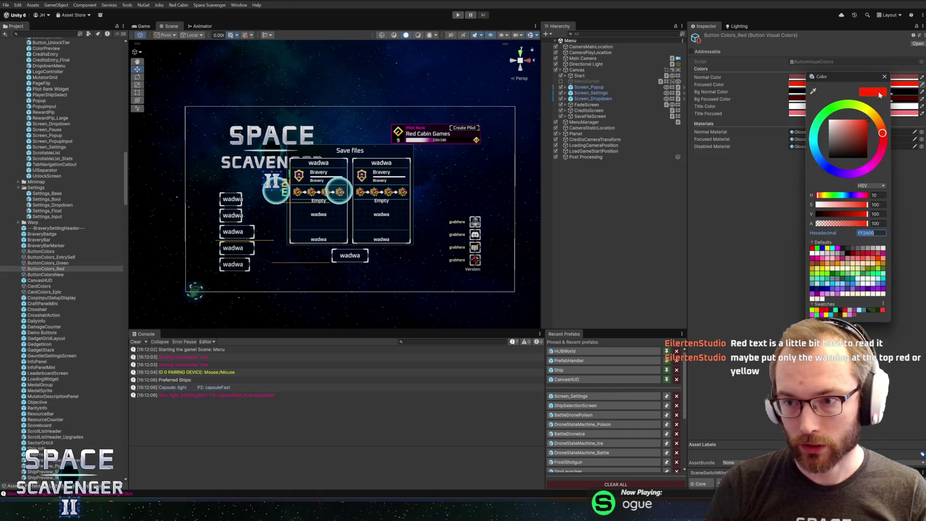
{"action": "left_click", "coordinate": [884, 78]}
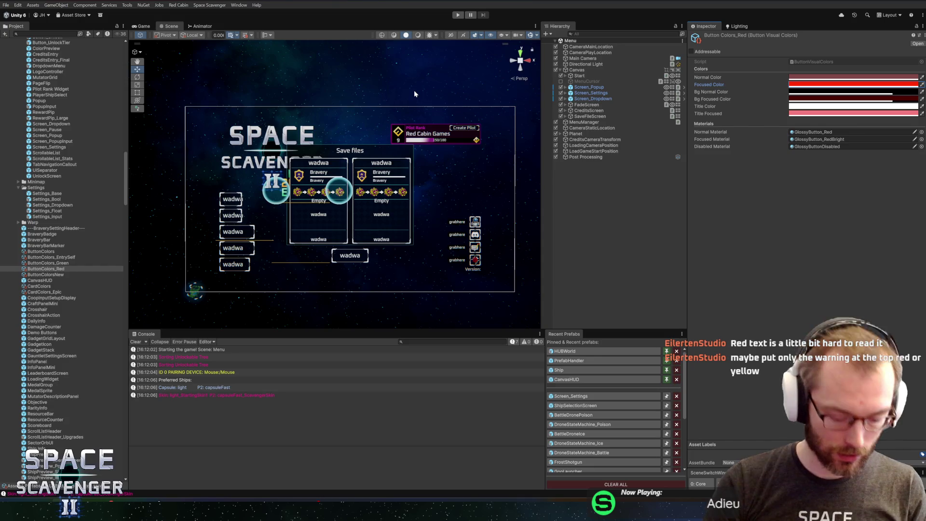
{"action": "key", "text": "ctrl+shift+l"}
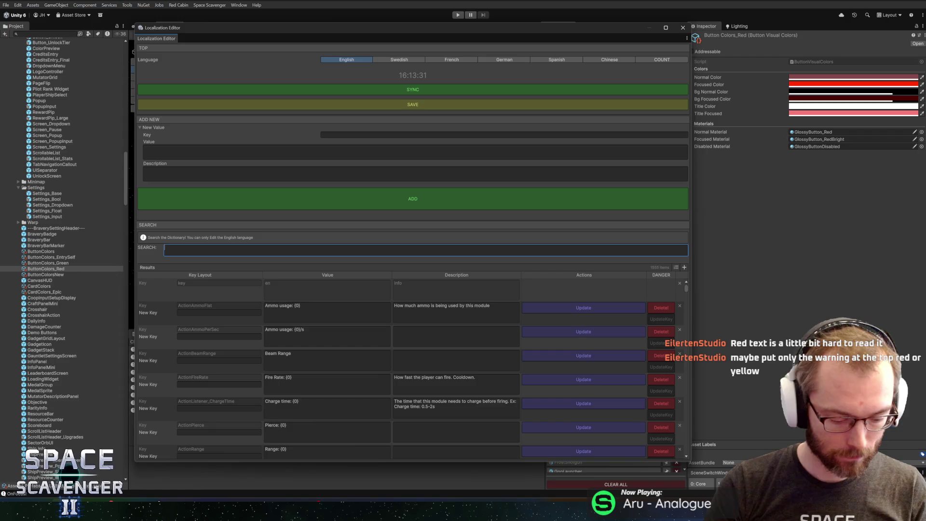
- Filter entries by 'ff00', edit both warning values' colour tags, update, and close the Localization Editor
{"action": "type", "text": "ff00"}
{"action": "left_click", "coordinate": [290, 284]}
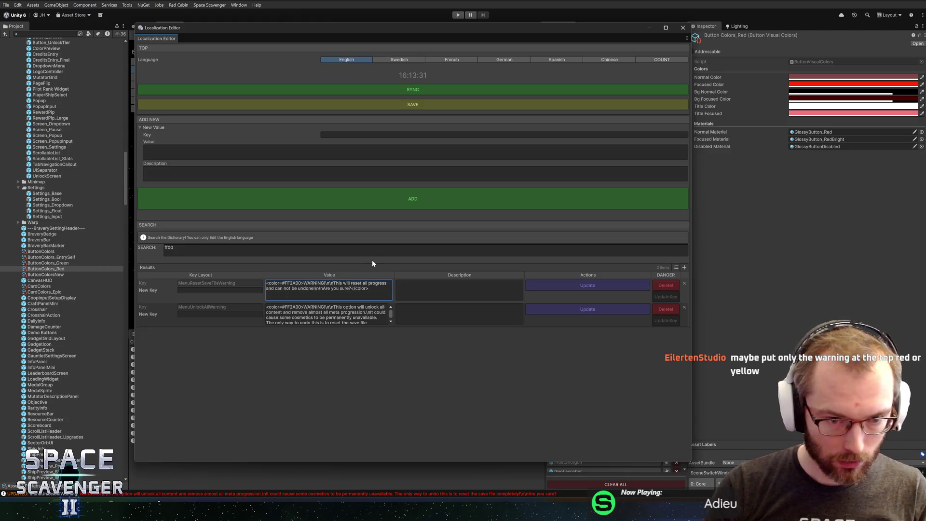
{"action": "left_click", "coordinate": [572, 285]}
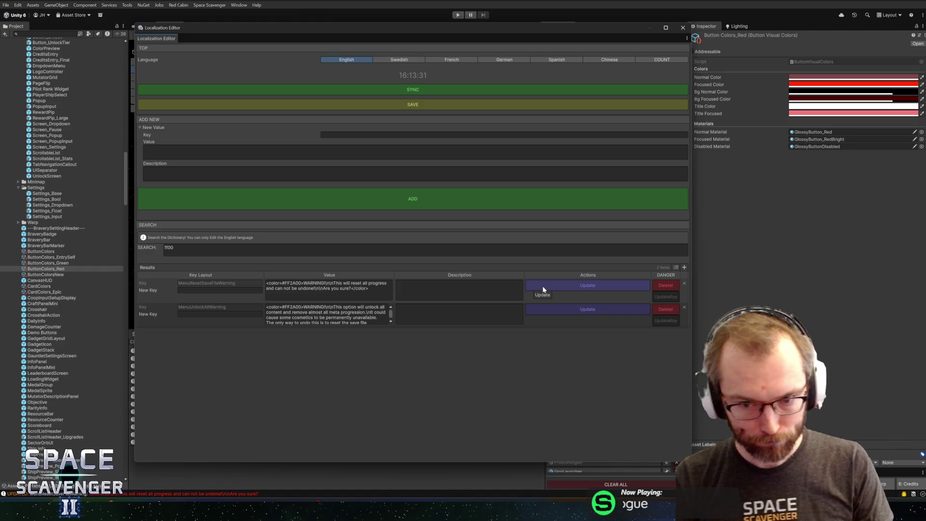
{"action": "left_click", "coordinate": [682, 28]}
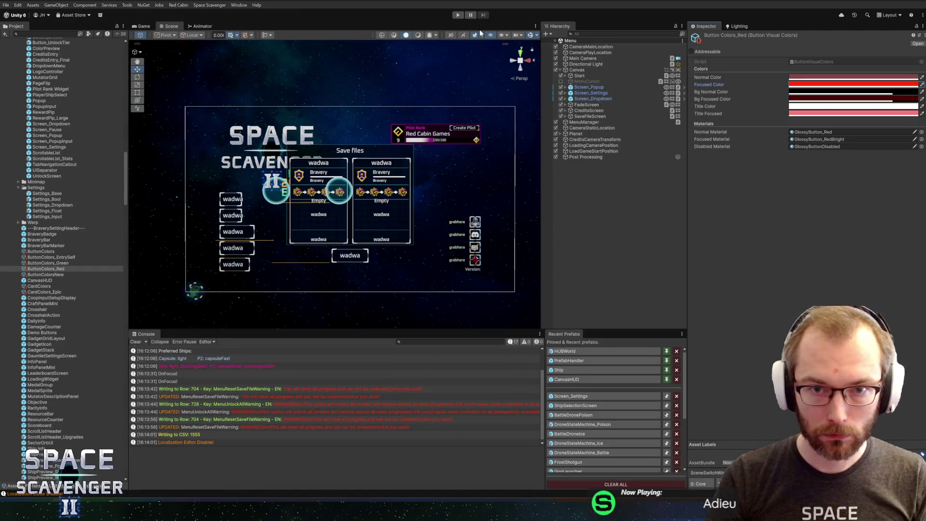
- Start Play mode, dismiss the welcome message, enlarge the Game view, and open Settings > System
{"action": "left_click", "coordinate": [458, 15]}
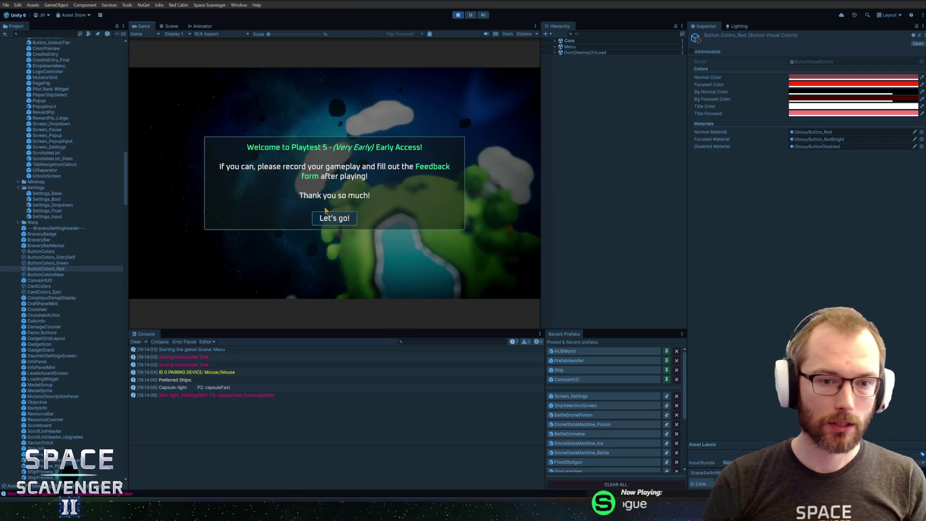
{"action": "left_click", "coordinate": [335, 218]}
{"action": "key", "text": "super"}
{"action": "left_click", "coordinate": [150, 32]}
{"action": "double_click", "coordinate": [143, 26]}
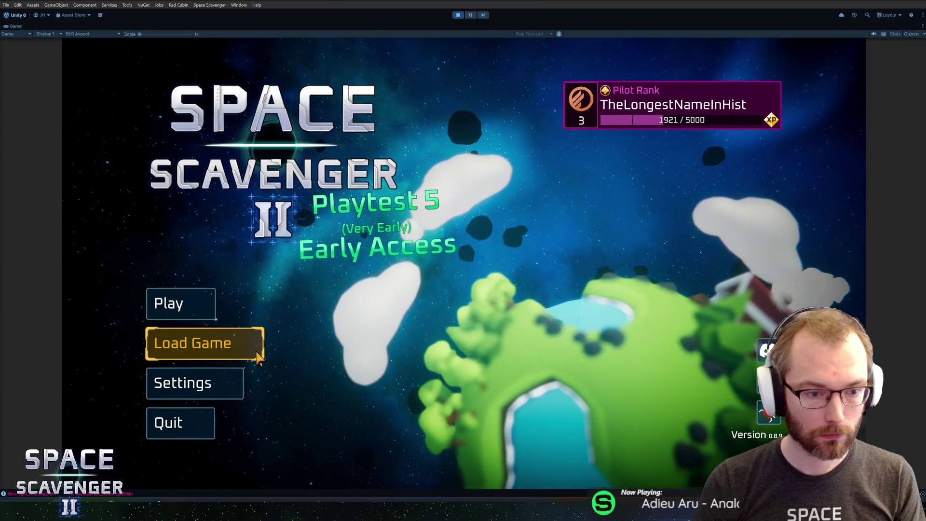
{"action": "key", "text": "Return"}
{"action": "left_click", "coordinate": [651, 89]}
- Open and cancel the Unlock All and reset save file warnings, then stop the game
{"action": "left_click", "coordinate": [415, 143]}
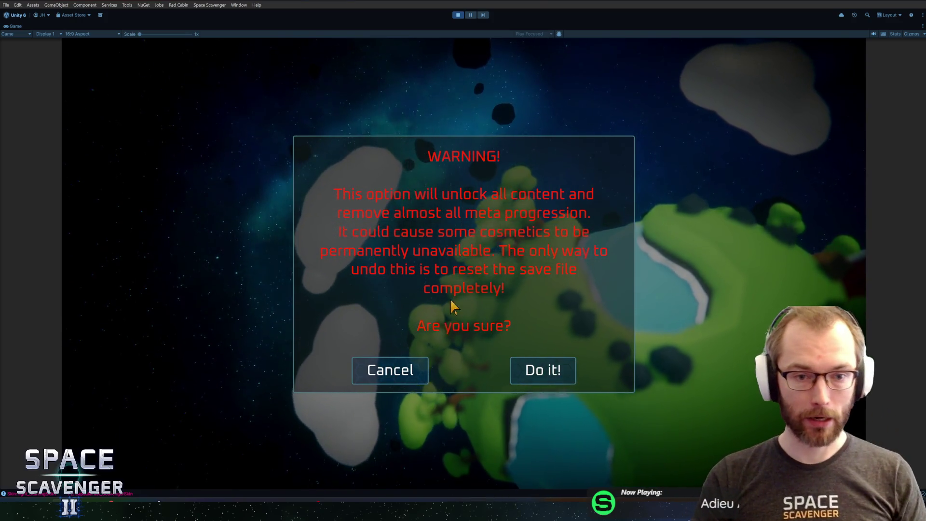
{"action": "left_click", "coordinate": [390, 370]}
{"action": "left_click", "coordinate": [306, 167]}
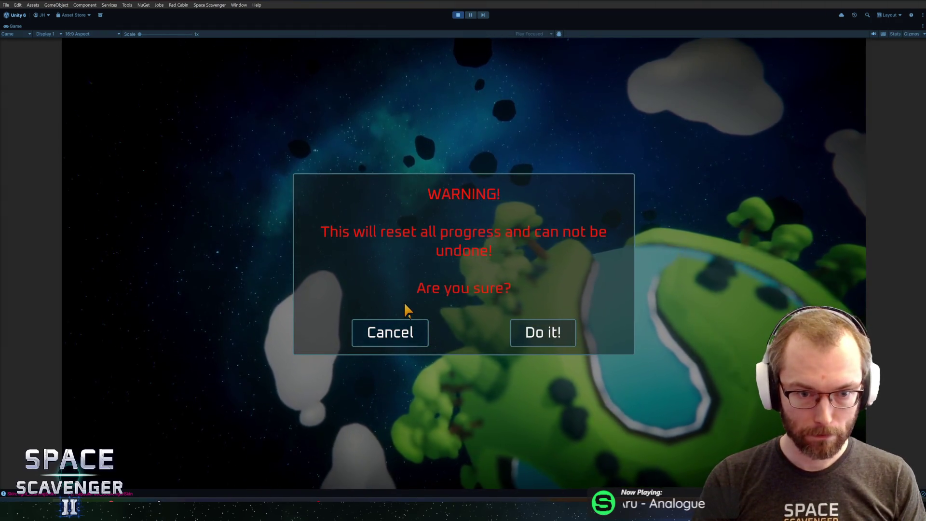
{"action": "left_click", "coordinate": [402, 336]}
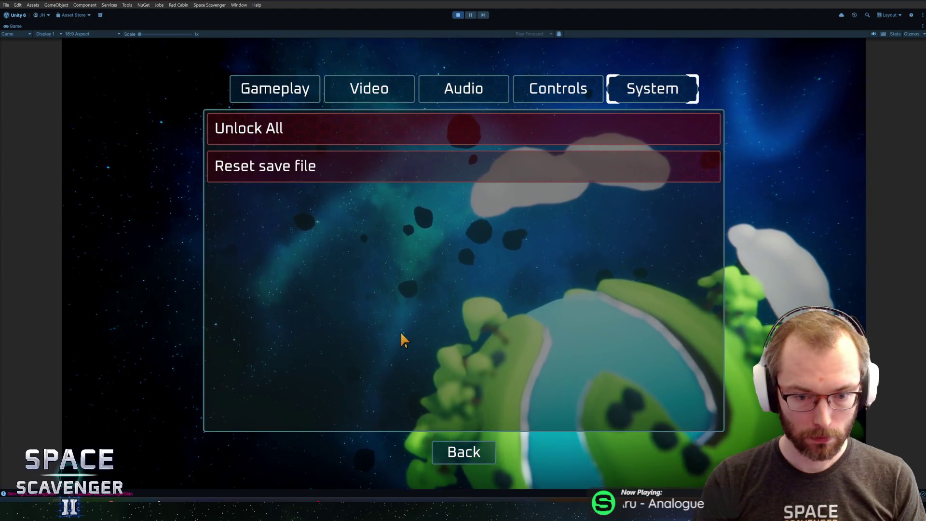
{"action": "key", "text": "ctrl+p"}
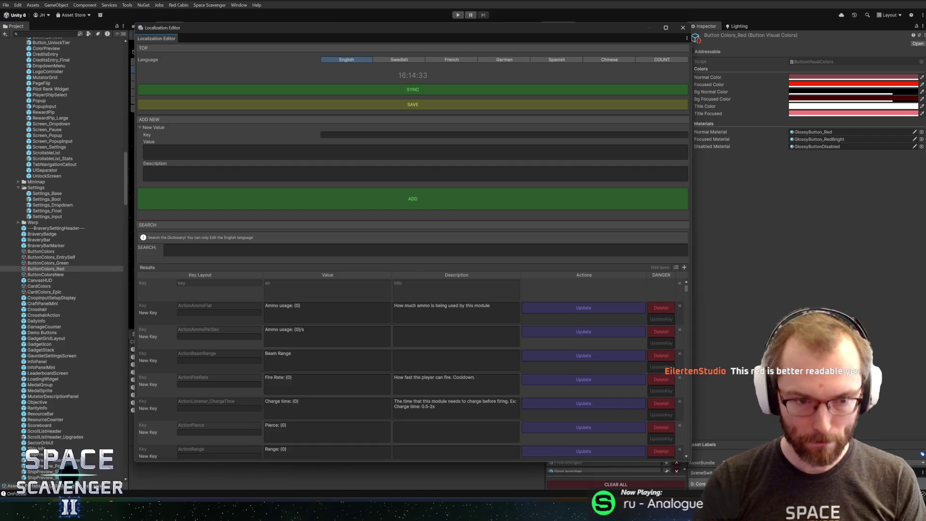
- Filter by 'ff2', recolour both warning texts to #FF4A20, and close the Localization Editor
{"action": "type", "text": "ff2"}
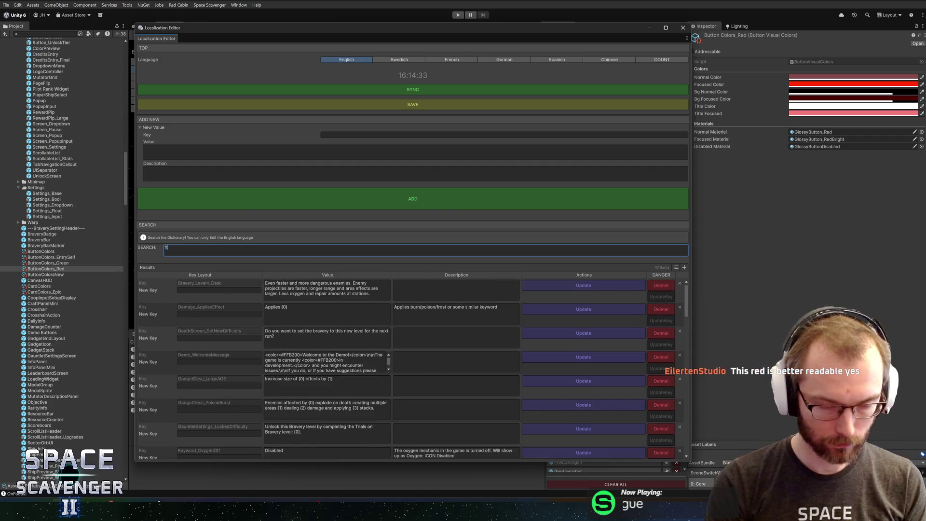
{"action": "left_click", "coordinate": [296, 282]}
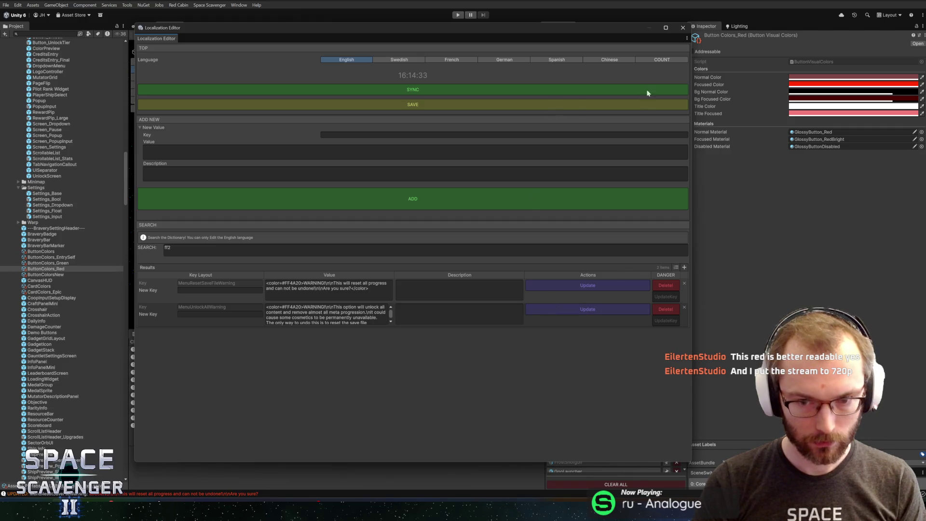
{"action": "left_click", "coordinate": [676, 29]}
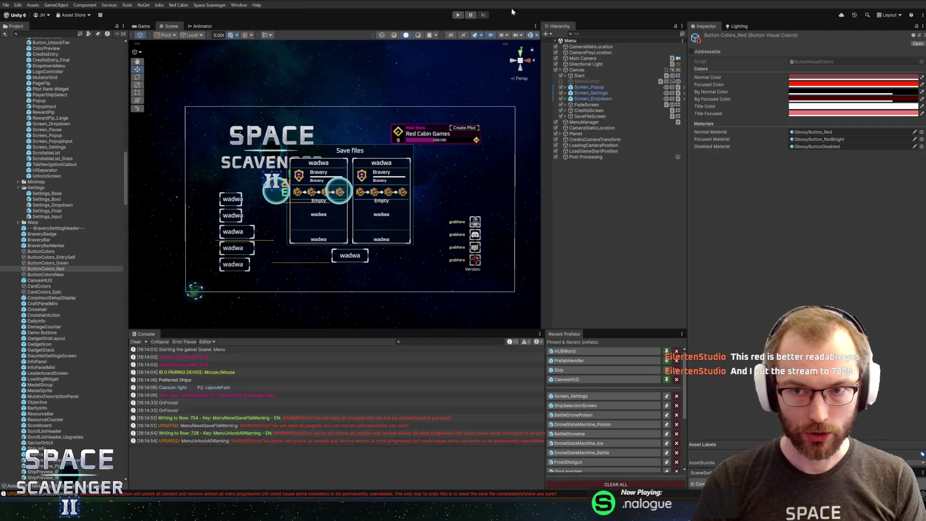
- Start Play mode, dismiss the welcome message, open Settings > System, and trigger the Unlock All warning
{"action": "left_click", "coordinate": [457, 16]}
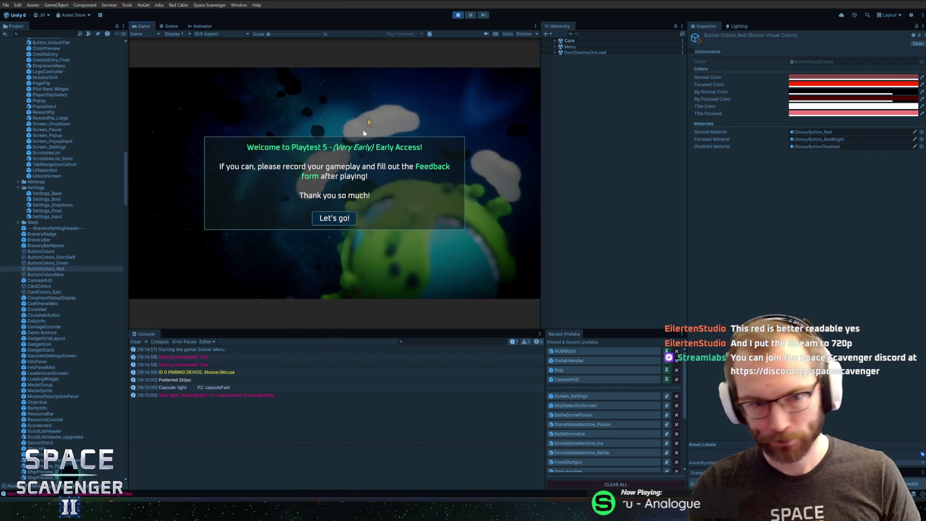
{"action": "left_click", "coordinate": [349, 214]}
{"action": "left_click", "coordinate": [186, 244]}
{"action": "left_click", "coordinate": [431, 93]}
{"action": "left_click", "coordinate": [322, 113]}
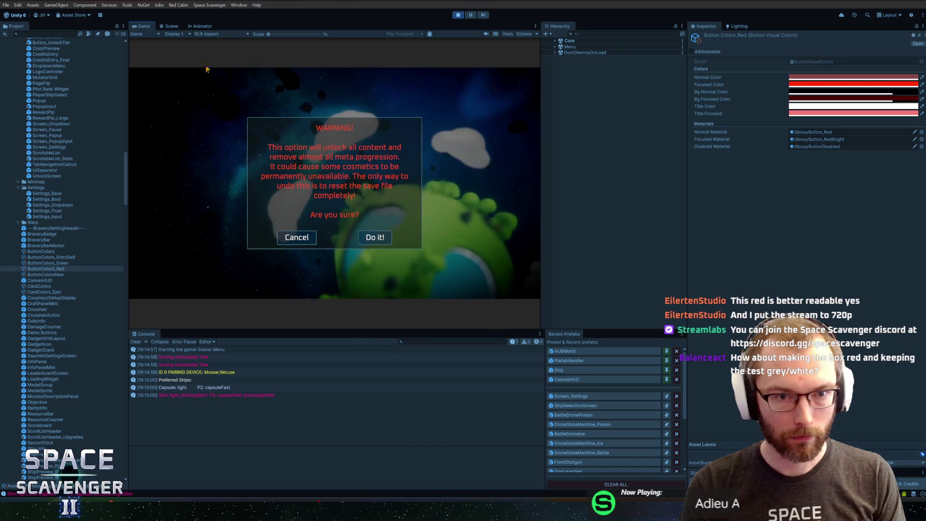
{"action": "key", "text": "super"}
{"action": "left_click", "coordinate": [149, 27]}
{"action": "double_click", "coordinate": [149, 27]}
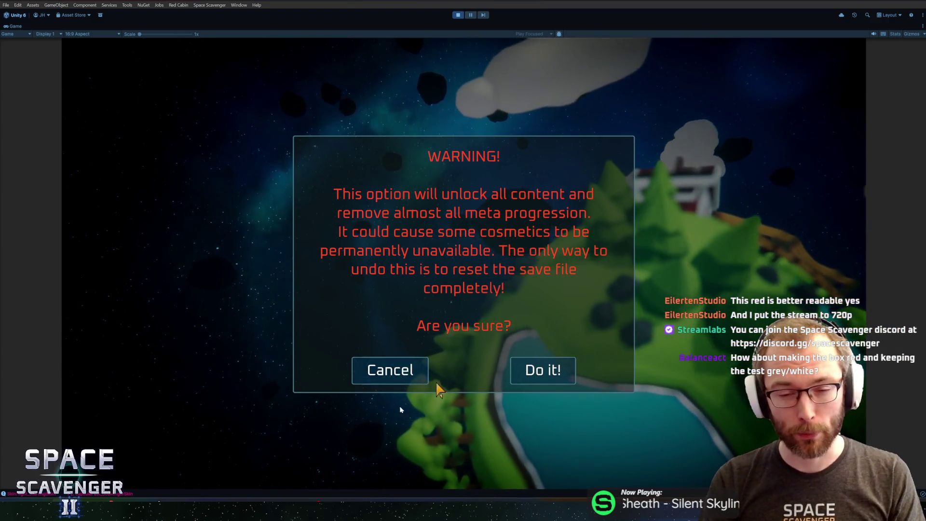
- Cancel the Unlock All warning, then open and cancel the reset save file and Unlock All warnings
{"action": "left_click", "coordinate": [396, 372]}
{"action": "left_click", "coordinate": [511, 166]}
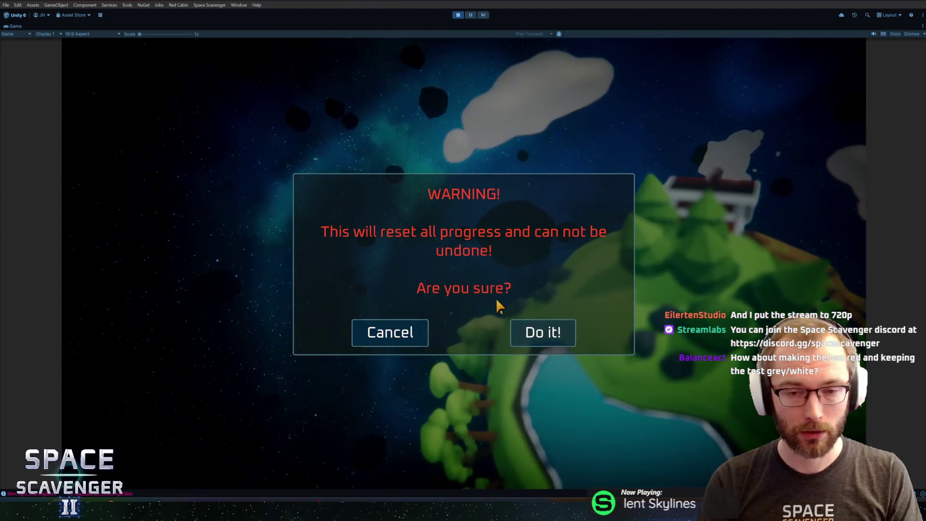
{"action": "left_click", "coordinate": [381, 328]}
{"action": "left_click", "coordinate": [362, 132]}
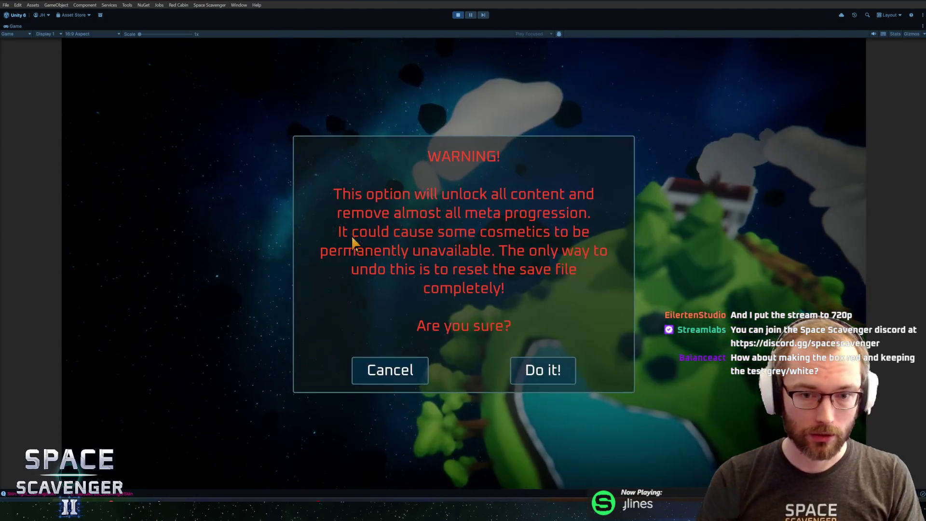
{"action": "left_click", "coordinate": [403, 374]}
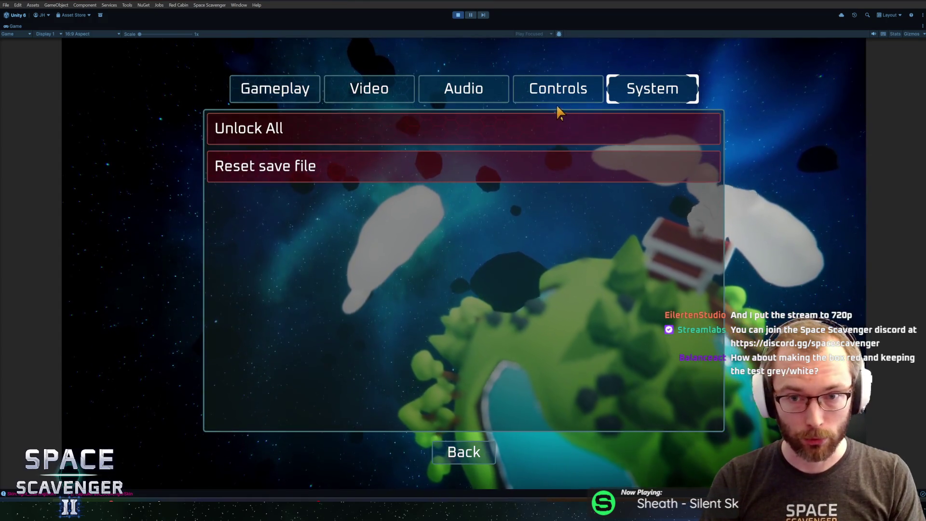
- Browse the Controls, System and Gameplay tabs, and cancel a reset-controls-to-default request
{"action": "key", "text": "q"}
{"action": "left_click", "coordinate": [647, 94]}
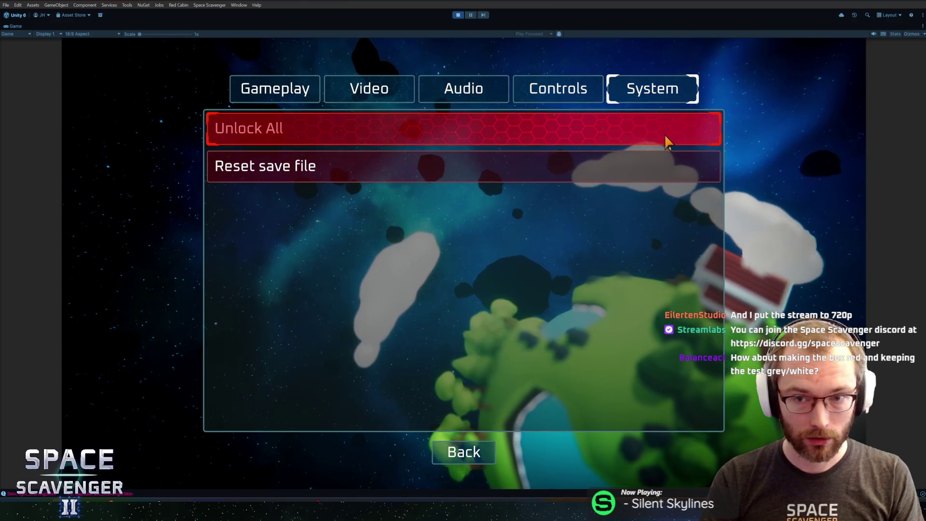
{"action": "left_click", "coordinate": [275, 90]}
{"action": "left_click", "coordinate": [555, 89]}
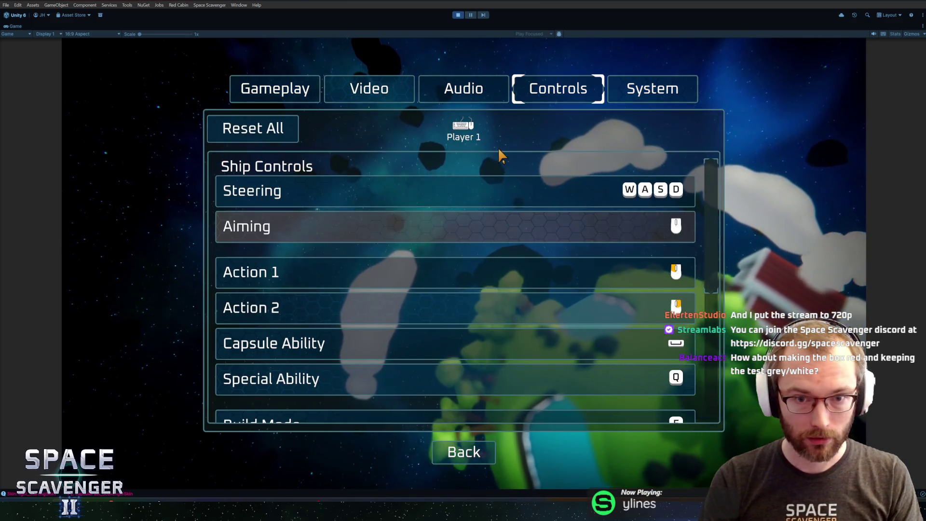
{"action": "left_click", "coordinate": [281, 137]}
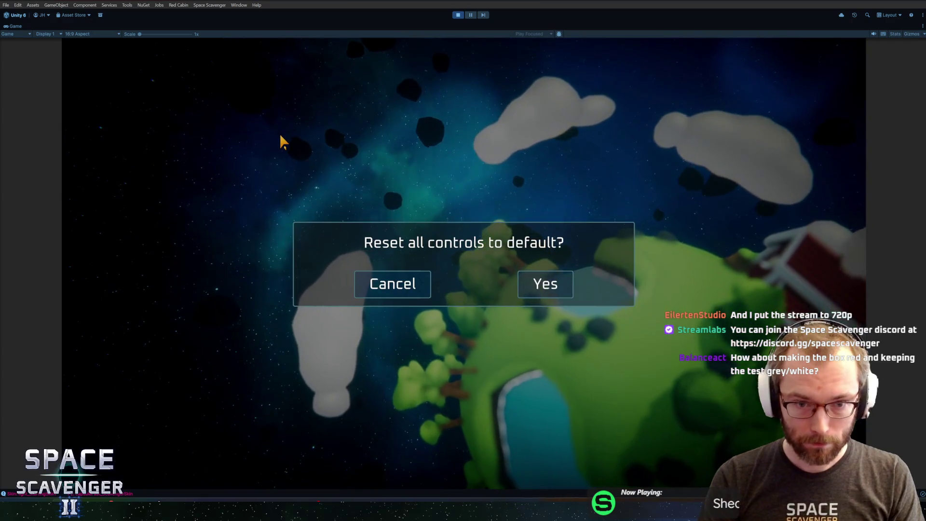
{"action": "left_click", "coordinate": [365, 292]}
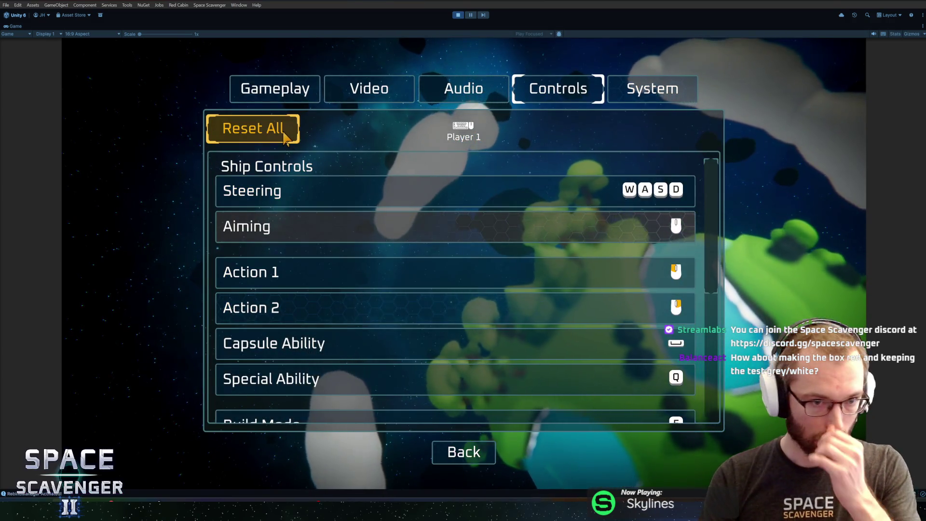
- Return to System settings, open and cancel the Unlock All warning, and exit Play mode
{"action": "left_click", "coordinate": [620, 96]}
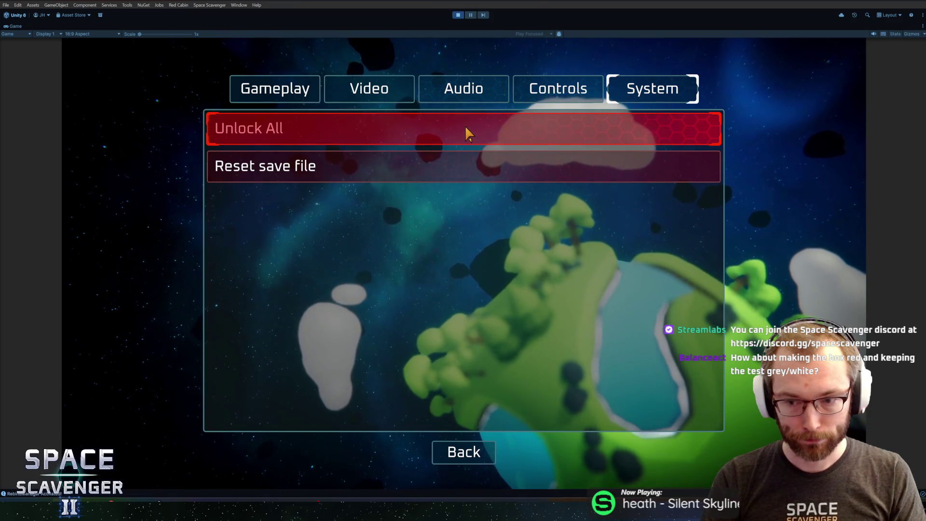
{"action": "left_click", "coordinate": [466, 126]}
{"action": "left_click", "coordinate": [396, 375]}
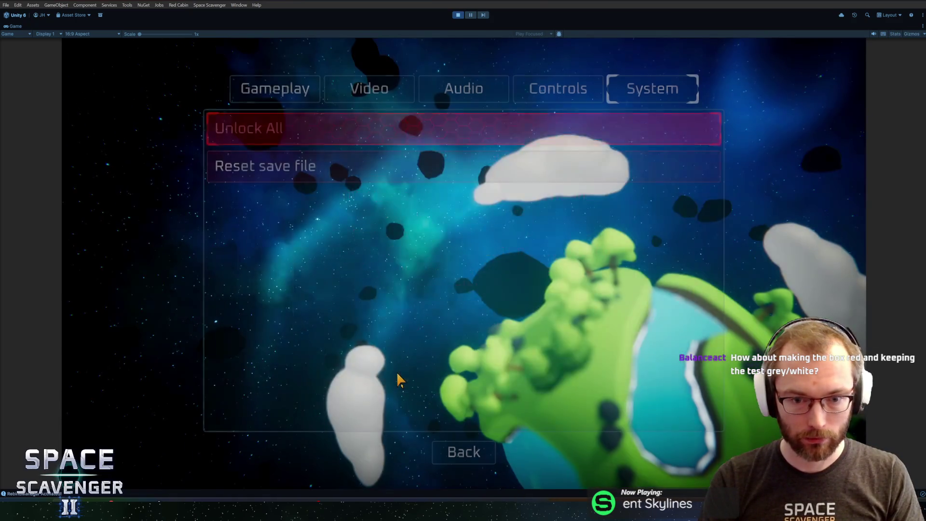
{"action": "key", "text": "ctrl+p"}
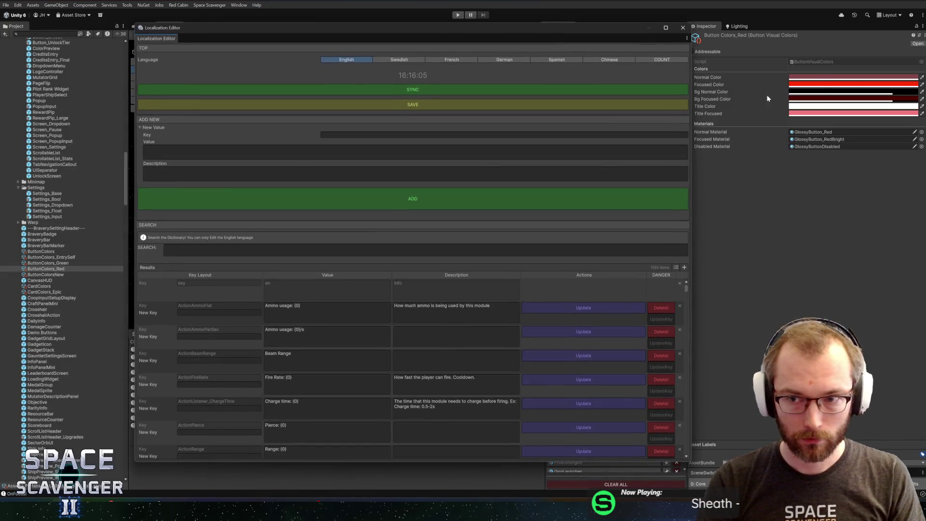
- Open and close the Focused Color picker unchanged, then filter localization entries by 'ff4'
{"action": "left_click", "coordinate": [816, 85]}
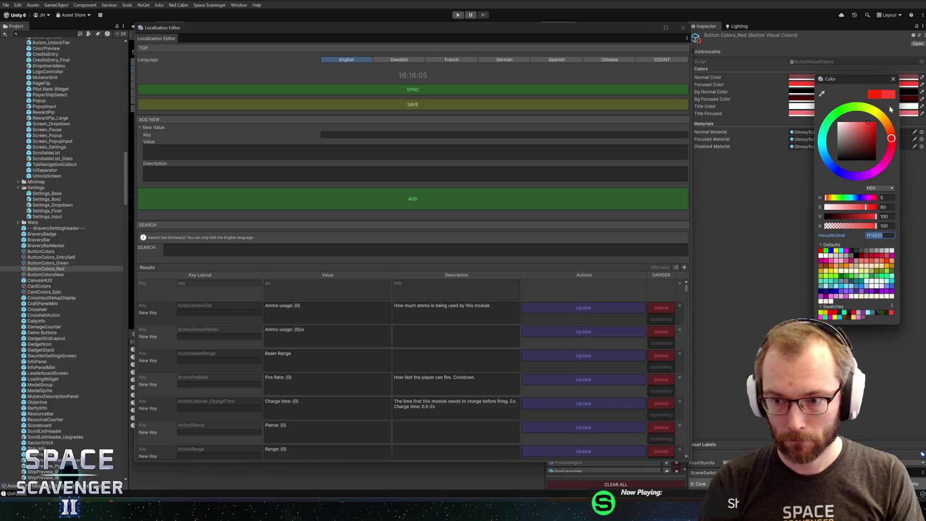
{"action": "left_click", "coordinate": [893, 79]}
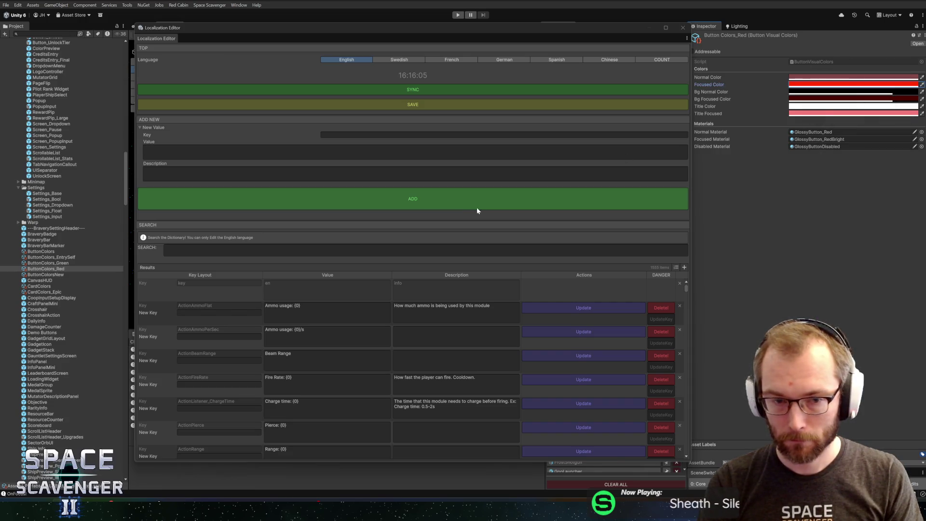
{"action": "left_click", "coordinate": [504, 135]}
{"action": "type", "text": "ff"}
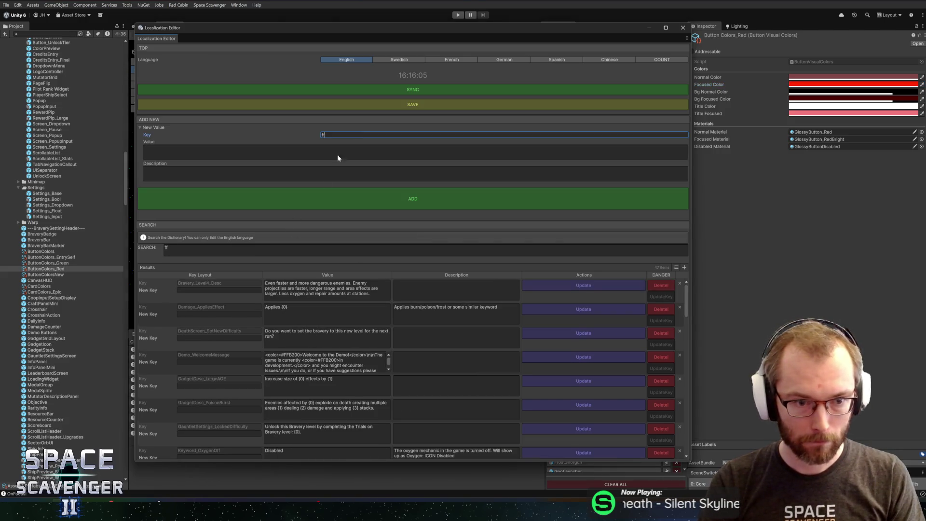
{"action": "type", "text": "4"}
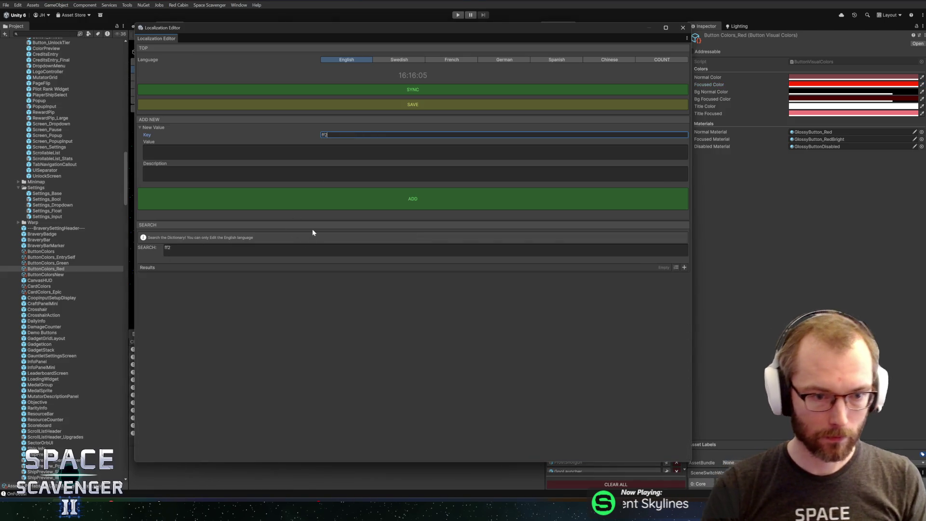
- Change both warning texts' colour code to #FF4635, apply them, and close the Localization Editor
{"action": "double_click", "coordinate": [293, 283]}
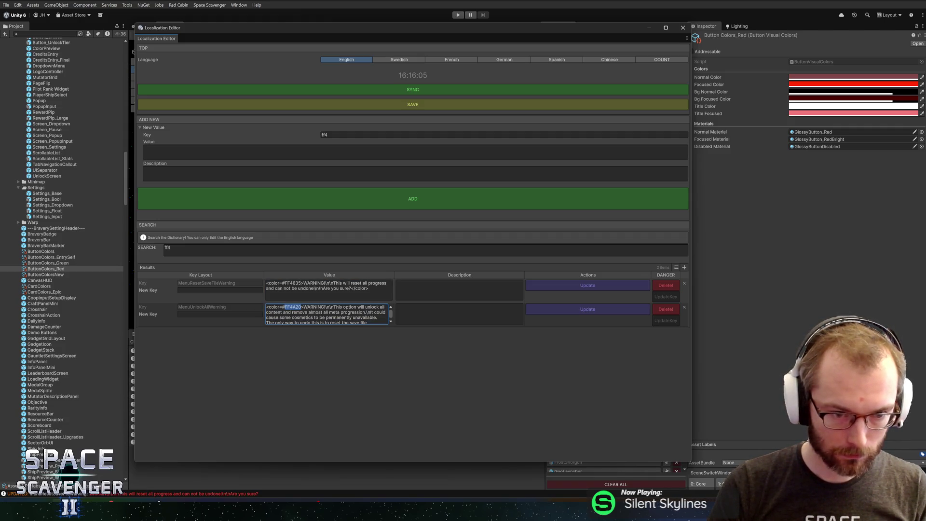
{"action": "left_click", "coordinate": [556, 314]}
{"action": "left_click", "coordinate": [647, 104]}
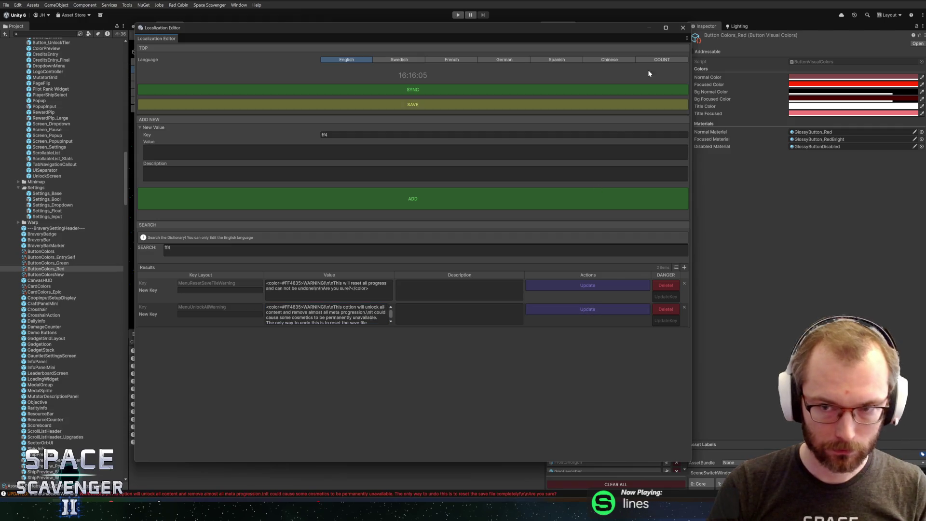
{"action": "left_click", "coordinate": [682, 28]}
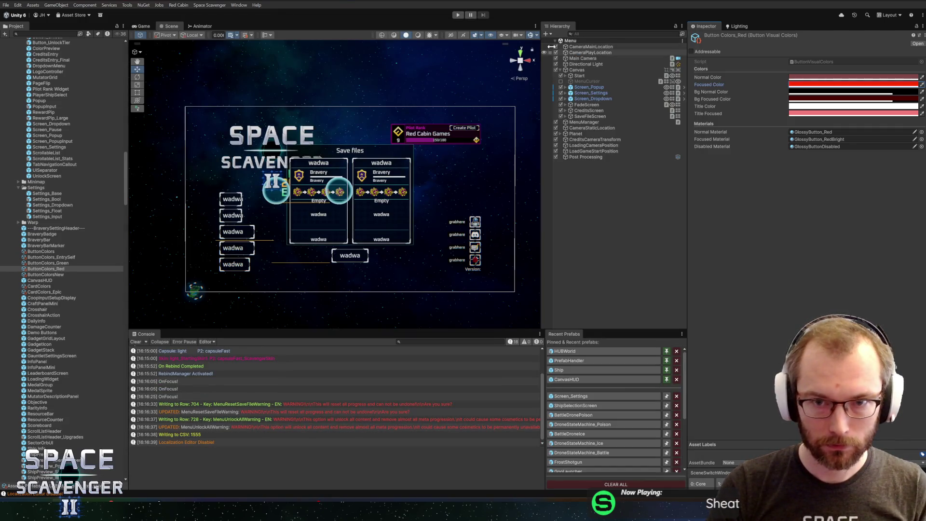
- Start Play mode, dismiss the playtest welcome message, maximize the Game view, and open System settings
{"action": "left_click", "coordinate": [456, 14]}
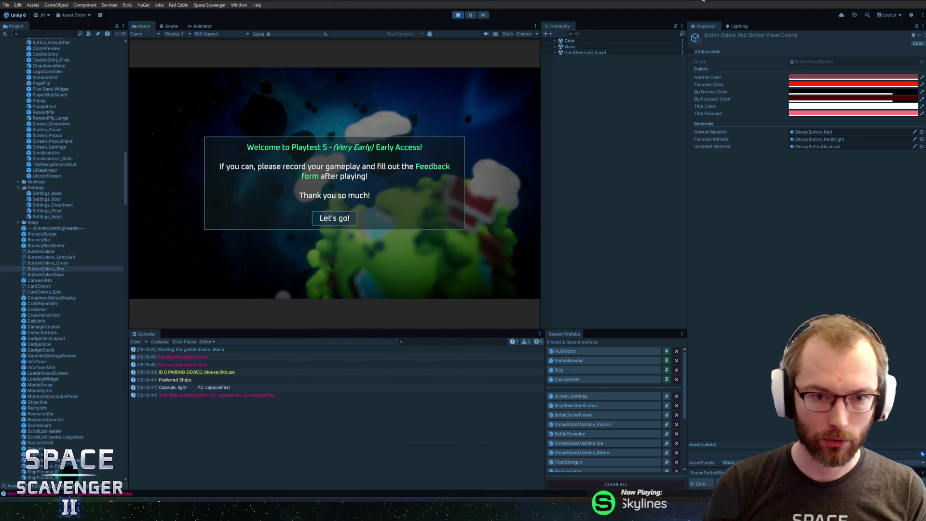
{"action": "left_click", "coordinate": [384, 196]}
{"action": "key", "text": "super"}
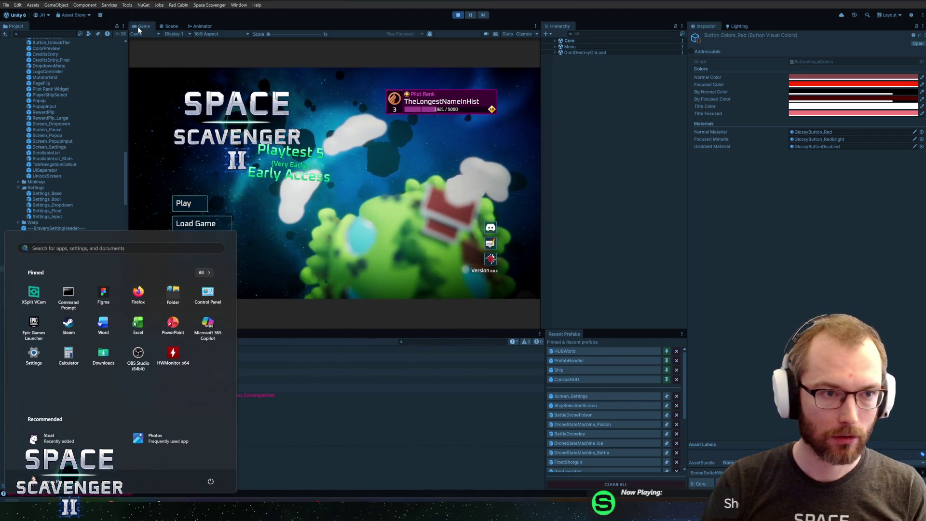
{"action": "left_click", "coordinate": [137, 33]}
{"action": "key", "text": "shift+space"}
{"action": "left_click", "coordinate": [193, 382]}
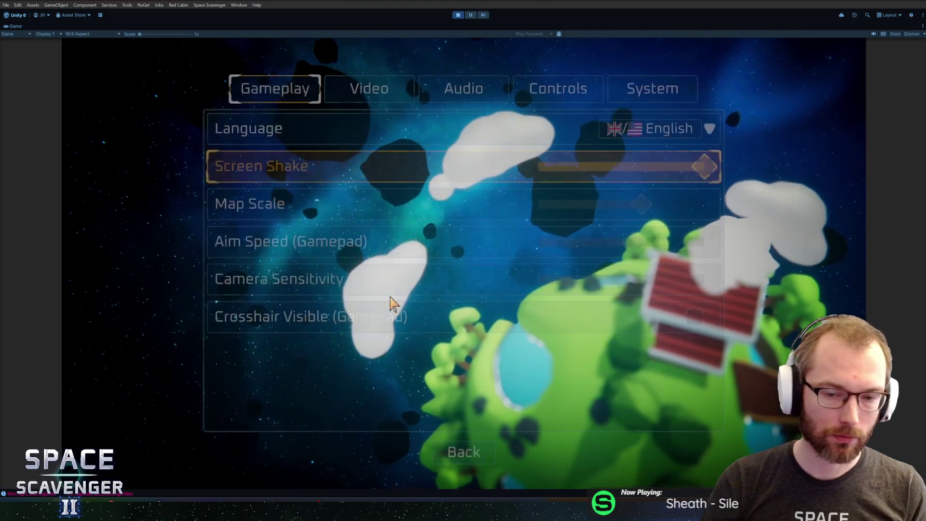
{"action": "left_click", "coordinate": [658, 99]}
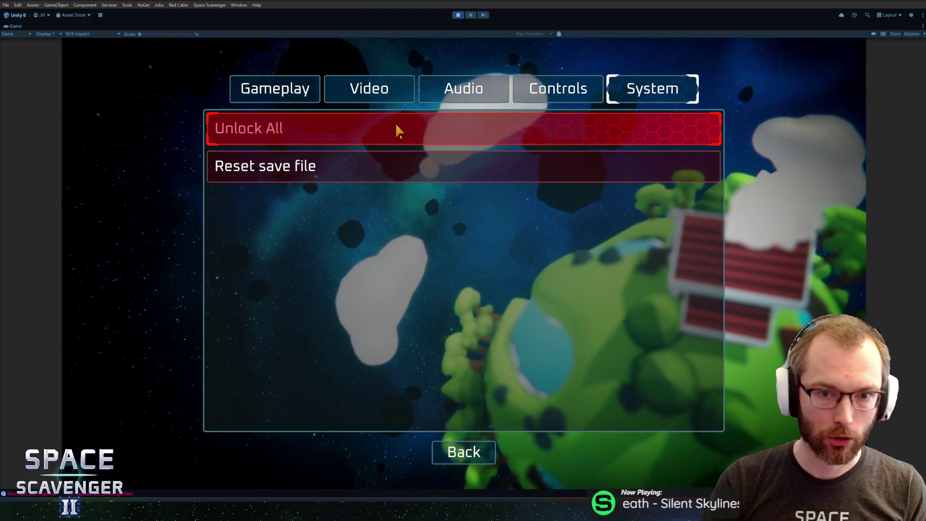
- Open and cancel the Unlock All warning twice and Reset save file once, return to main menu, exit Play mode
{"action": "left_click", "coordinate": [403, 129]}
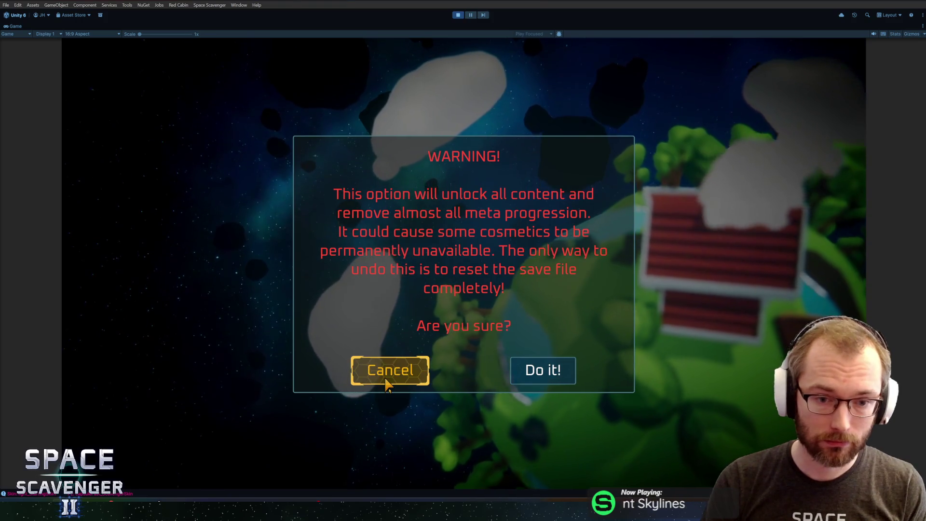
{"action": "left_click", "coordinate": [389, 378]}
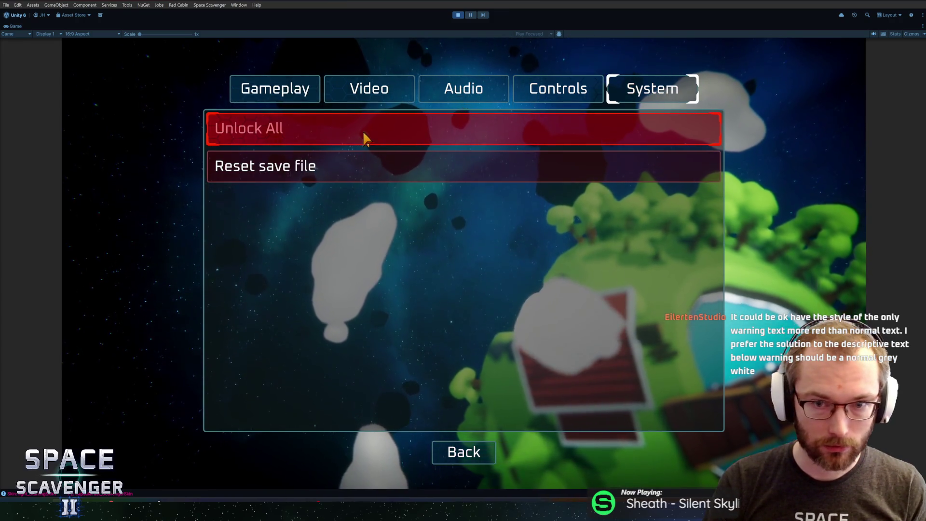
{"action": "left_click", "coordinate": [527, 130]}
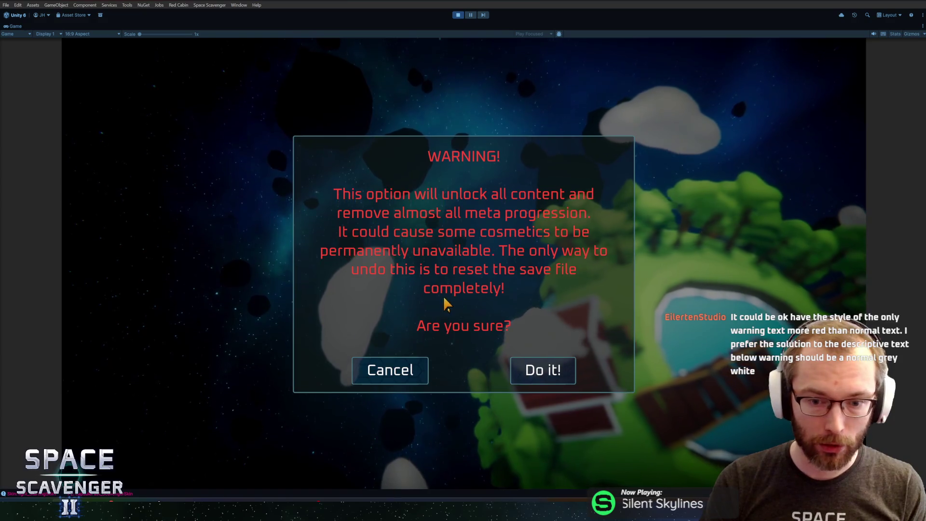
{"action": "left_click", "coordinate": [395, 370]}
{"action": "left_click", "coordinate": [467, 164]}
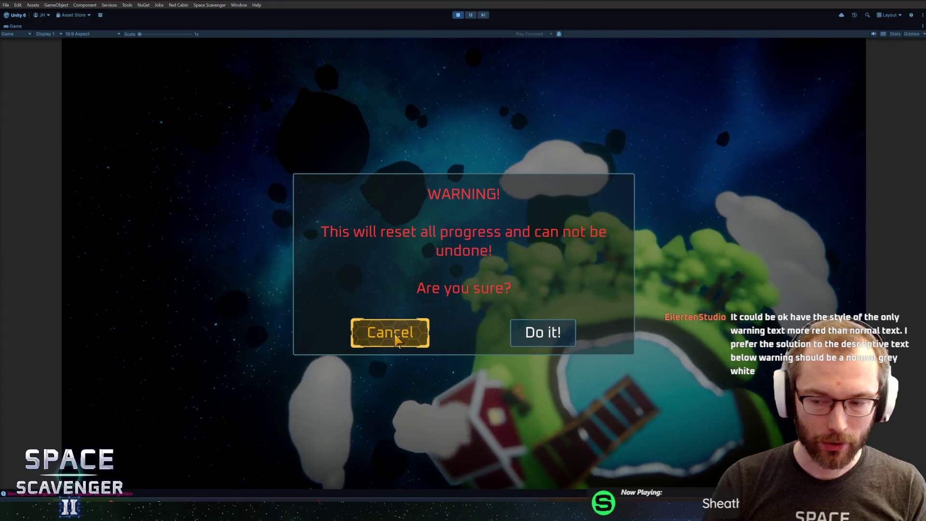
{"action": "left_click", "coordinate": [414, 332]}
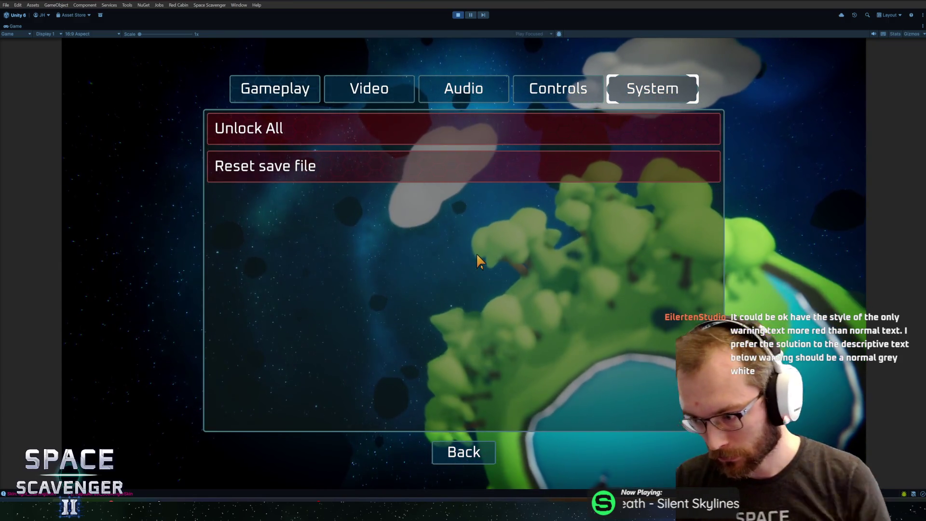
{"action": "left_click", "coordinate": [450, 444]}
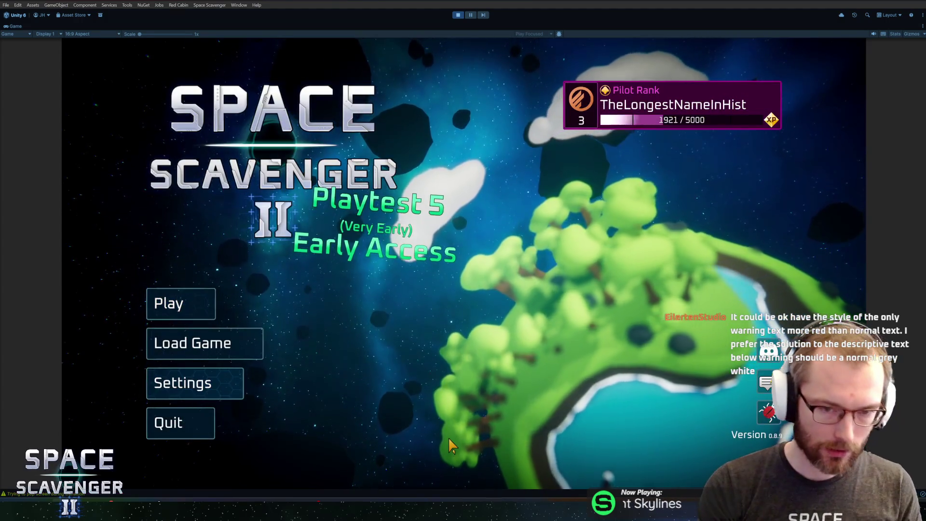
{"action": "key", "text": "ctrl+p"}
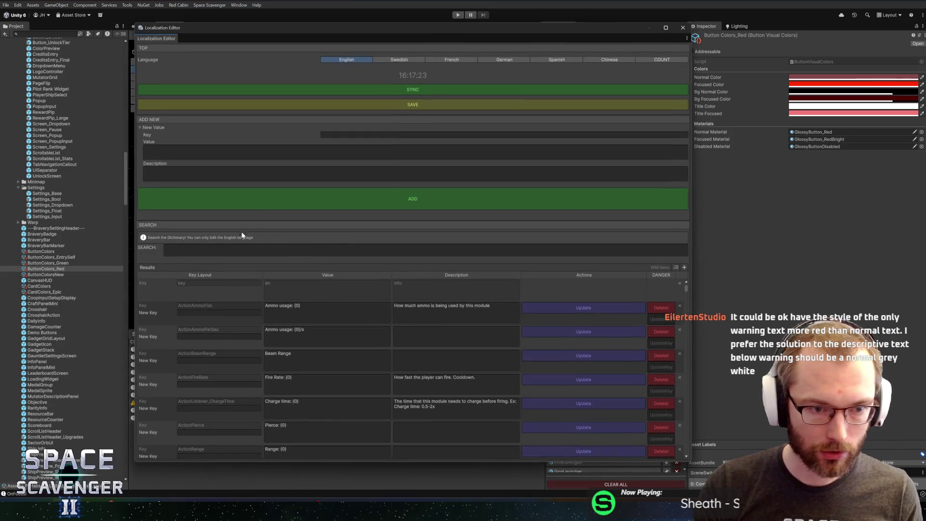
- Filter by 'ff4' and end the reset-save warning's colour tag right after WARNING!, then save it
{"action": "type", "text": "ff4"}
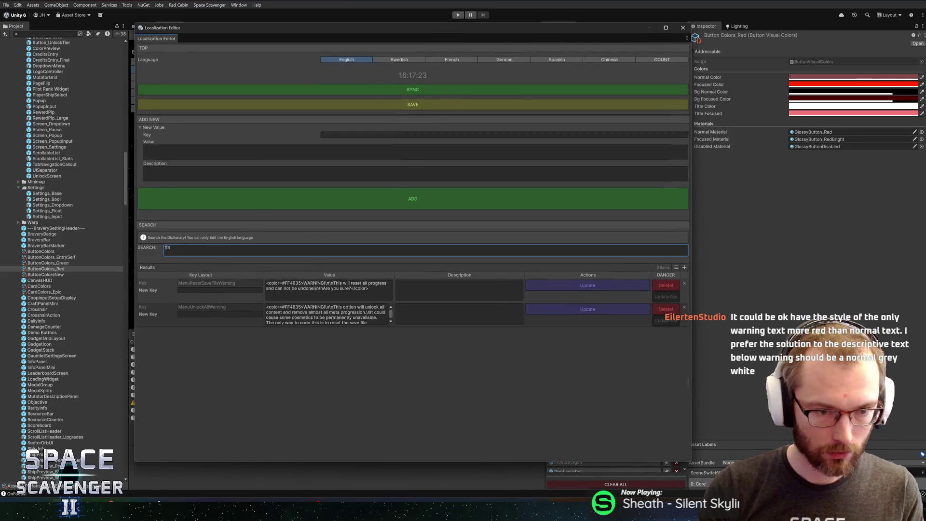
{"action": "left_click", "coordinate": [324, 285]}
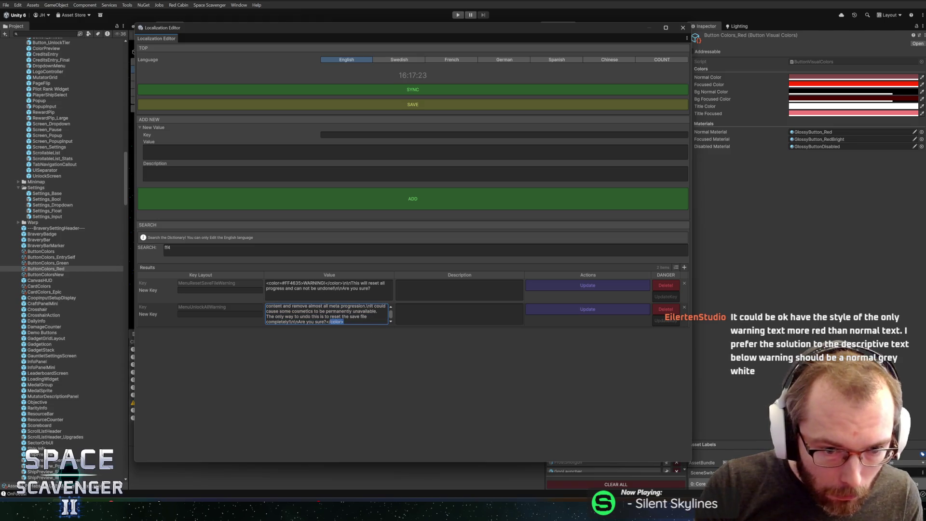
{"action": "left_click", "coordinate": [539, 285]}
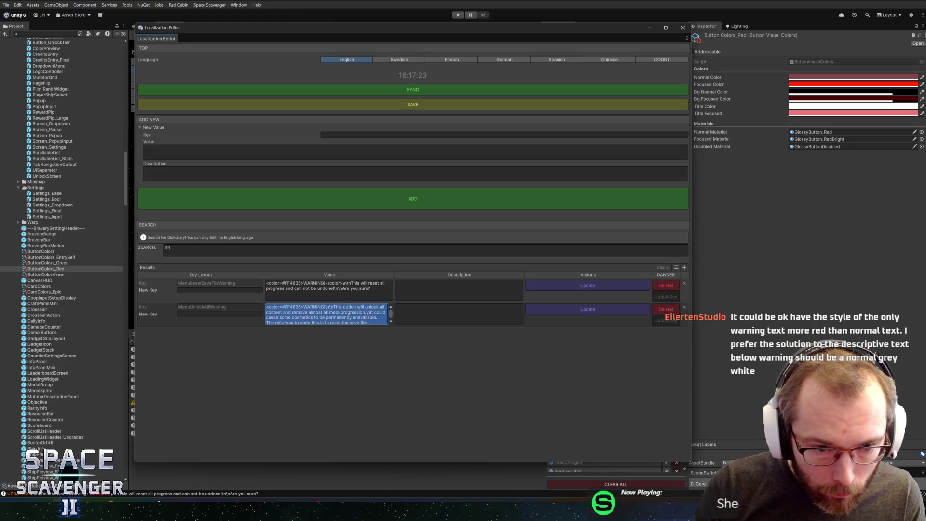
- Move the unlock-all warning's </color> after WARNING!, save it, and close the Localization Editor
{"action": "left_click", "coordinate": [365, 324]}
{"action": "type", "text": "</color>"}
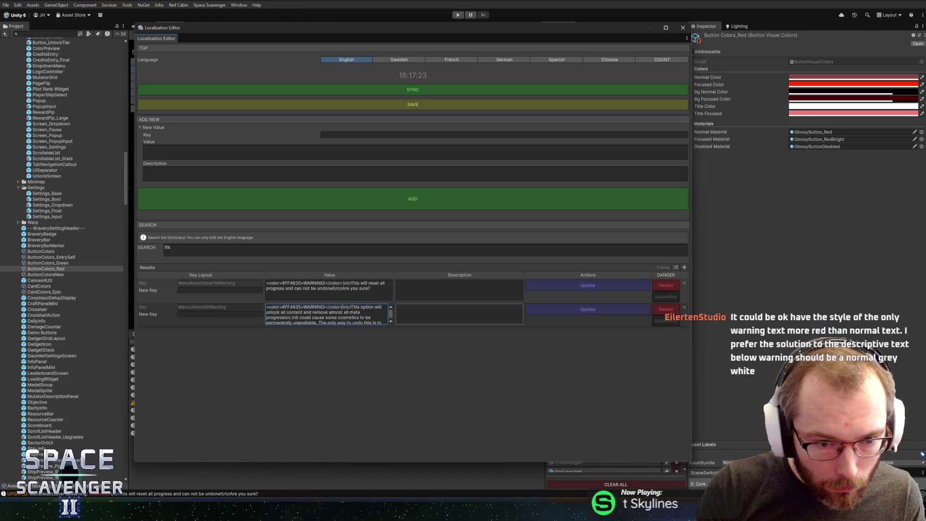
{"action": "left_click", "coordinate": [556, 311]}
{"action": "left_click", "coordinate": [682, 28]}
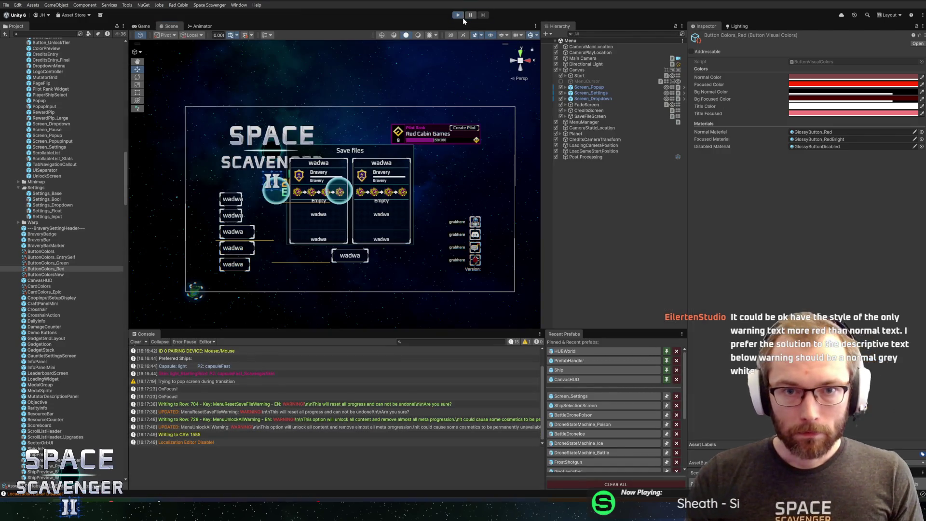
- Start Play mode, maximize the Game view, and open the System settings page
{"action": "left_click", "coordinate": [462, 18]}
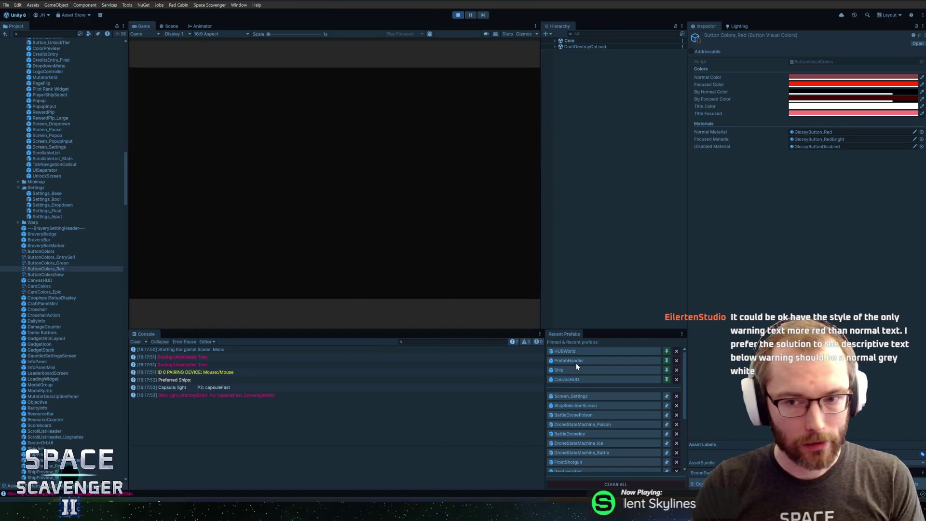
{"action": "key", "text": "super"}
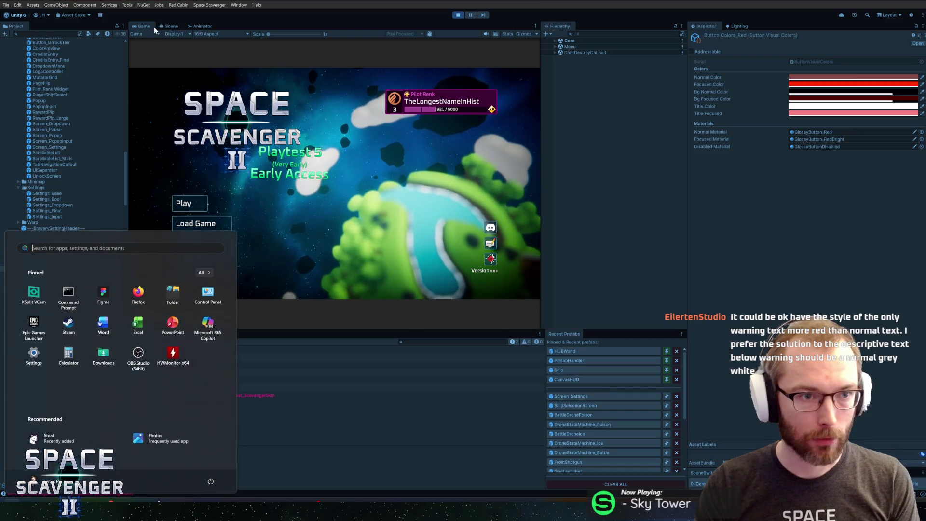
{"action": "key", "text": "Escape"}
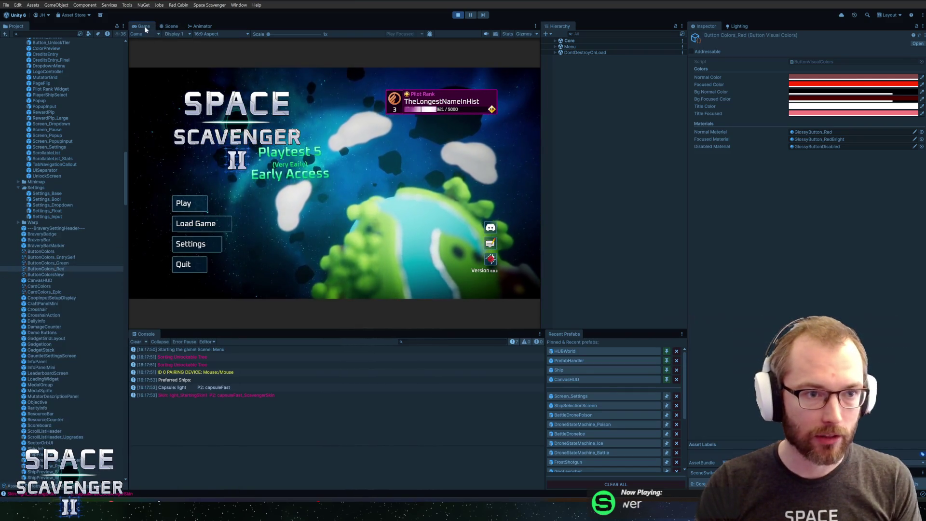
{"action": "double_click", "coordinate": [144, 26]}
{"action": "left_click", "coordinate": [194, 383]}
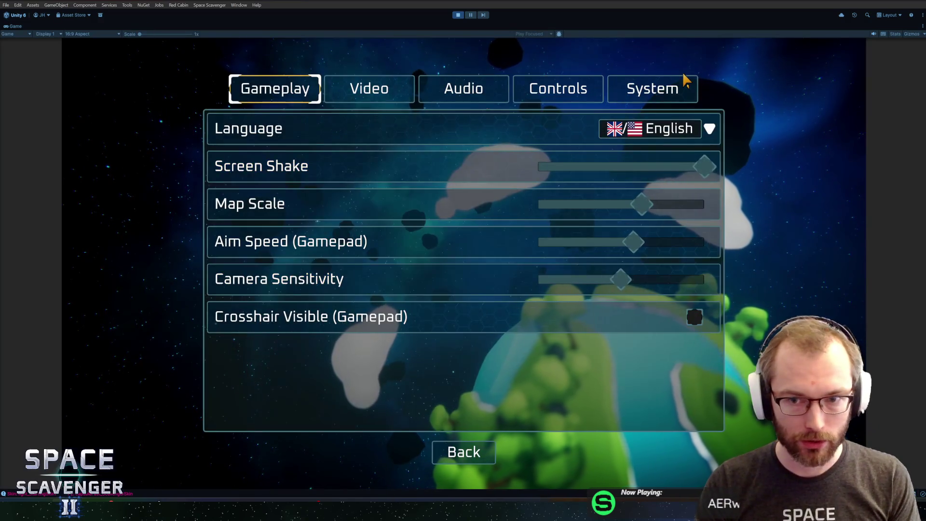
{"action": "left_click", "coordinate": [682, 84]}
- Open and cancel the Unlock All and Reset save file warnings repeatedly, then stop the game
{"action": "left_click", "coordinate": [403, 144]}
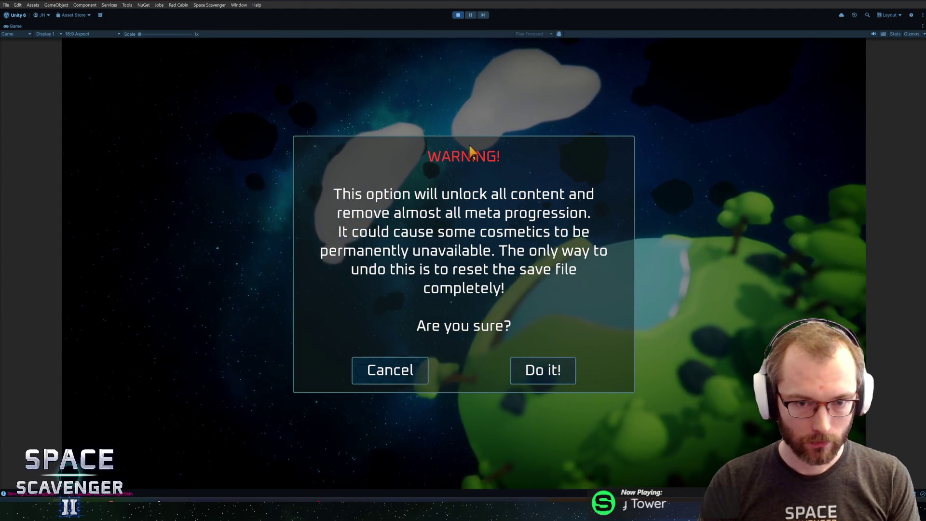
{"action": "left_click", "coordinate": [381, 376]}
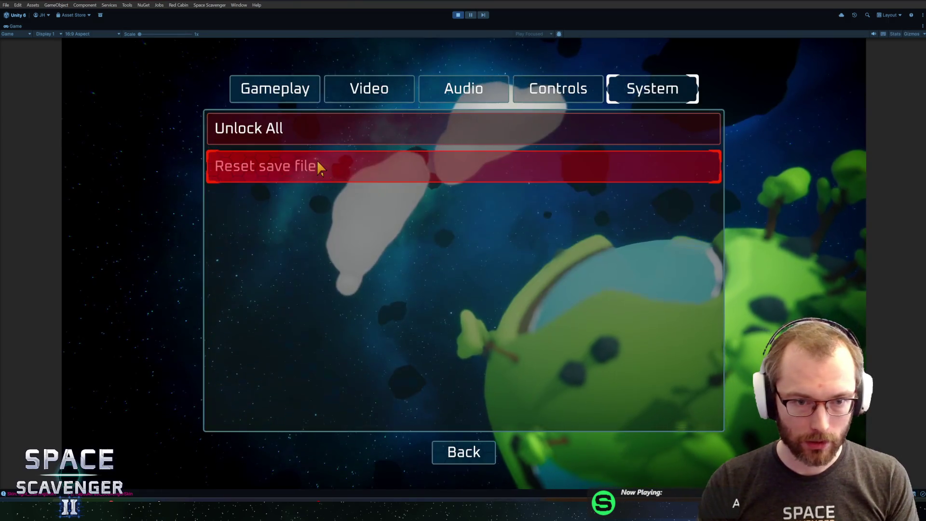
{"action": "left_click", "coordinate": [320, 166]}
{"action": "left_click", "coordinate": [388, 331]}
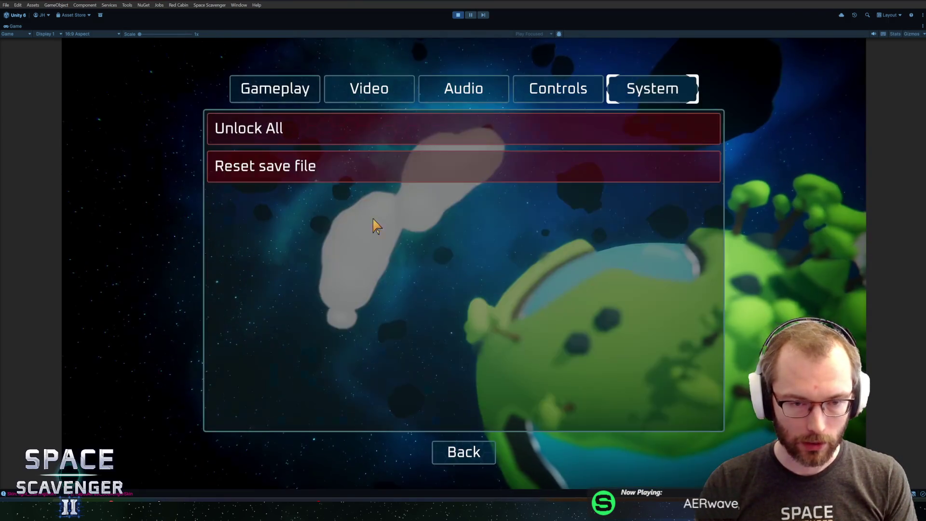
{"action": "left_click", "coordinate": [341, 172]}
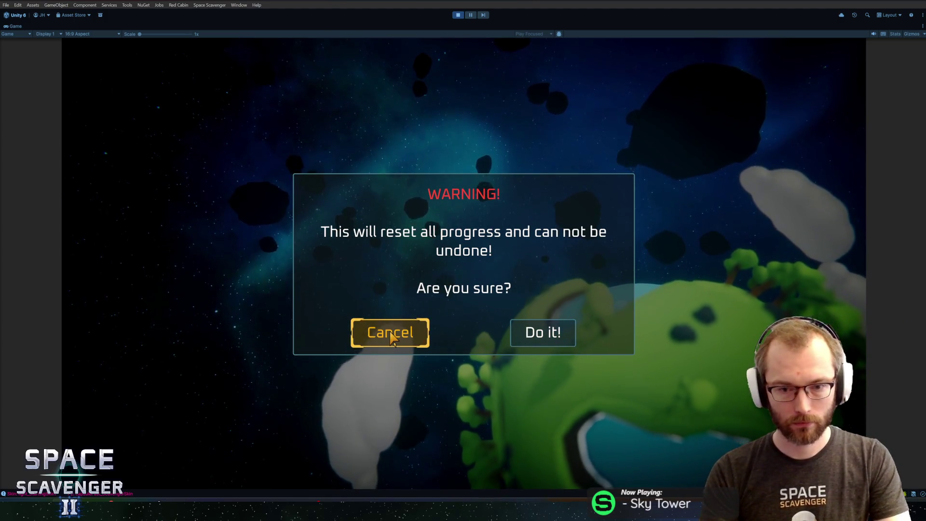
{"action": "left_click", "coordinate": [391, 335]}
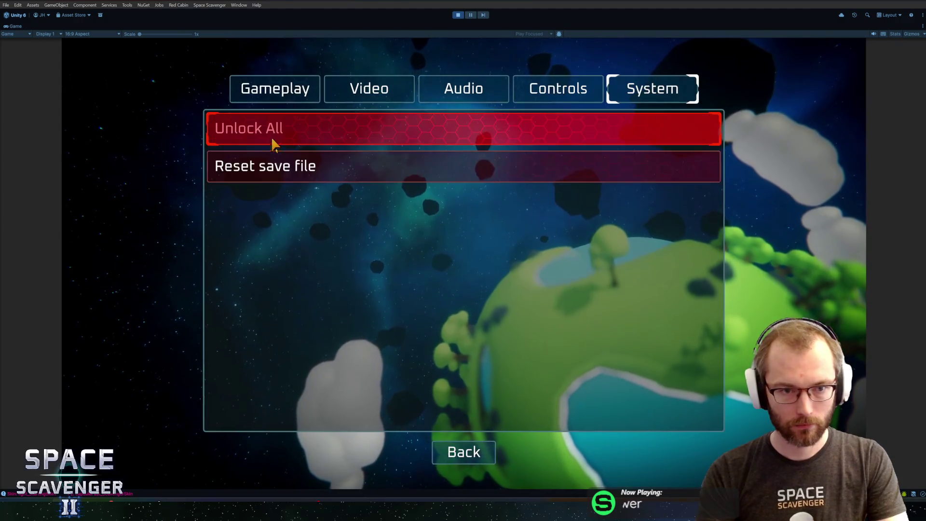
{"action": "left_click", "coordinate": [269, 140]}
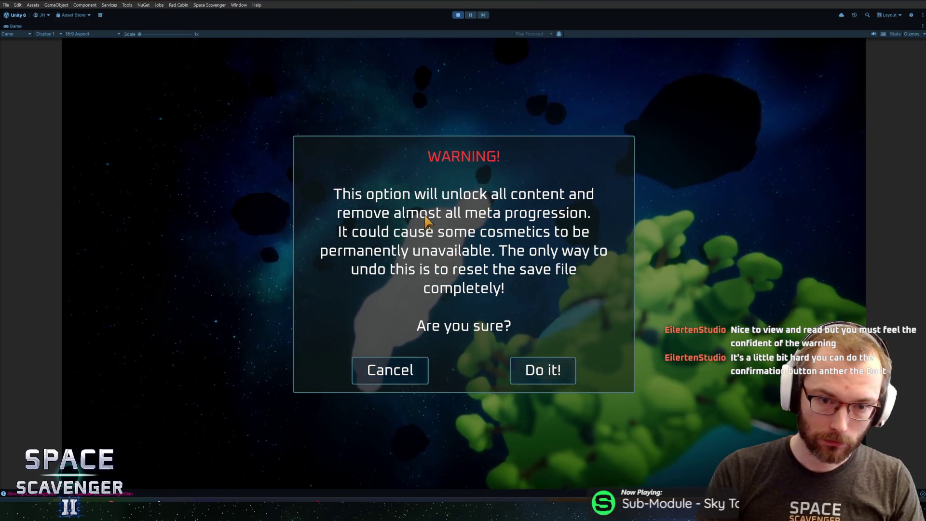
{"action": "left_click", "coordinate": [364, 359]}
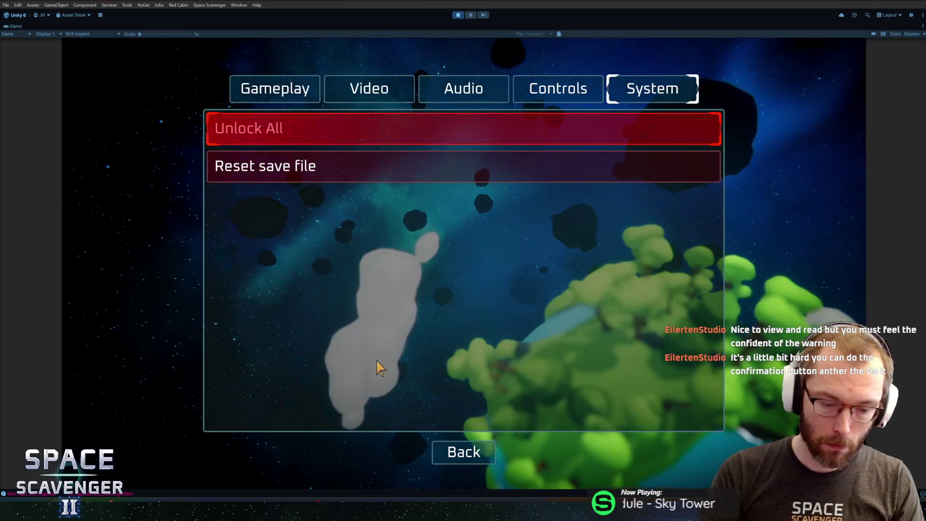
{"action": "key", "text": "ctrl+p"}
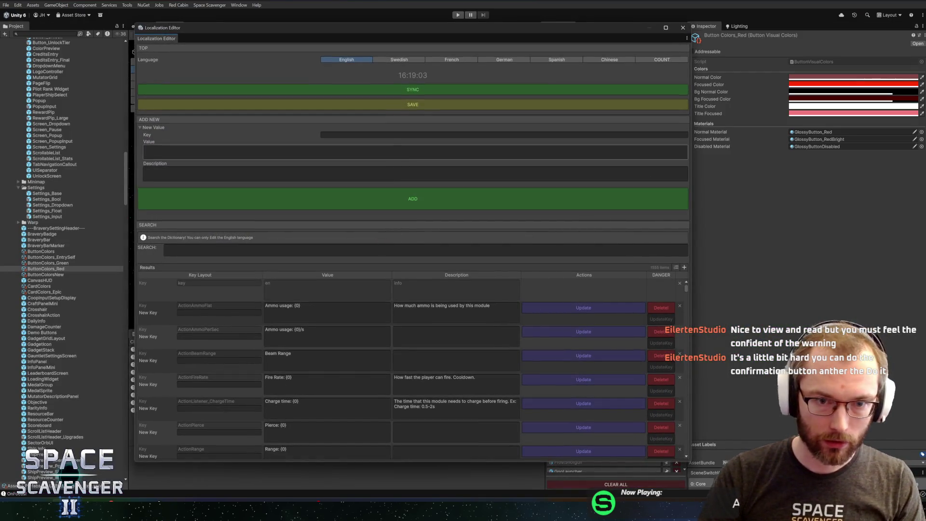
- Find 'cosme' and reword the cosmetics sentence to 'It could also cause…' as its own paragraph, saving it
{"action": "type", "text": "cosmet"}
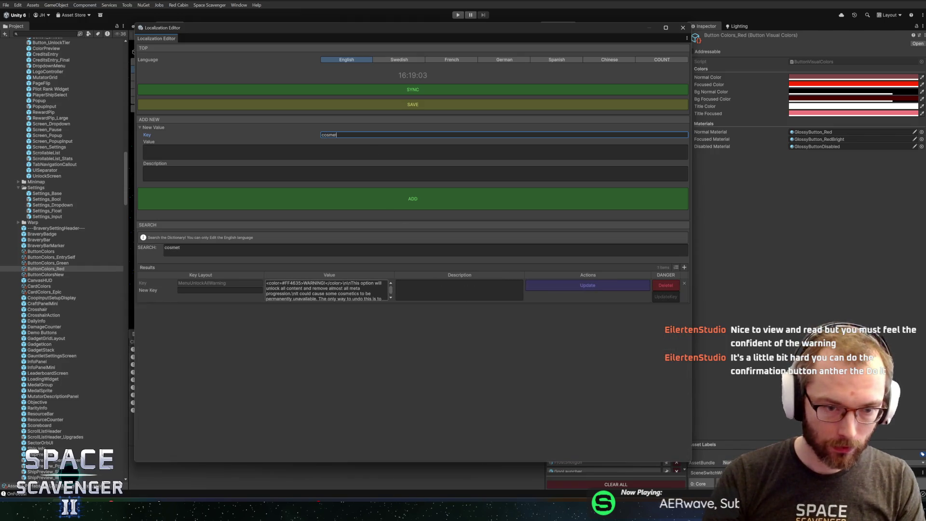
{"action": "left_click", "coordinate": [284, 293]}
{"action": "left_click", "coordinate": [285, 293]}
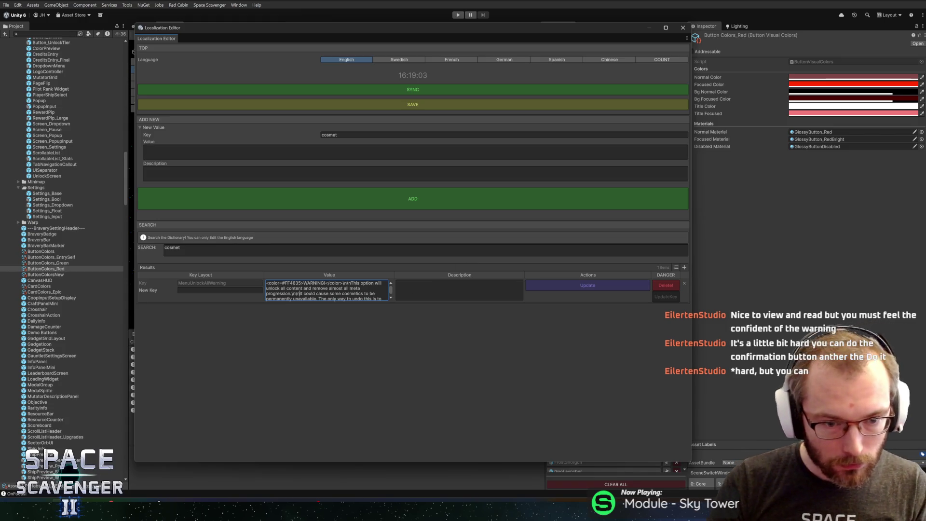
{"action": "left_click", "coordinate": [318, 298]}
{"action": "type", "text": "also"}
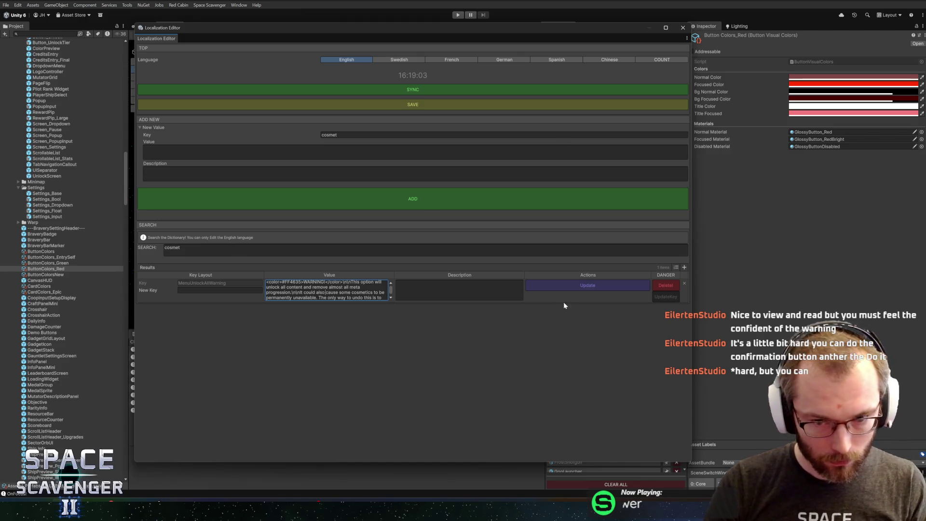
{"action": "left_click", "coordinate": [582, 286]}
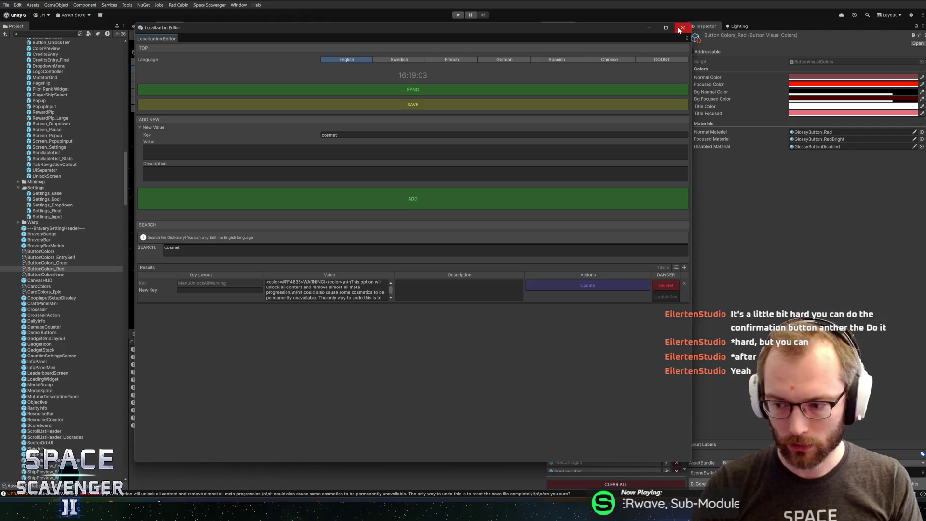
{"action": "left_click", "coordinate": [679, 29]}
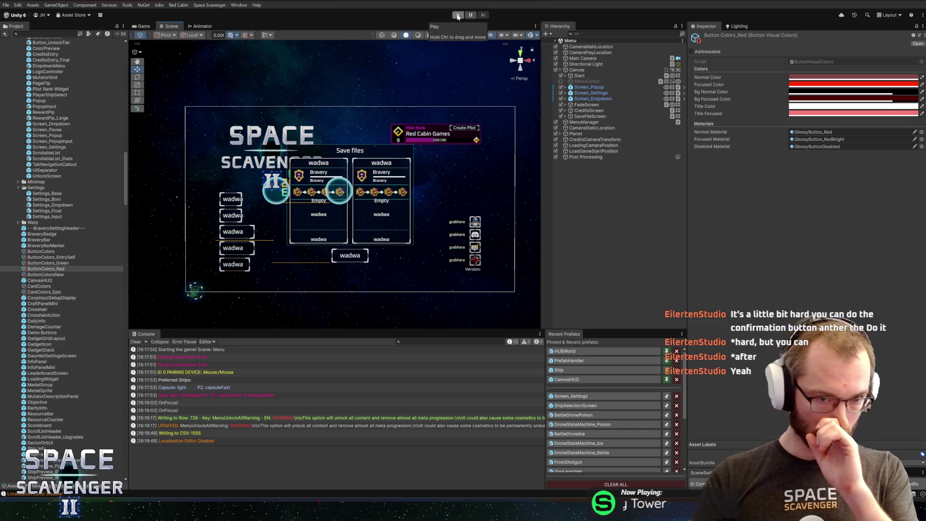
- Run the game in a maximized Game view and go to the System settings page
{"action": "left_click", "coordinate": [457, 16]}
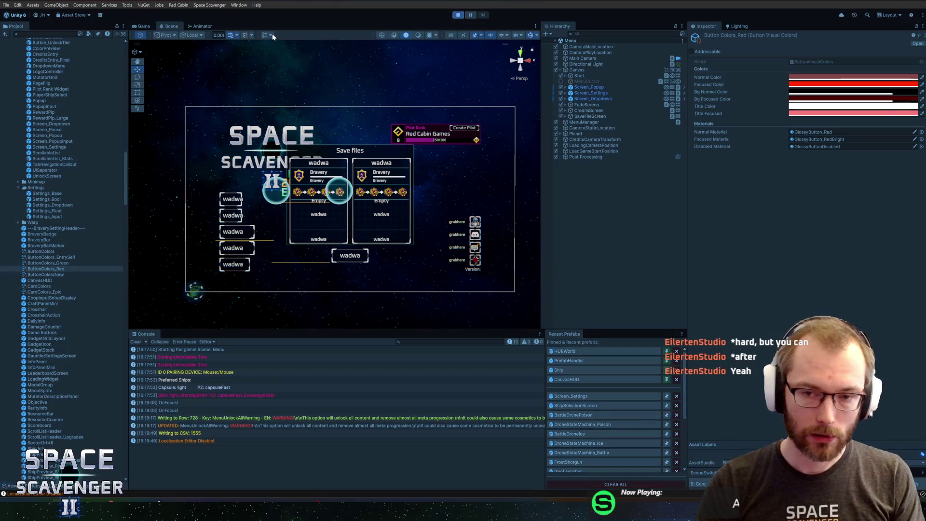
{"action": "double_click", "coordinate": [146, 26]}
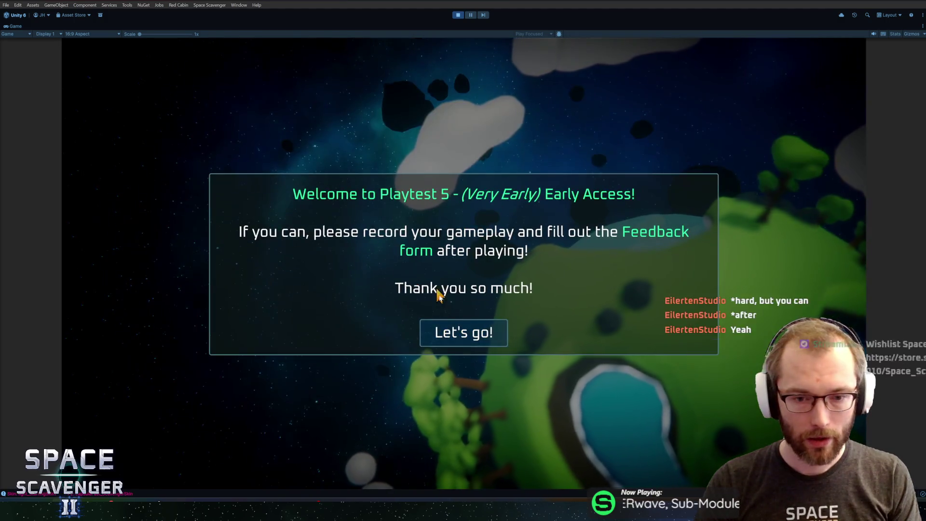
{"action": "left_click", "coordinate": [453, 333]}
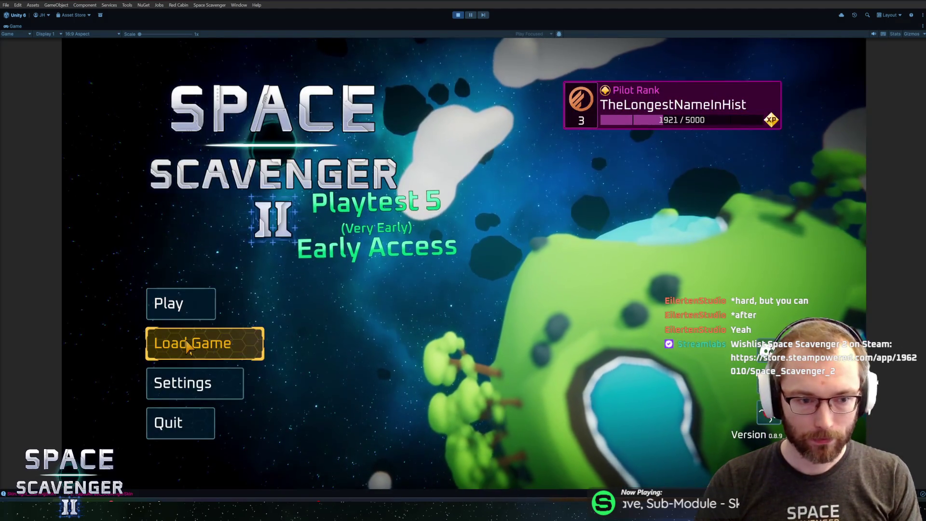
{"action": "left_click", "coordinate": [200, 381]}
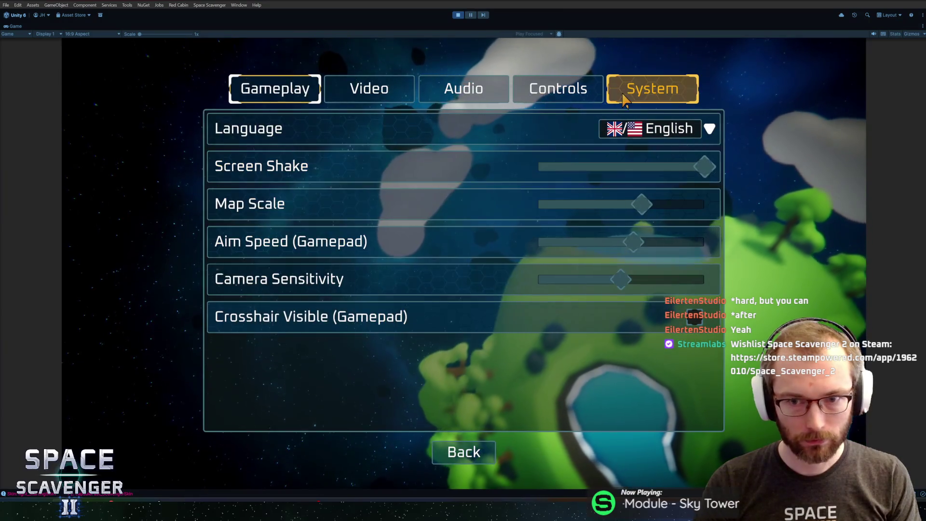
{"action": "left_click", "coordinate": [625, 96]}
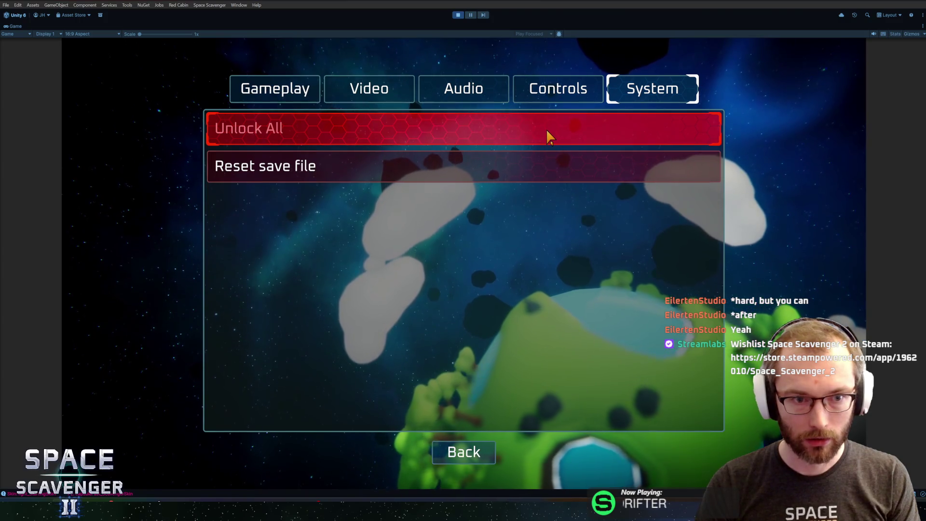
- Check and cancel the Unlock All and Reset save file warnings, then move to Gameplay settings
{"action": "left_click", "coordinate": [547, 131]}
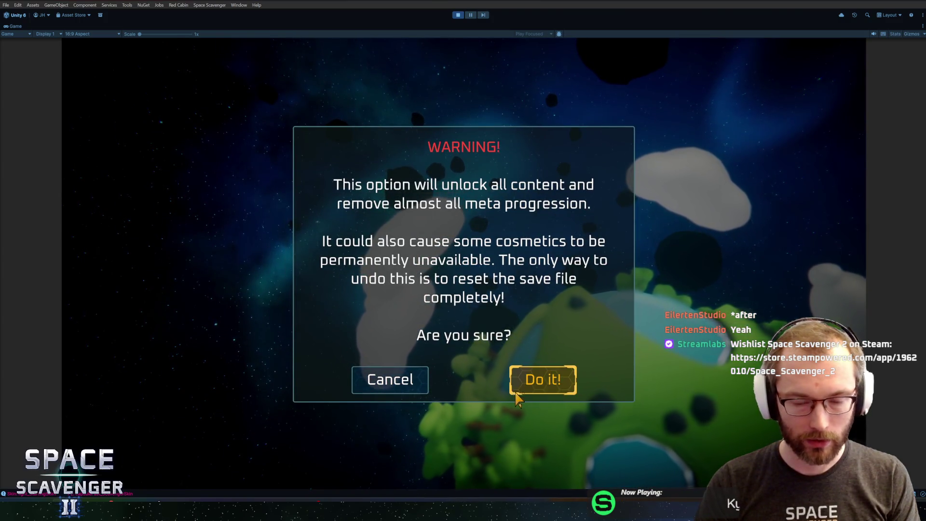
{"action": "left_click", "coordinate": [406, 385]}
{"action": "left_click", "coordinate": [353, 162]}
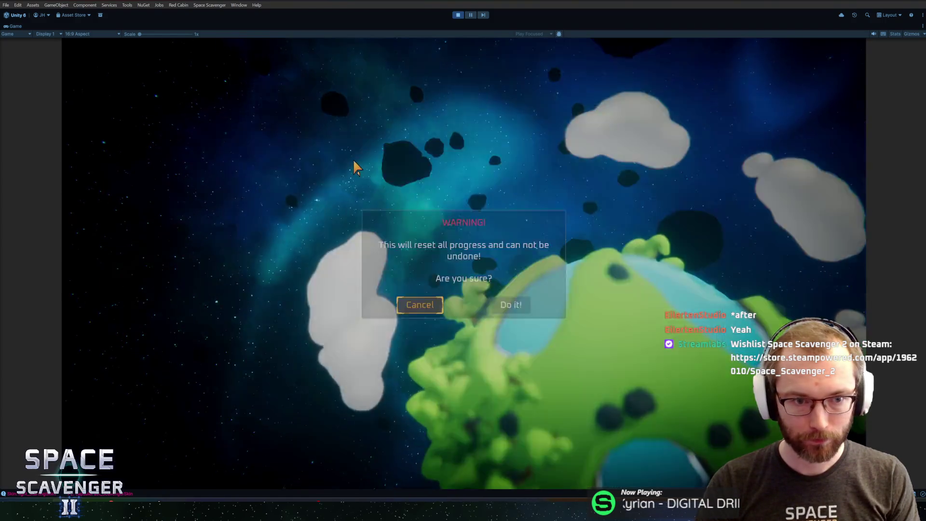
{"action": "left_click", "coordinate": [400, 332]}
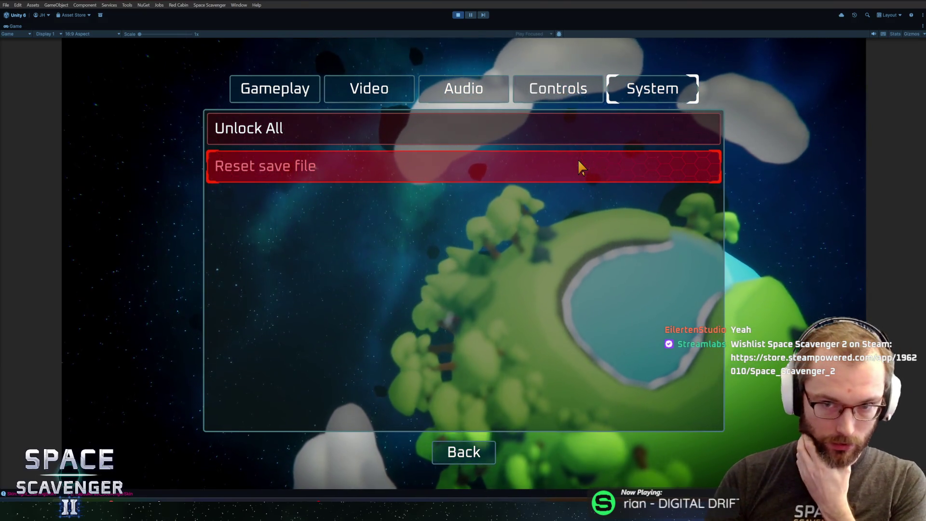
{"action": "left_click", "coordinate": [597, 99]}
{"action": "left_click", "coordinate": [620, 94]}
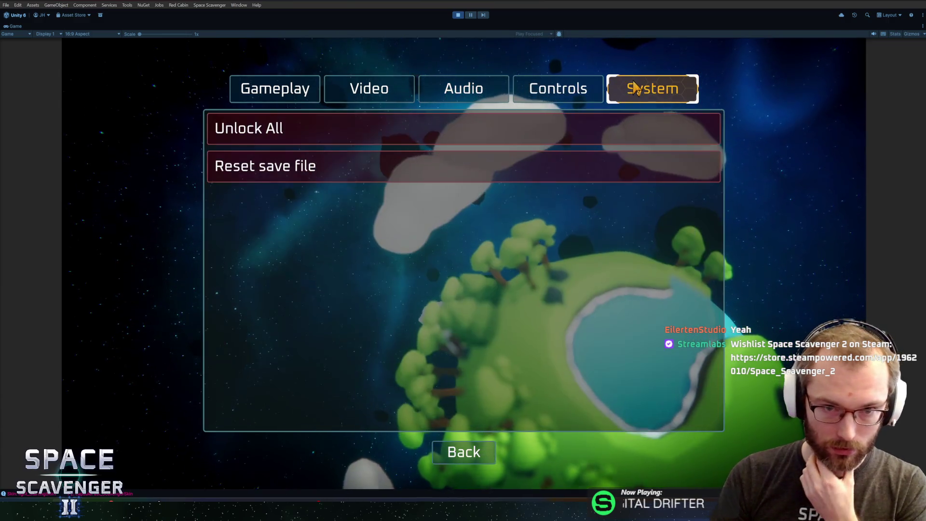
{"action": "left_click", "coordinate": [431, 91]}
{"action": "left_click", "coordinate": [282, 91]}
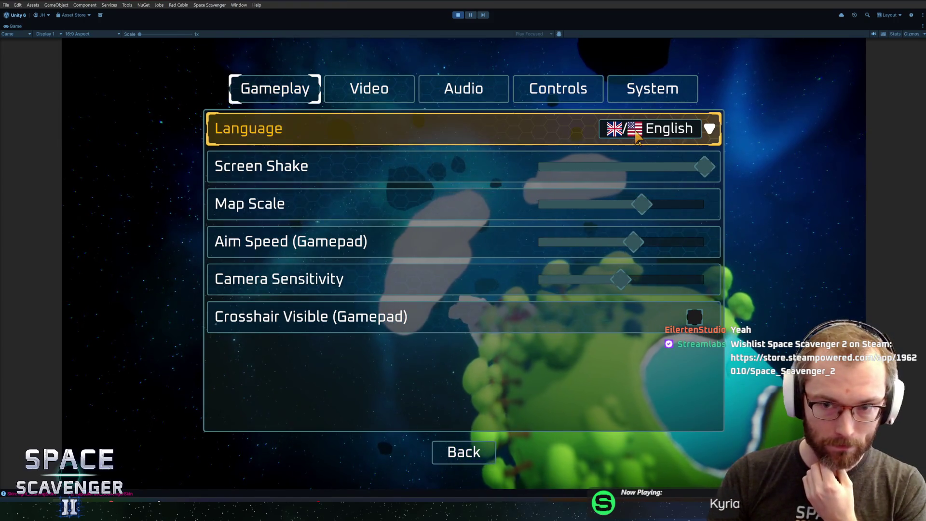
- Switch the game language to Svenska and cycle through the settings pages back to Gameplay
{"action": "left_click", "coordinate": [651, 128]}
{"action": "left_click", "coordinate": [647, 164]}
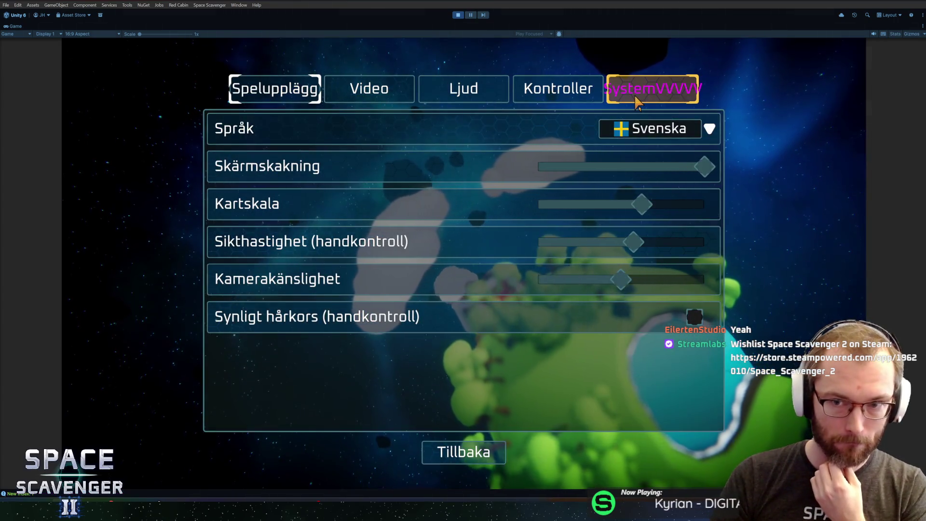
{"action": "left_click", "coordinate": [635, 95]}
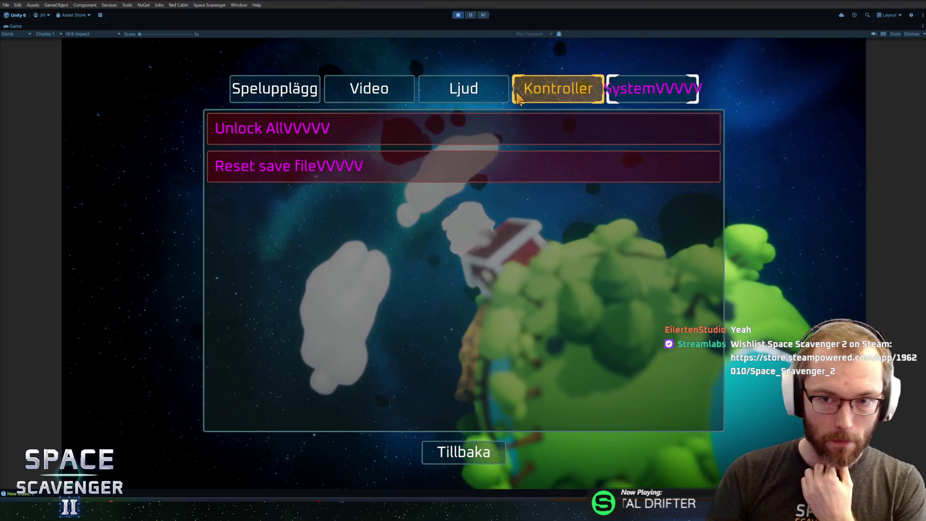
{"action": "left_click", "coordinate": [554, 92]}
{"action": "left_click", "coordinate": [463, 89]}
{"action": "left_click", "coordinate": [306, 94]}
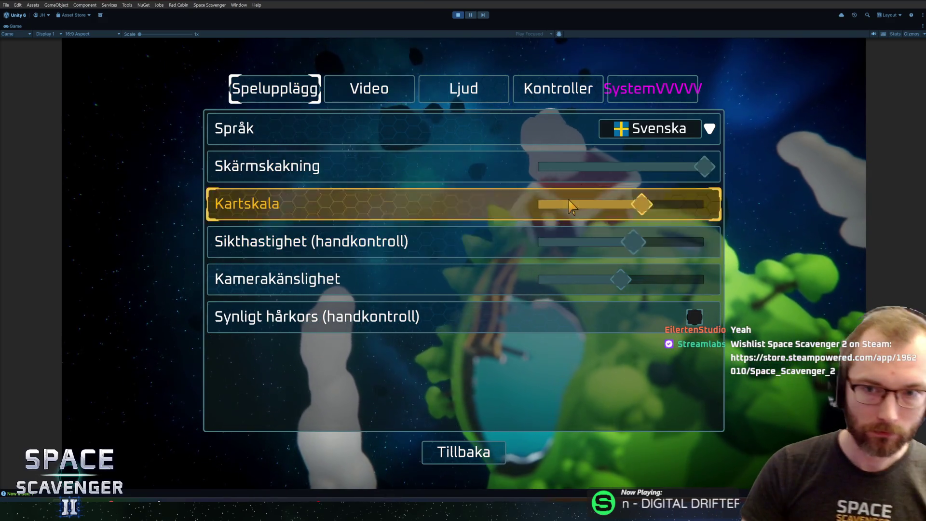
- Check and cancel the Swedish reset save file and Unlock All warnings, then exit to the menu and stop play
{"action": "left_click", "coordinate": [650, 83]}
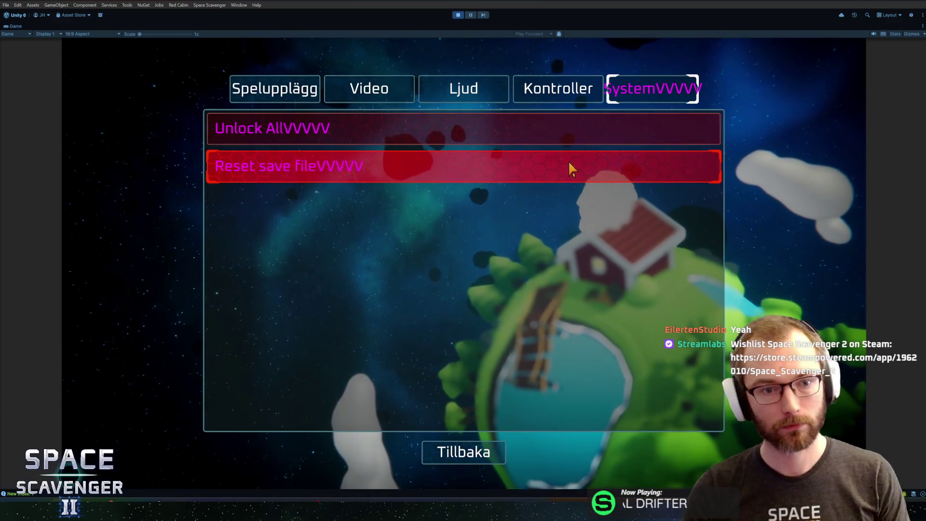
{"action": "left_click", "coordinate": [569, 164]}
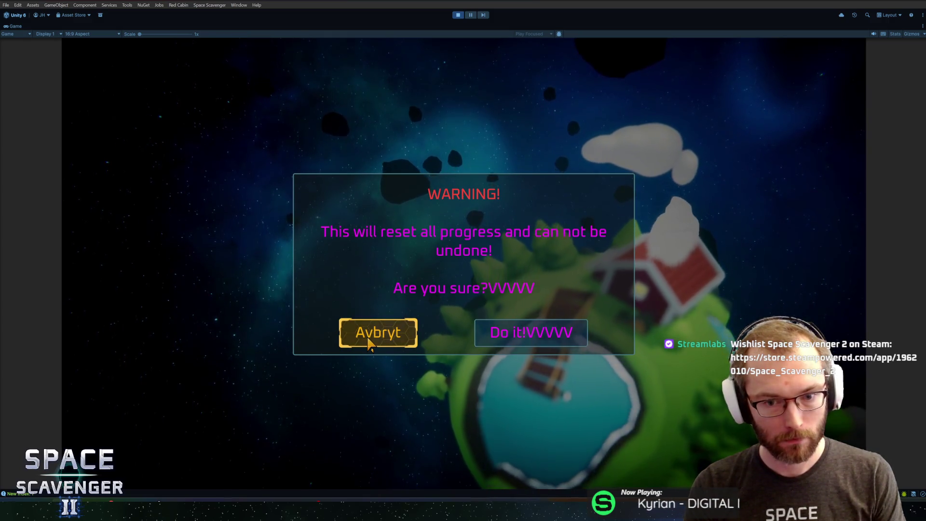
{"action": "left_click", "coordinate": [370, 337]}
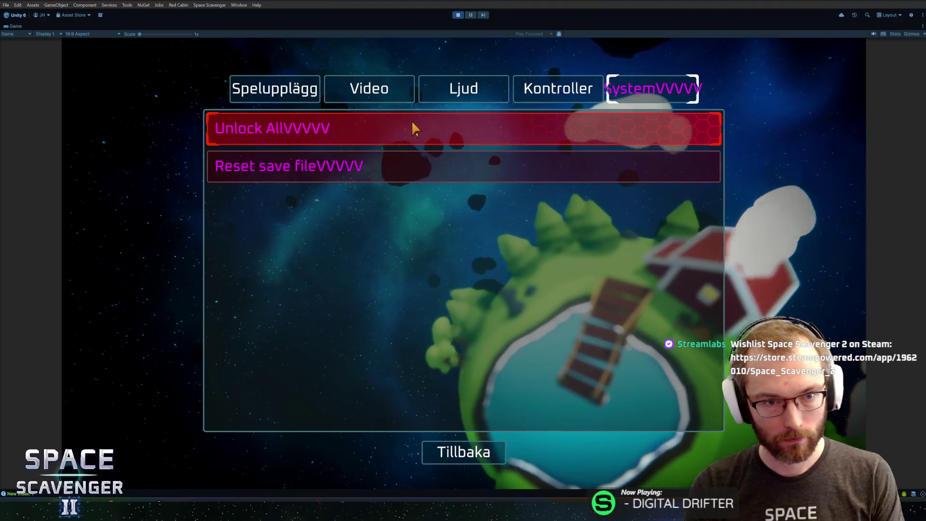
{"action": "left_click", "coordinate": [413, 129]}
{"action": "left_click", "coordinate": [379, 381]}
{"action": "left_click", "coordinate": [453, 456]}
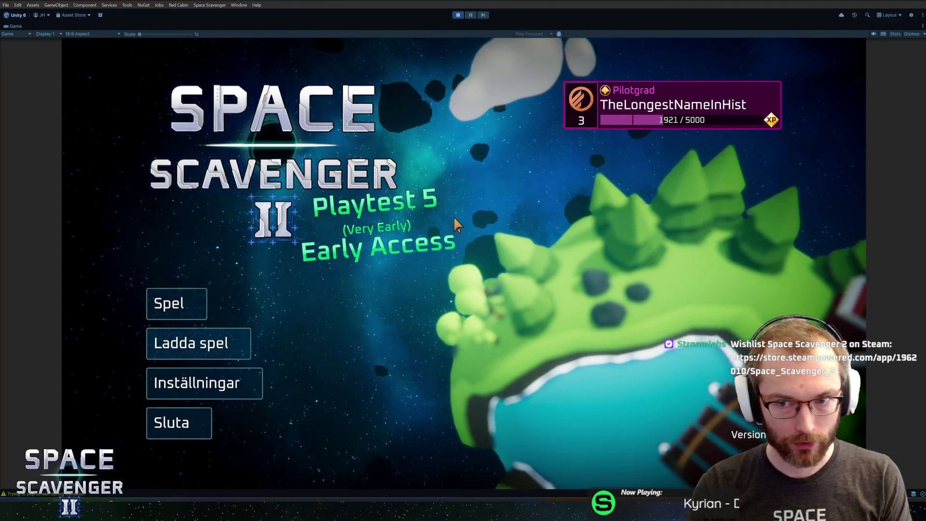
{"action": "key", "text": "ctrl+p"}
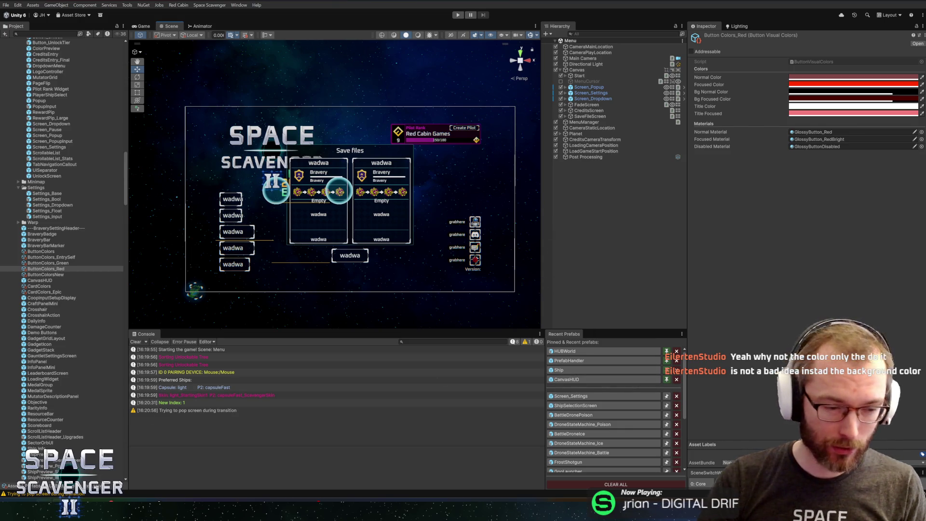
{"action": "key", "text": "alt+Tab"}
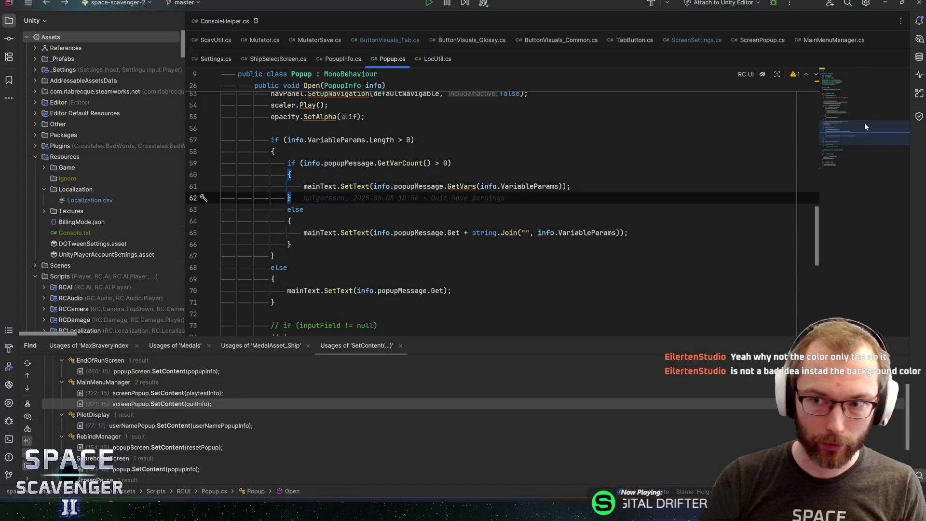
- Open the PopupInfo class and jump to DynamicButtonInfo through the otherButtons field's type
{"action": "mouse_move", "coordinate": [483, 341]}
{"action": "left_mouse_down"}
{"action": "mouse_move", "coordinate": [481, 369]}
{"action": "mouse_move", "coordinate": [491, 350]}
{"action": "left_mouse_up"}
{"action": "scroll", "coordinate": [381, 155], "scroll_direction": "up", "scroll_amount": 12}
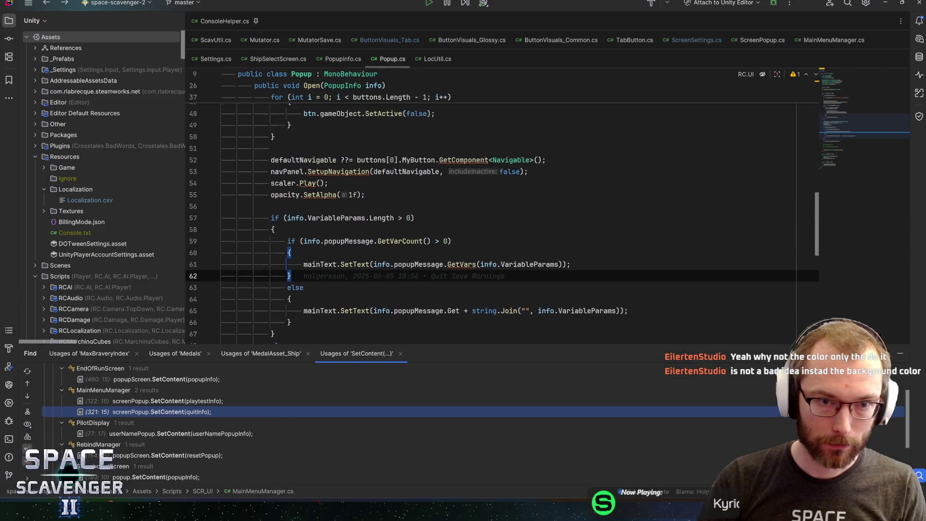
{"action": "key", "text": "ctrl+n"}
{"action": "type", "text": "shipselectscpopupinfo"}
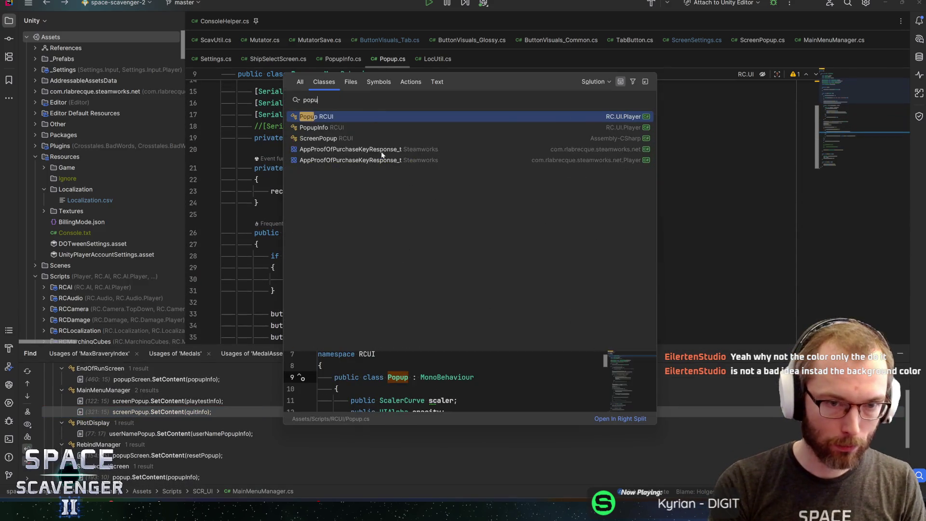
{"action": "key", "text": "Return"}
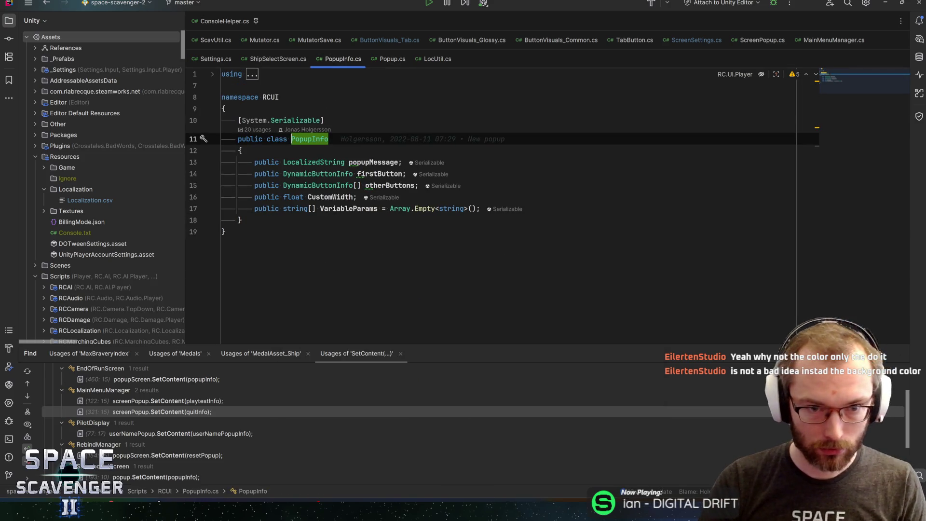
{"action": "left_click", "coordinate": [337, 197]}
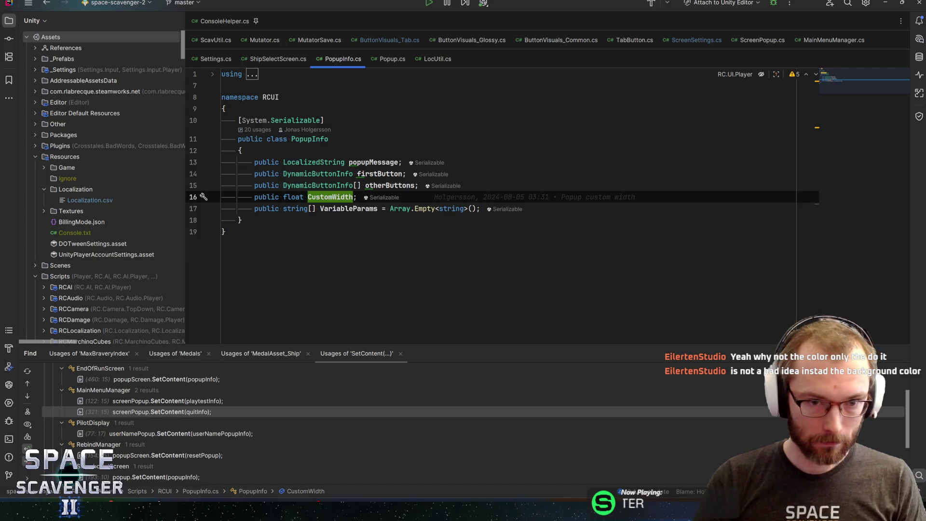
{"action": "left_click", "coordinate": [365, 186]}
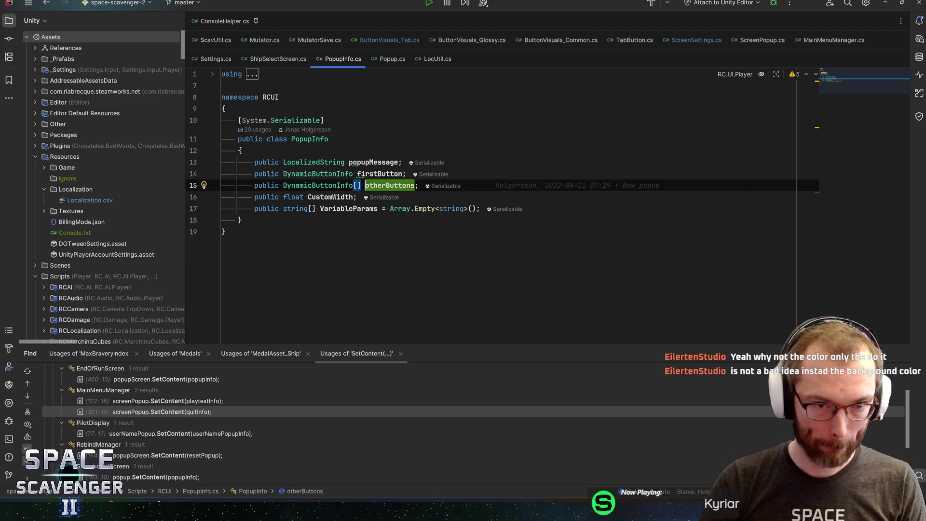
{"action": "left_click", "coordinate": [318, 173], "text": "ctrl"}
{"action": "left_click", "coordinate": [340, 174]}
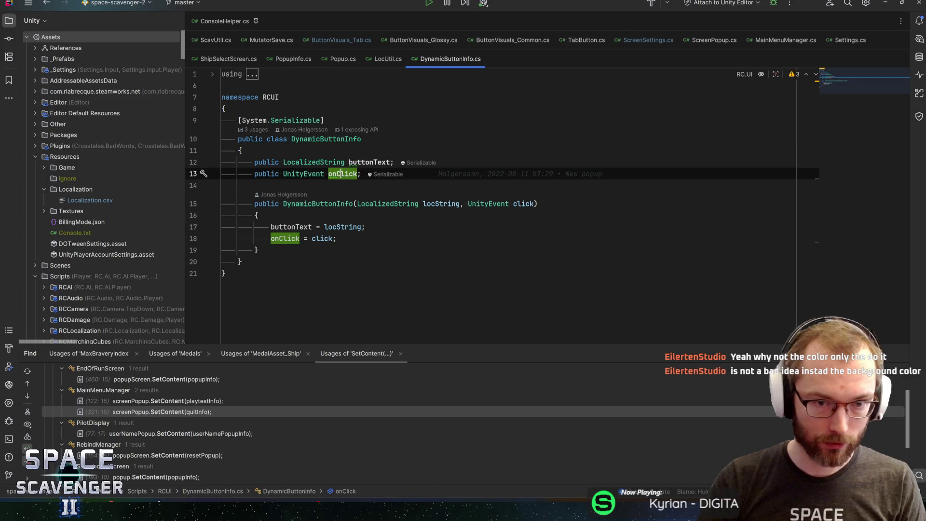
- Add a 'public ButtonVisualColors overrideColors;' field below onClick in DynamicButtonInfo
{"action": "key", "text": "Return"}
{"action": "type", "text": "p"}
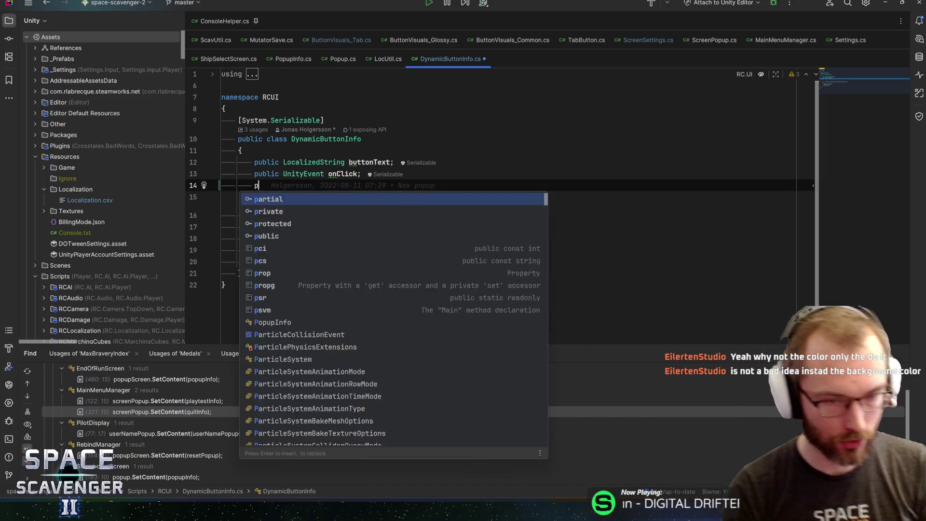
{"action": "type", "text": "ublic UIColor"}
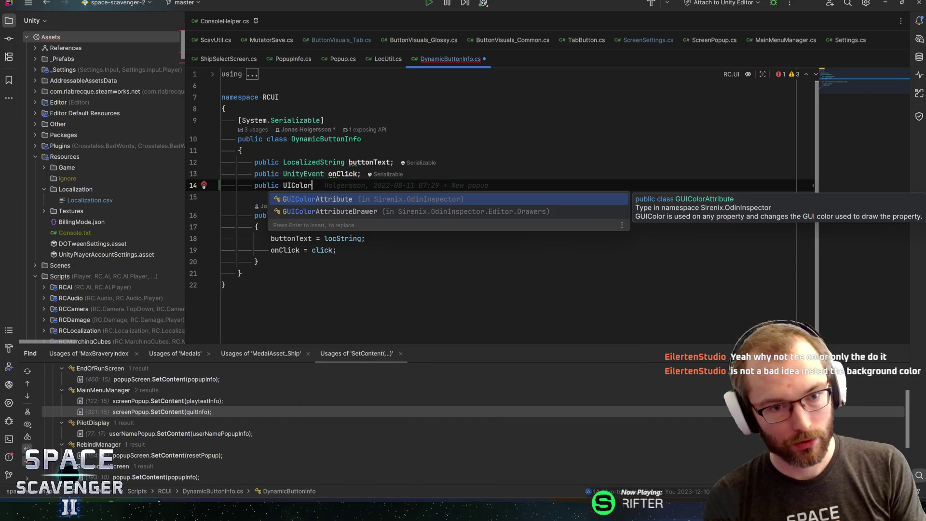
{"action": "key", "text": "ctrl+BackSpace"}
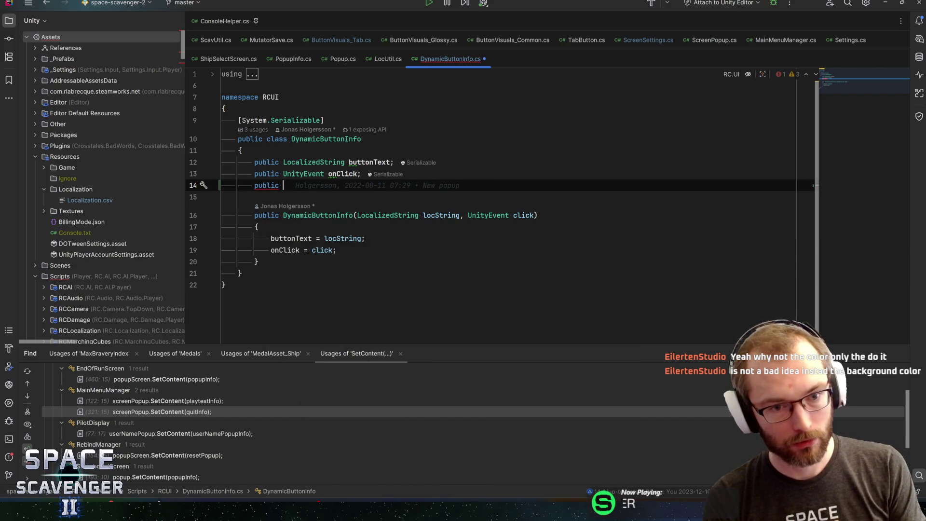
{"action": "type", "text": "ButtonVisualC"}
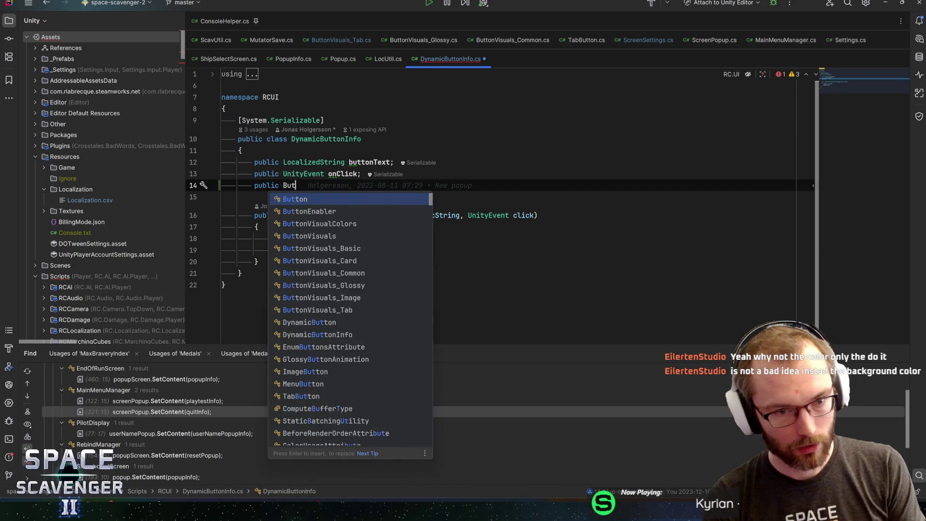
{"action": "key", "text": "Return"}
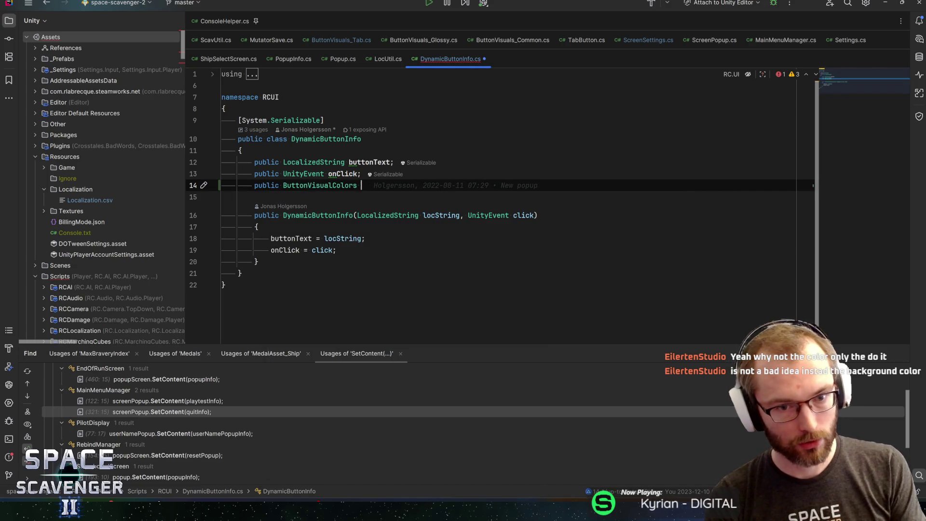
{"action": "type", "text": "overr"}
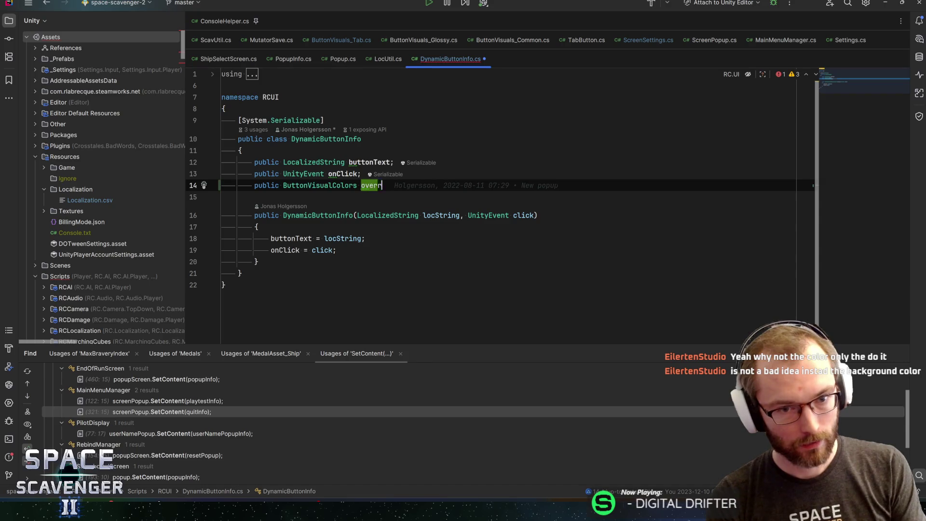
{"action": "type", "text": "ideColors;"}
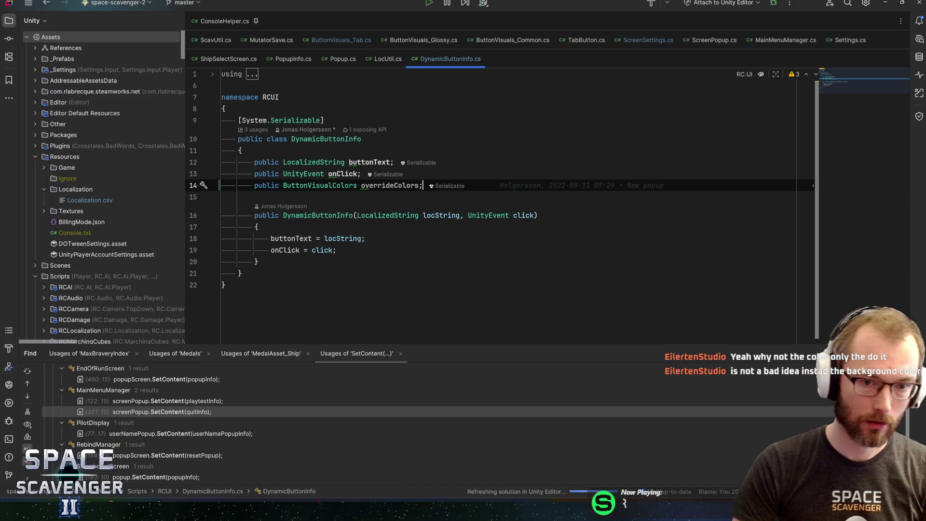
{"action": "left_click", "coordinate": [317, 215], "text": "ctrl"}
{"action": "left_click", "coordinate": [259, 227]}
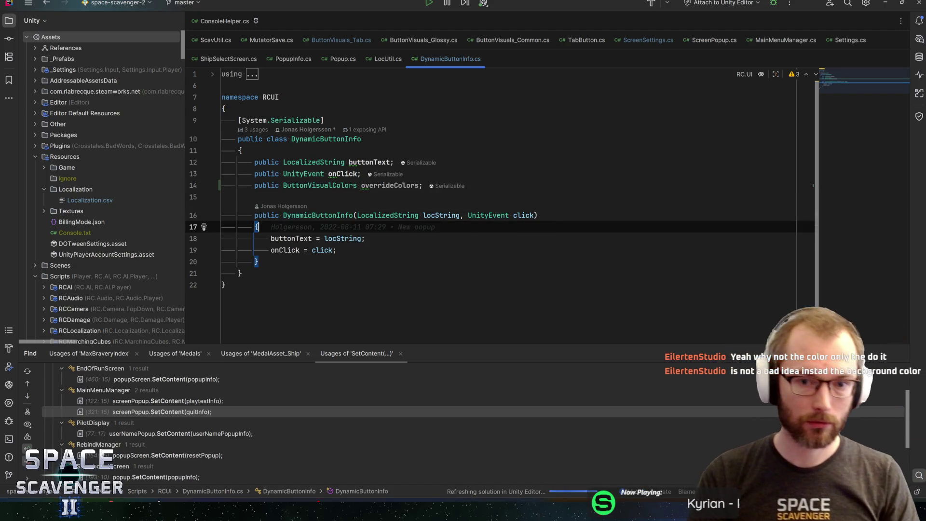
- Capitalize the field name to OverrideColors
{"action": "left_click", "coordinate": [387, 185]}
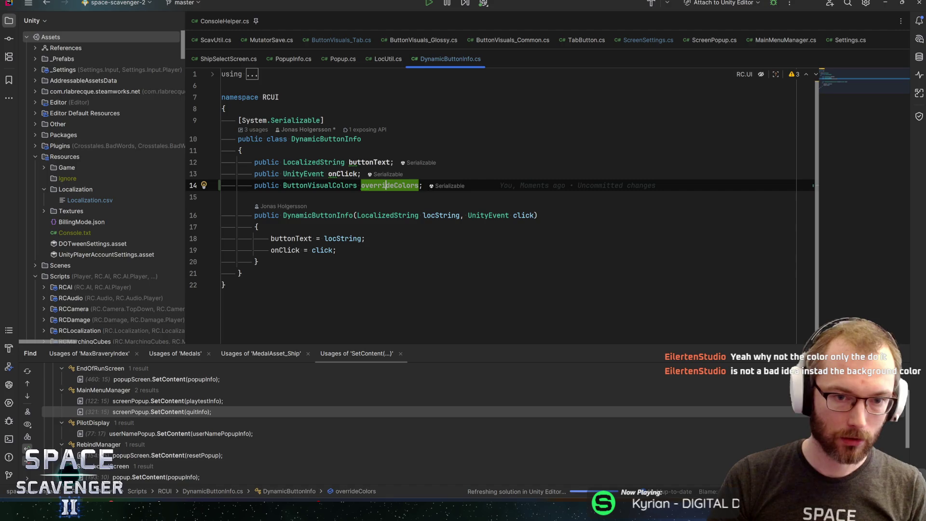
{"action": "key", "text": "ctrl+Left"}
{"action": "key", "text": "Delete"}
{"action": "type", "text": "O"}
{"action": "key", "text": "Escape"}
{"action": "key", "text": "End"}
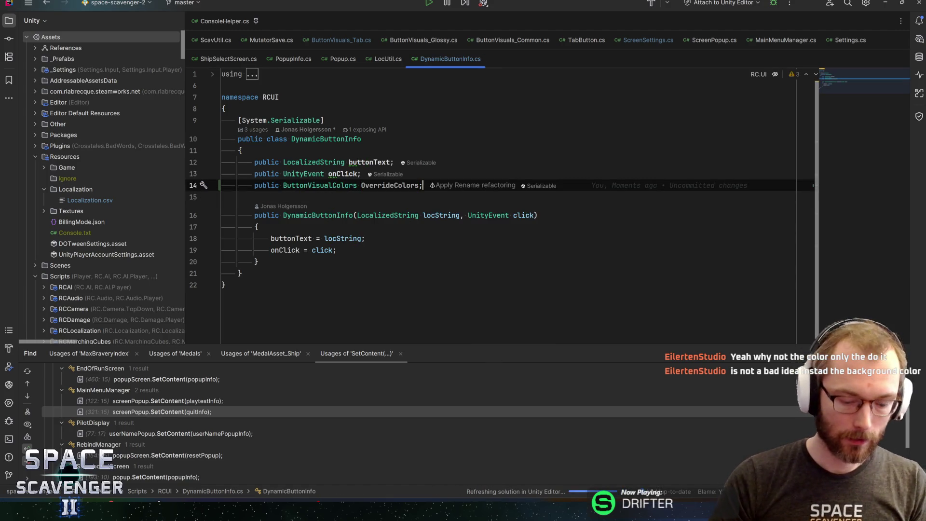
- Open Core.cs and search it for 'uiau'
{"action": "key", "text": "ctrl+n"}
{"action": "type", "text": "coe"}
{"action": "key", "text": "Return"}
{"action": "key", "text": "ctrl+f"}
{"action": "type", "text": "ui"}
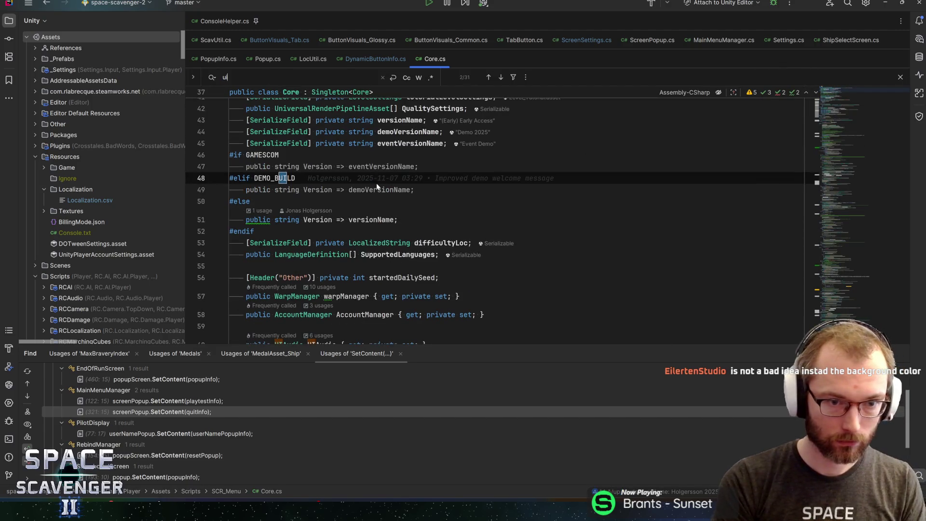
{"action": "type", "text": "au"}
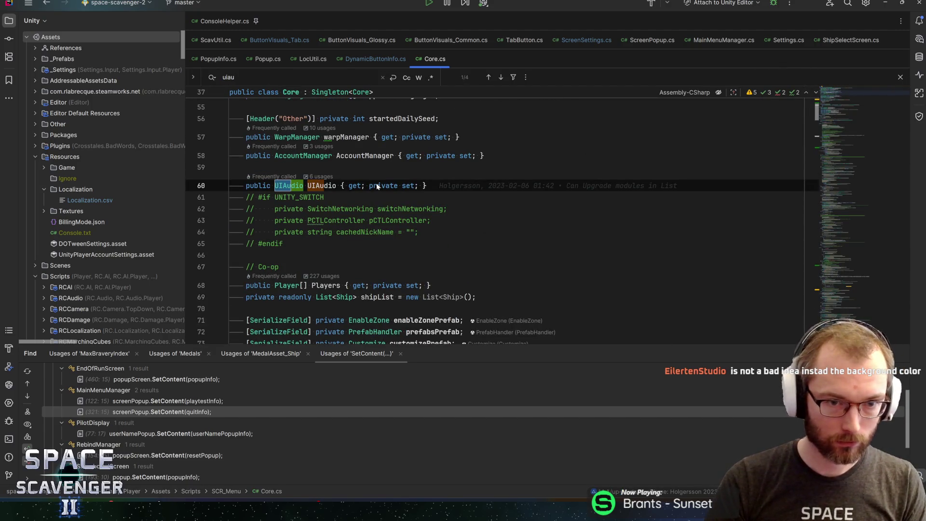
- Abandon the 'buttonv' search in Core.cs and switch to ButtonVisuals_Tab.cs
{"action": "key", "text": "BackSpace"}
{"action": "key", "text": "BackSpace"}
{"action": "key", "text": "BackSpace"}
{"action": "type", "text": "bu"}
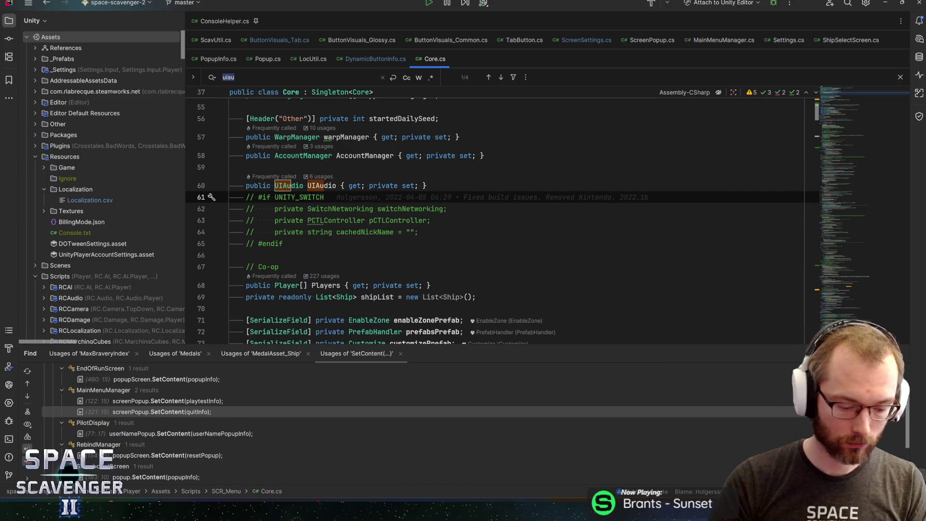
{"action": "type", "text": "ttonv"}
{"action": "key", "text": "ctrl+BackSpace"}
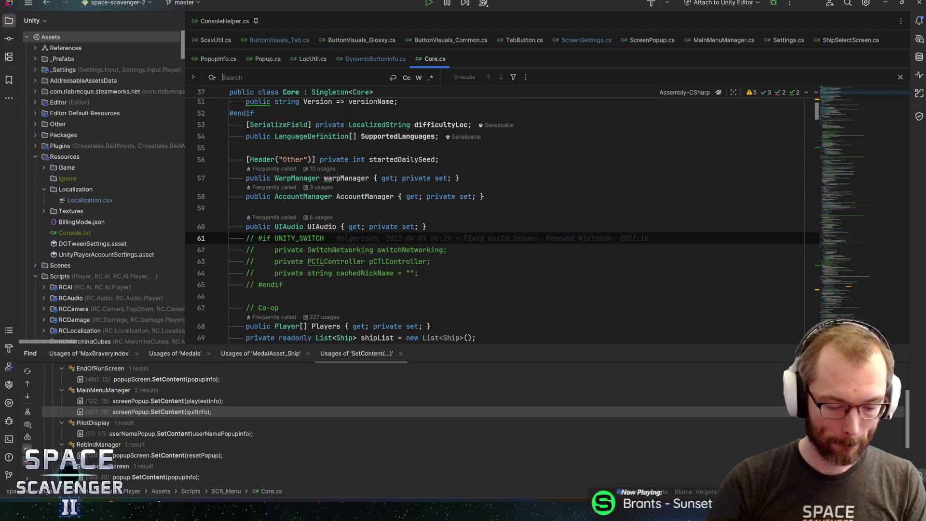
{"action": "key", "text": "ctrl+n"}
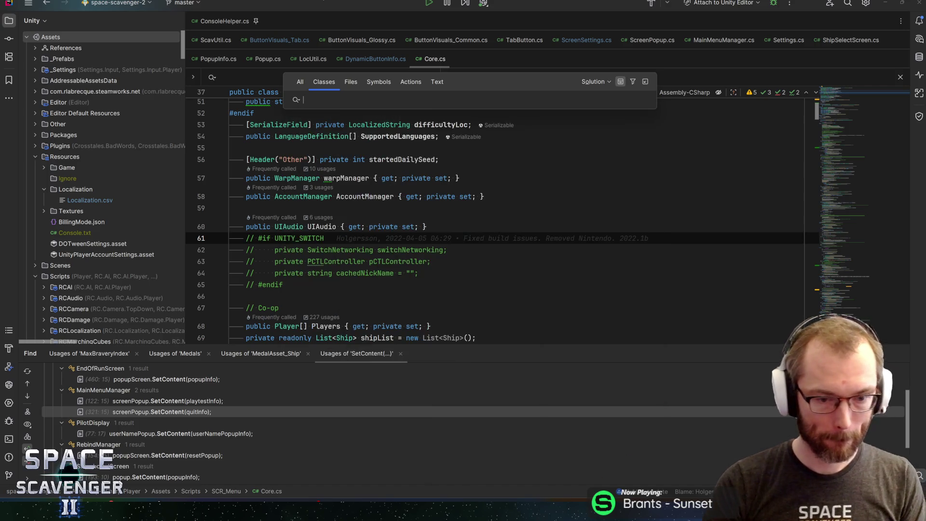
{"action": "key", "text": "Escape"}
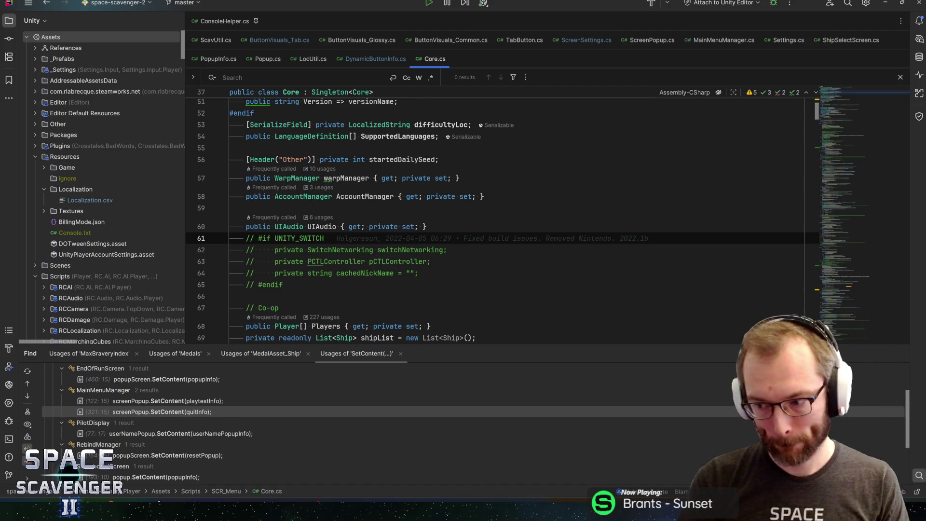
{"action": "left_click", "coordinate": [396, 59]}
{"action": "left_click", "coordinate": [274, 41]}
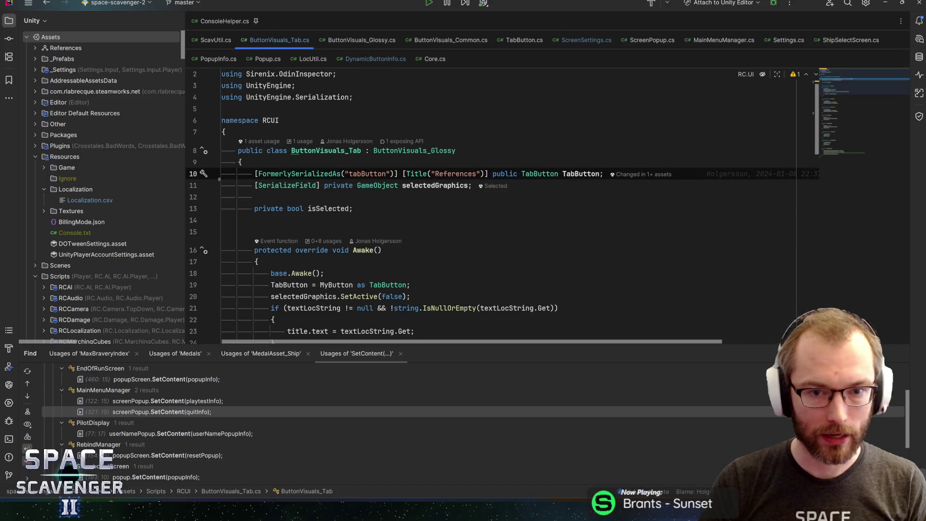
- Find usages of DynamicButtonInfo's buttonText and jump to its use in Popup.cs
{"action": "left_click", "coordinate": [390, 59]}
{"action": "double_click", "coordinate": [382, 186]}
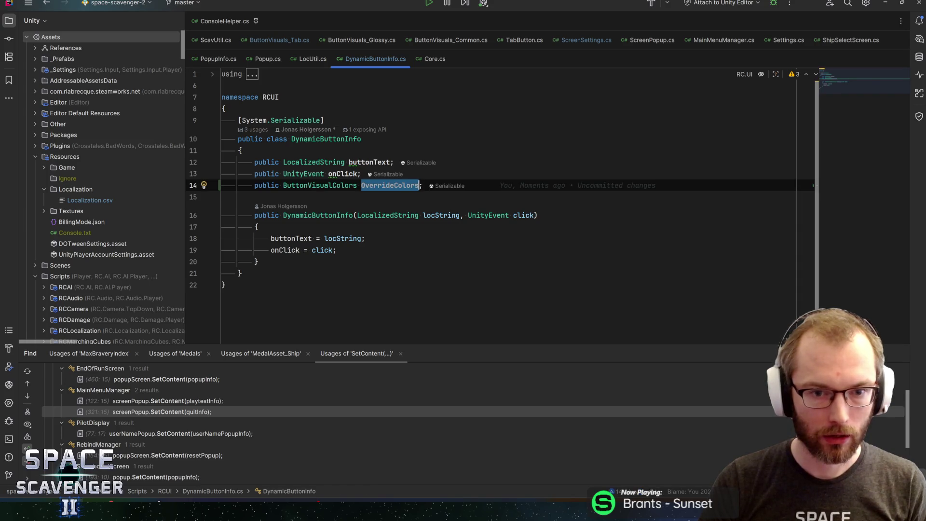
{"action": "left_click", "coordinate": [369, 163]}
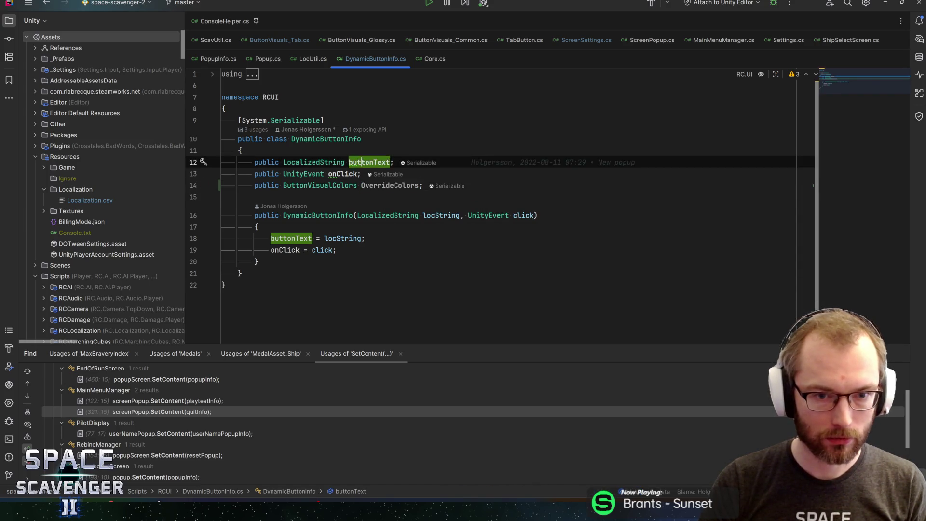
{"action": "key", "text": "alt+F7"}
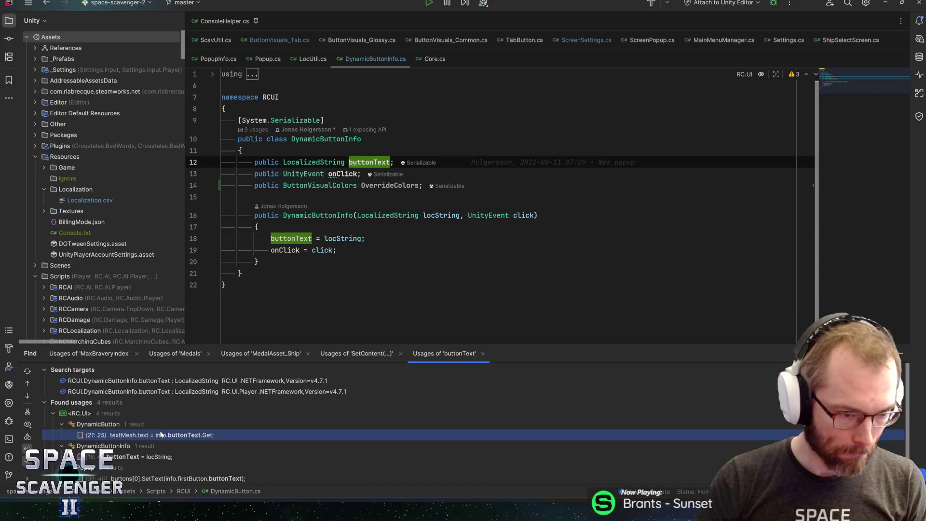
{"action": "scroll", "coordinate": [159, 454], "scroll_direction": "down", "scroll_amount": 2}
{"action": "double_click", "coordinate": [157, 457]}
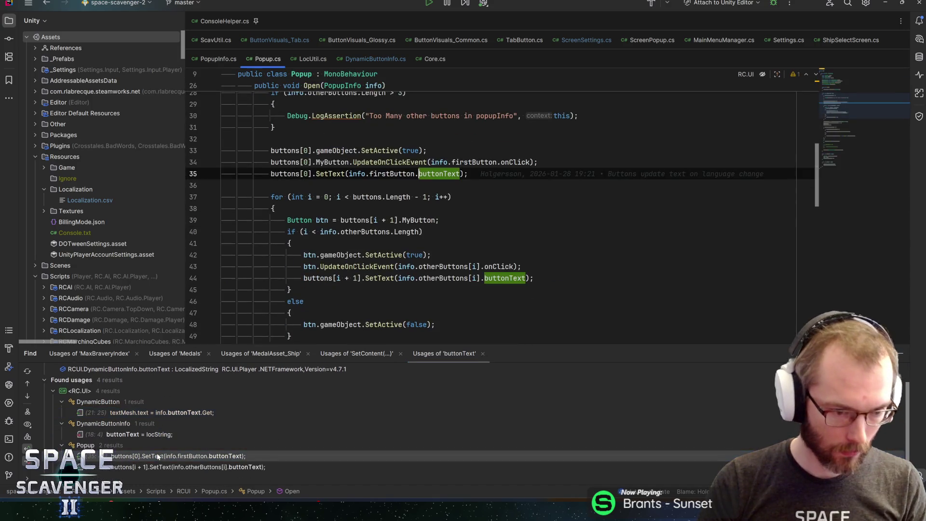
- Add line 36: buttons[0].SetUIColors(info.firstButton.OverrideColors == null ? baseButtonColors : info.firstButton.OverrideColors)
{"action": "key", "text": "End"}
{"action": "key", "text": "Return"}
{"action": "type", "text": "but"}
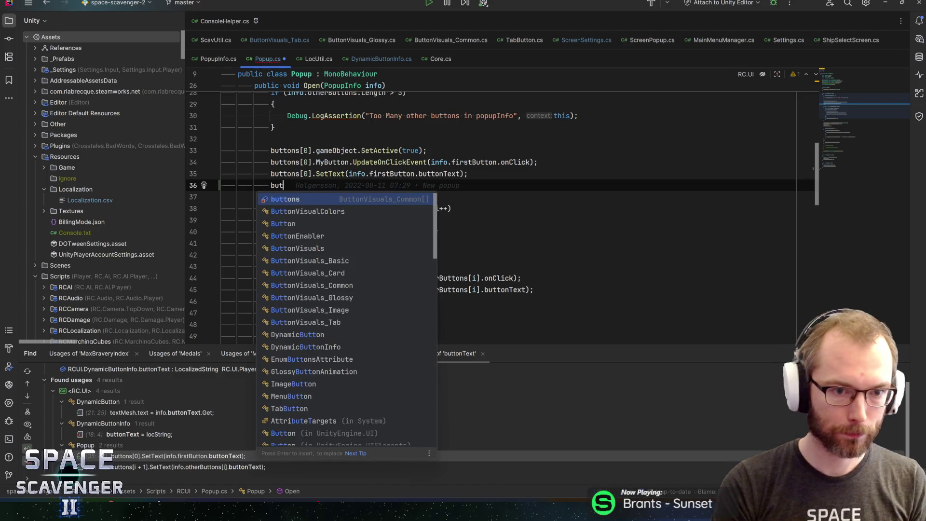
{"action": "type", "text": "tons[0]."}
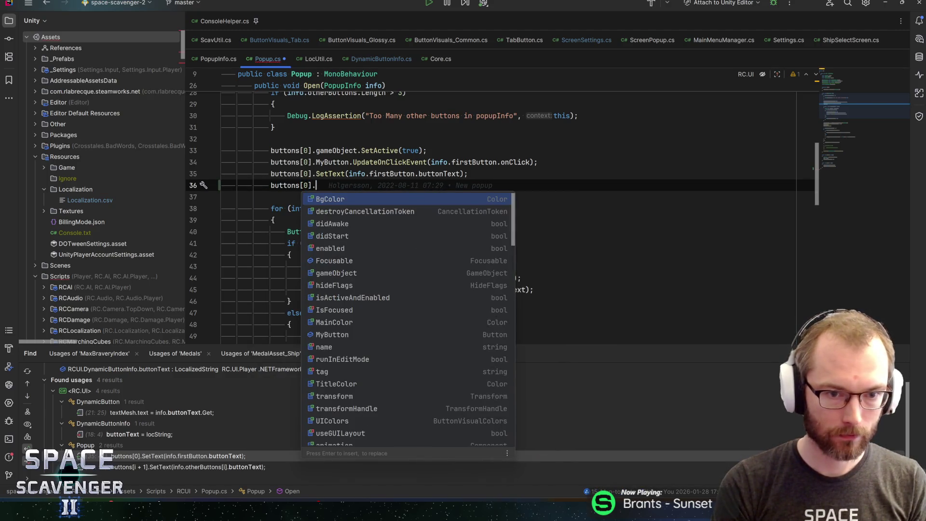
{"action": "type", "text": "Setc"}
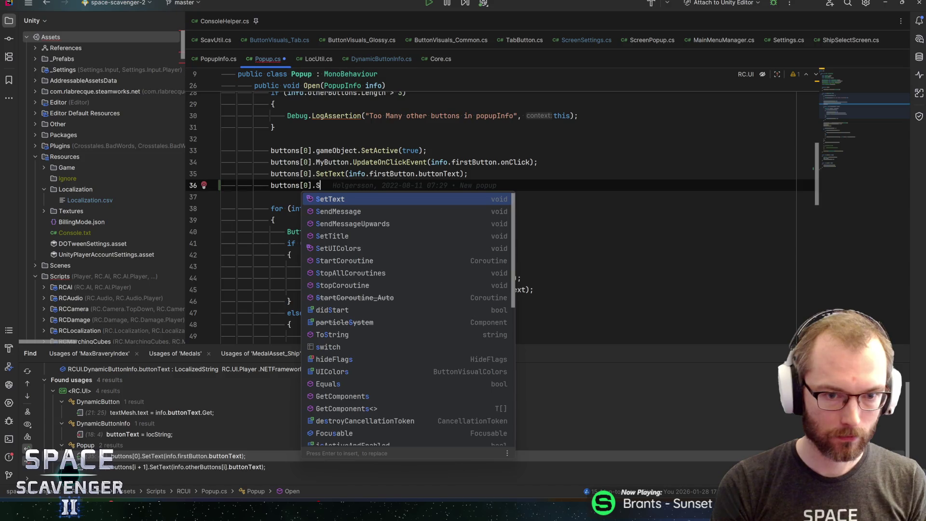
{"action": "key", "text": "Return"}
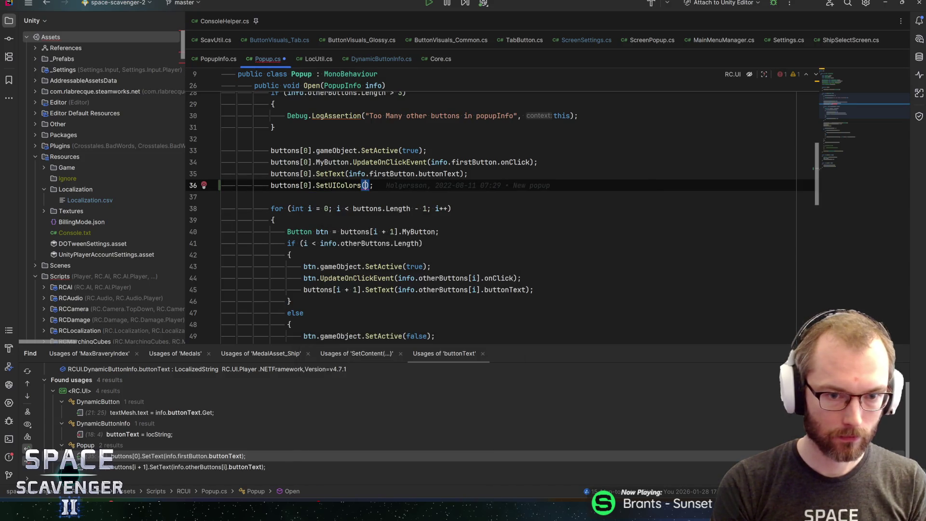
{"action": "type", "text": "info.ov"}
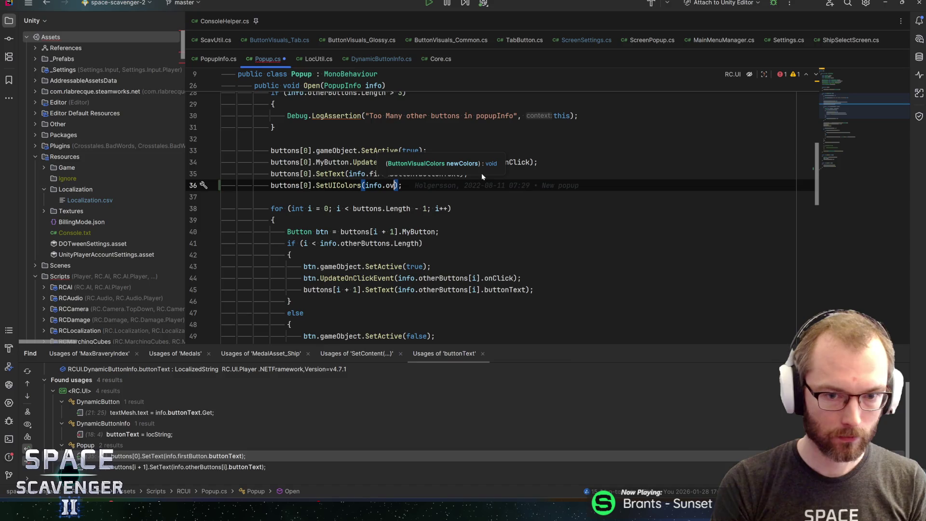
{"action": "key", "text": "BackSpace"}
{"action": "key", "text": "BackSpace"}
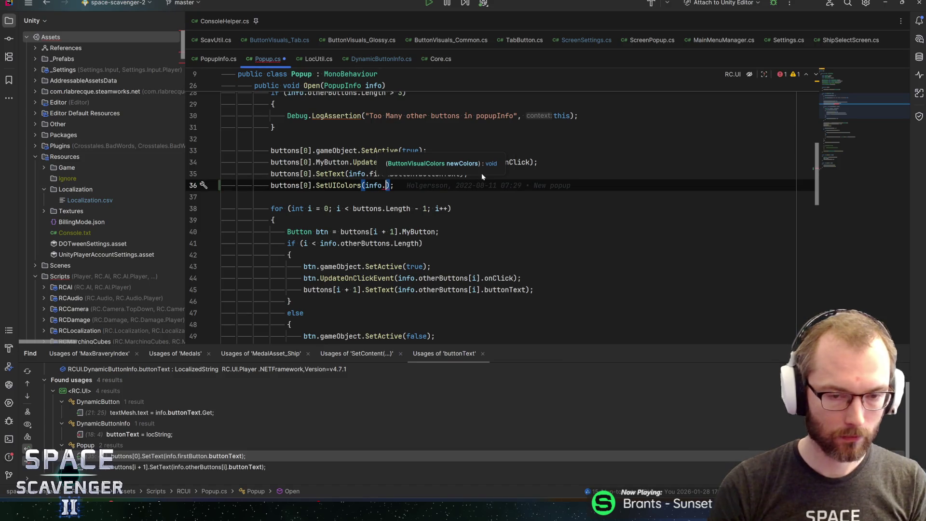
{"action": "type", "text": "firstButton.o"}
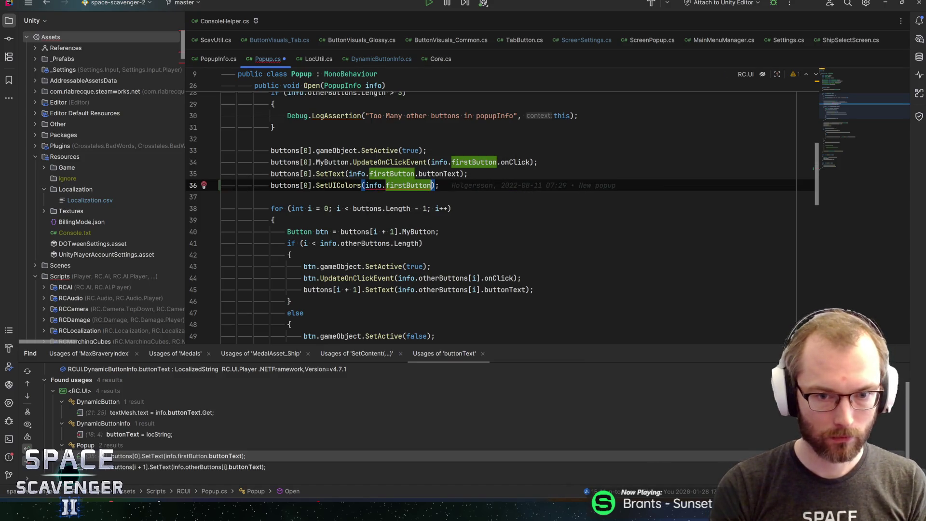
{"action": "type", "text": "ver"}
{"action": "key", "text": "Return"}
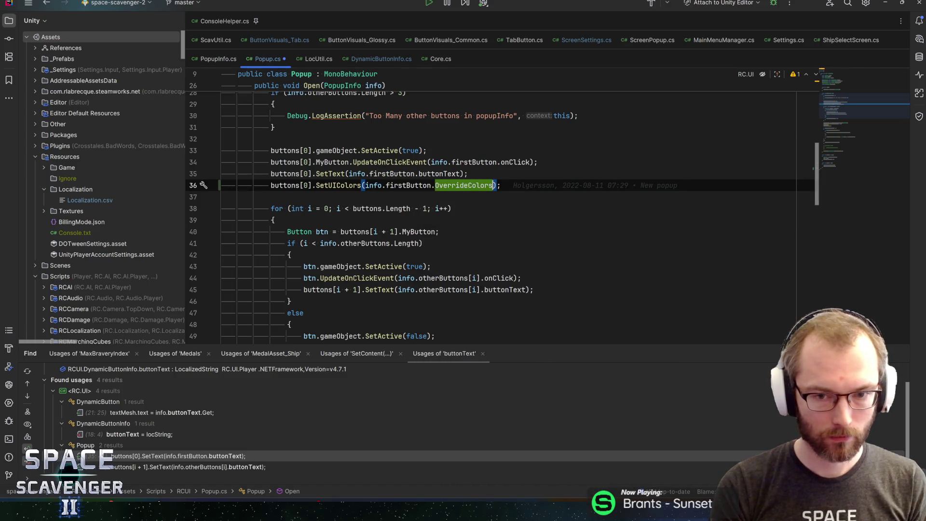
{"action": "type", "text": "== null ?"}
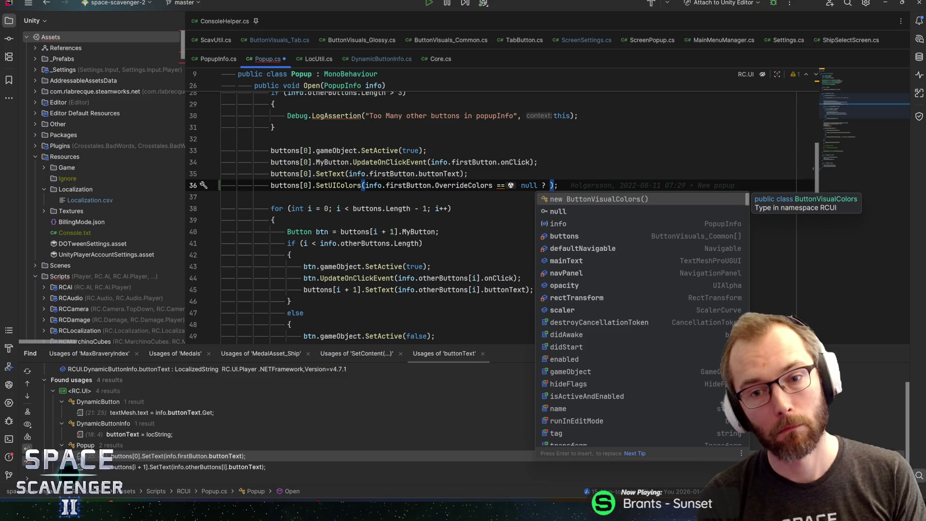
{"action": "type", "text": "button"}
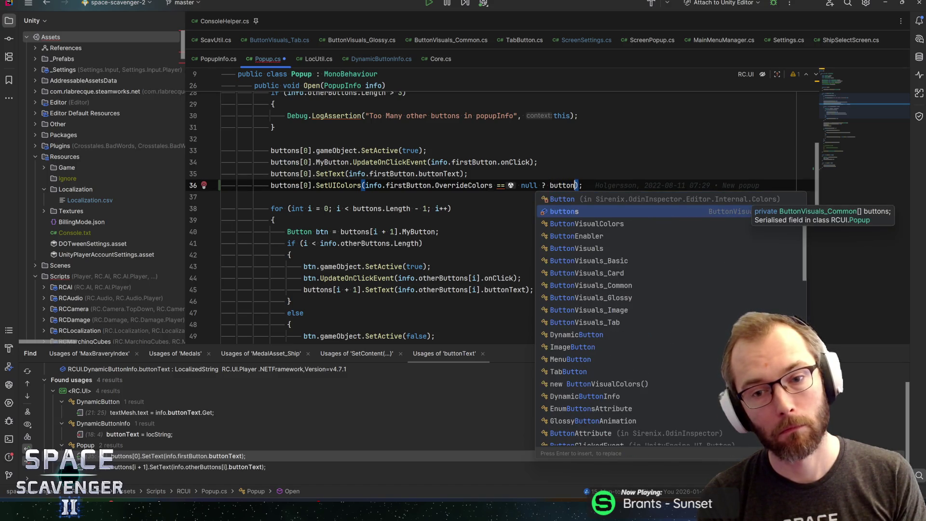
{"action": "key", "text": "BackSpace"}
{"action": "key", "text": "BackSpace"}
{"action": "key", "text": "BackSpace"}
{"action": "type", "text": "baseButtonCo"}
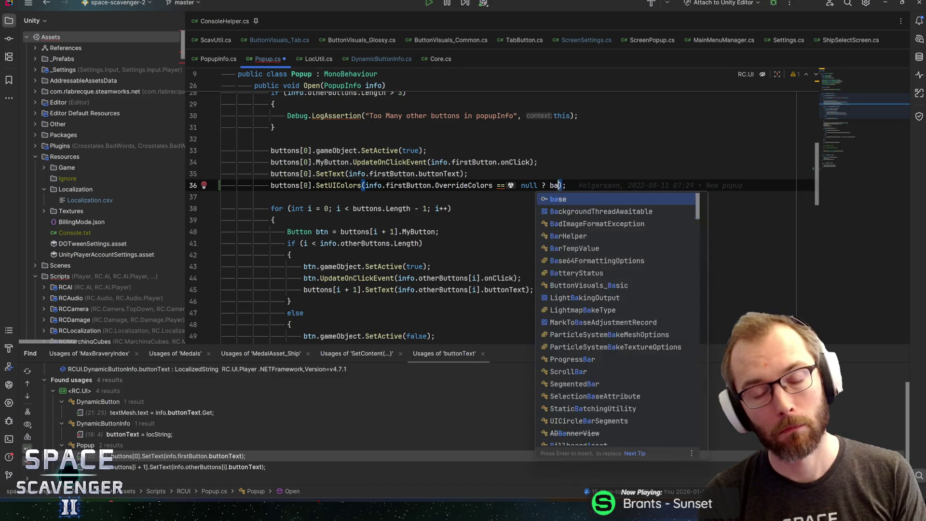
{"action": "type", "text": "lors : "}
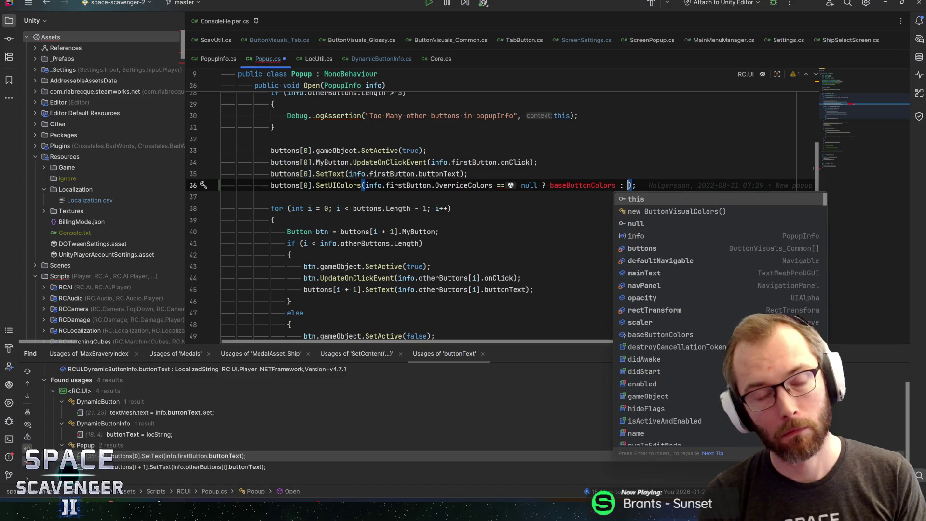
{"action": "type", "text": "info.firstButton.Ov"}
{"action": "key", "text": "Return"}
- Duplicate the SetUIColors statement into the button loop after line 45
{"action": "key", "text": "Home"}
{"action": "key", "text": "shift+End"}
{"action": "key", "text": "ctrl+c"}
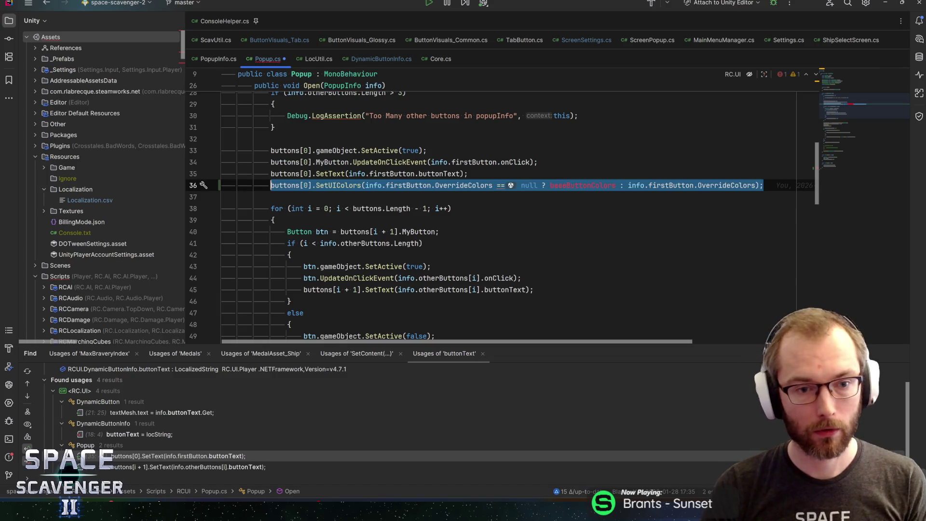
{"action": "scroll", "coordinate": [502, 212], "scroll_direction": "down", "scroll_amount": 3}
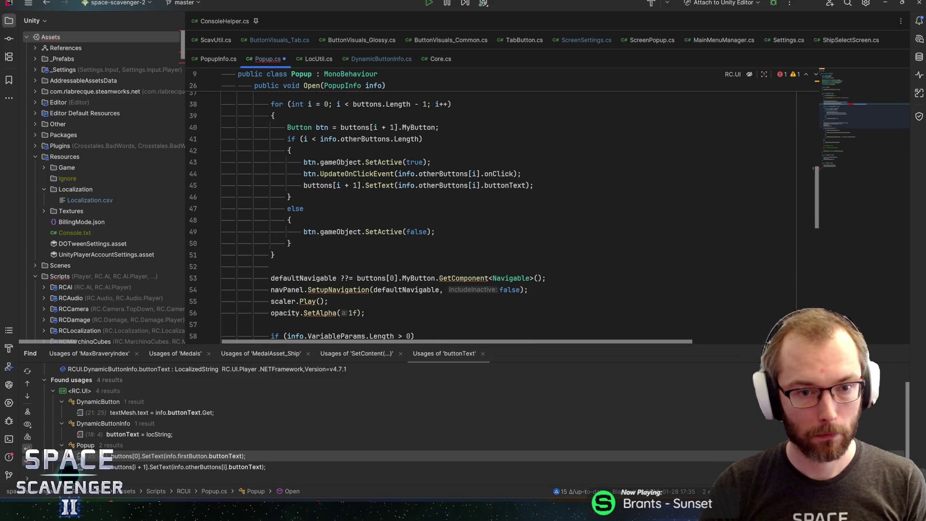
{"action": "scroll", "coordinate": [444, 255], "scroll_direction": "up", "scroll_amount": 2}
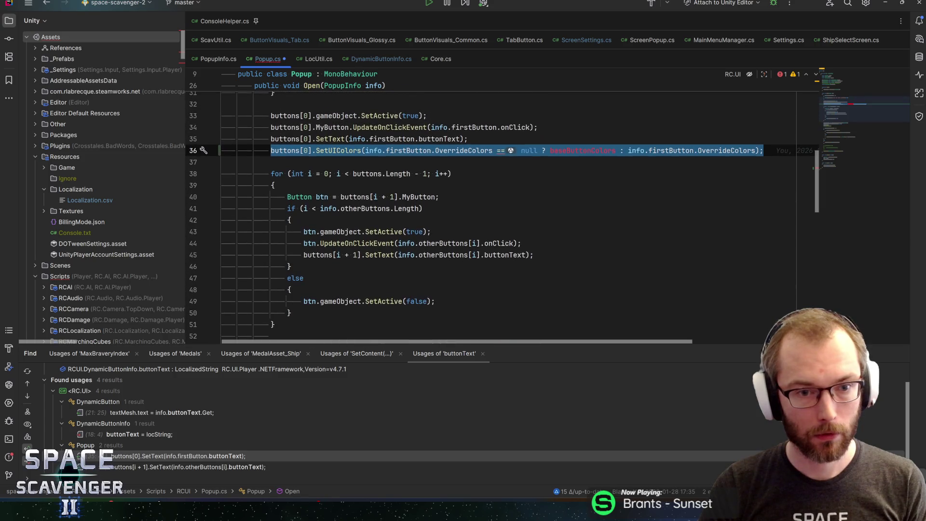
{"action": "left_click", "coordinate": [341, 243]}
{"action": "key", "text": "Up"}
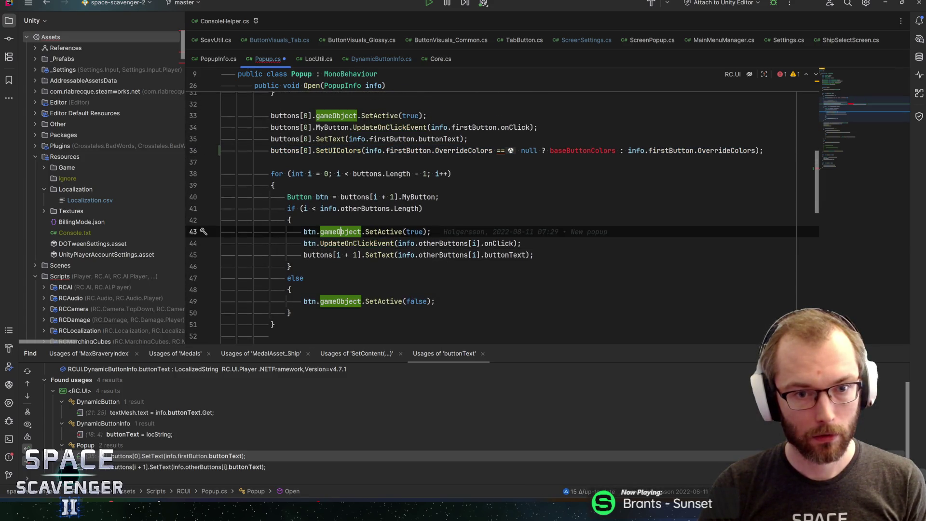
{"action": "left_click", "coordinate": [534, 255]}
{"action": "scroll", "coordinate": [501, 217], "scroll_direction": "down", "scroll_amount": 1}
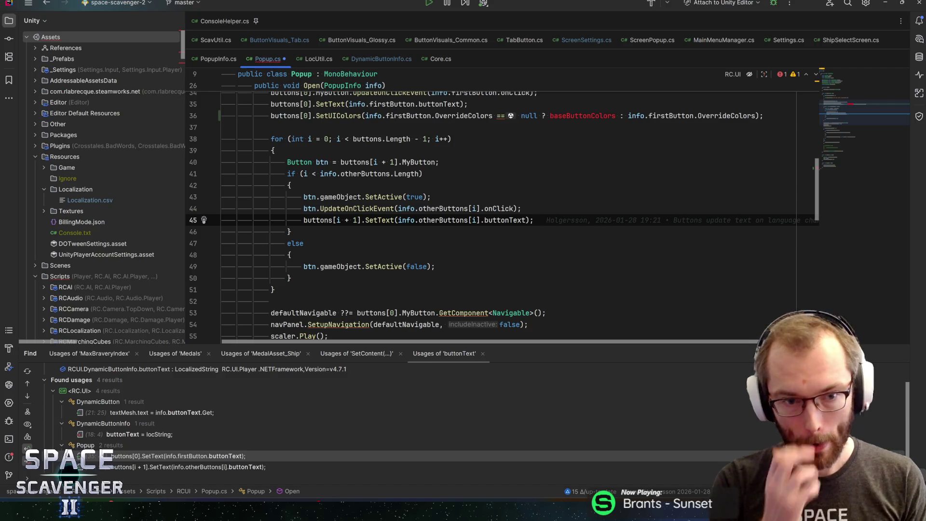
{"action": "scroll", "coordinate": [502, 217], "scroll_direction": "down", "scroll_amount": 1}
{"action": "scroll", "coordinate": [502, 217], "scroll_direction": "up", "scroll_amount": 1}
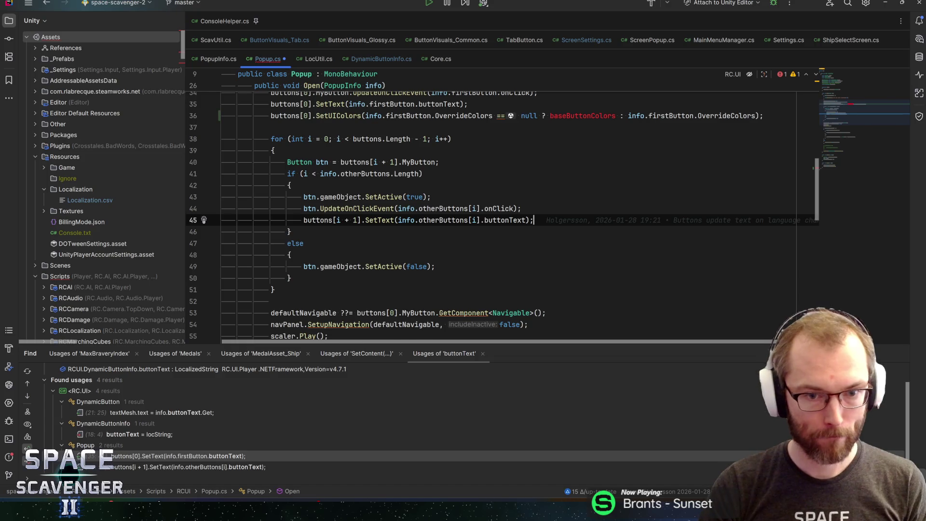
{"action": "key", "text": "Return"}
{"action": "key", "text": "ctrl+v"}
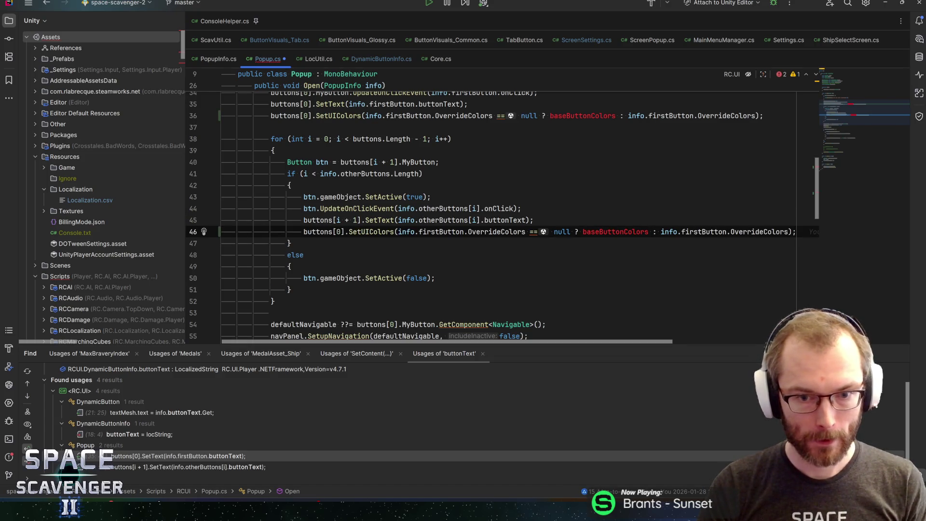
- Replace firstButton with otherButtons[i] in the loop's copy and save Popup.cs
{"action": "double_click", "coordinate": [442, 220]}
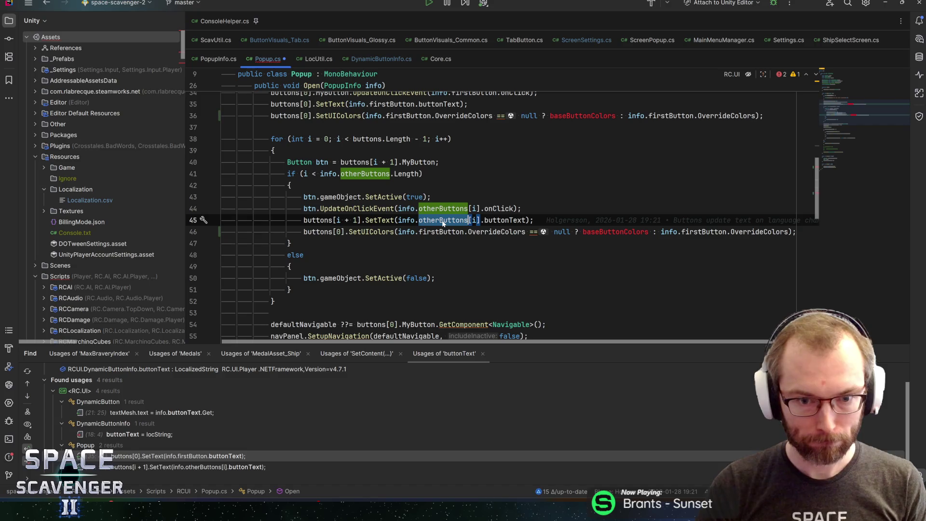
{"action": "key", "text": "shift+Right"}
{"action": "key", "text": "shift+Right"}
{"action": "key", "text": "shift+Right"}
{"action": "key", "text": "ctrl+c"}
{"action": "double_click", "coordinate": [441, 231]}
{"action": "key", "text": "ctrl+v"}
{"action": "key", "text": "End"}
{"action": "key", "text": "ctrl+s"}
- Review usages of SetText, MyButton, UpdateOnClickEvent and btn, then select lines 35–36
{"action": "scroll", "coordinate": [501, 215], "scroll_direction": "up", "scroll_amount": 1}
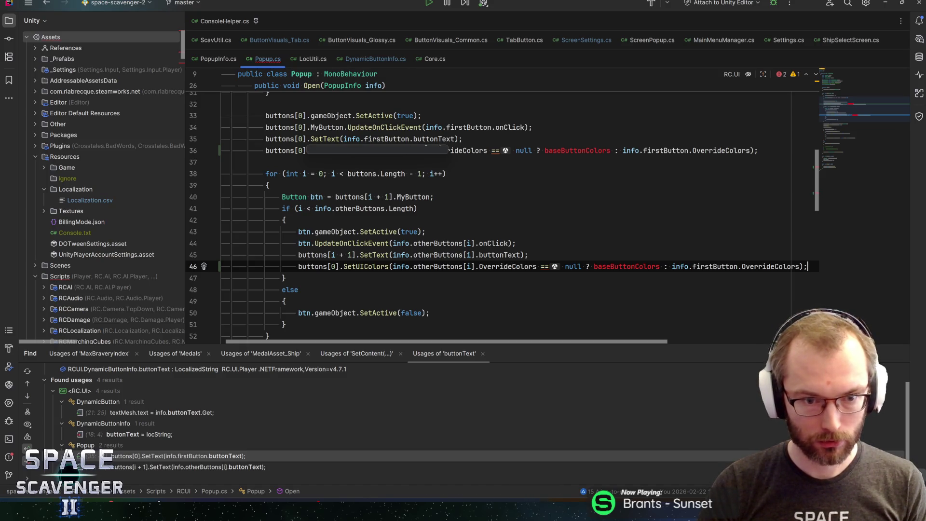
{"action": "left_click", "coordinate": [339, 139]}
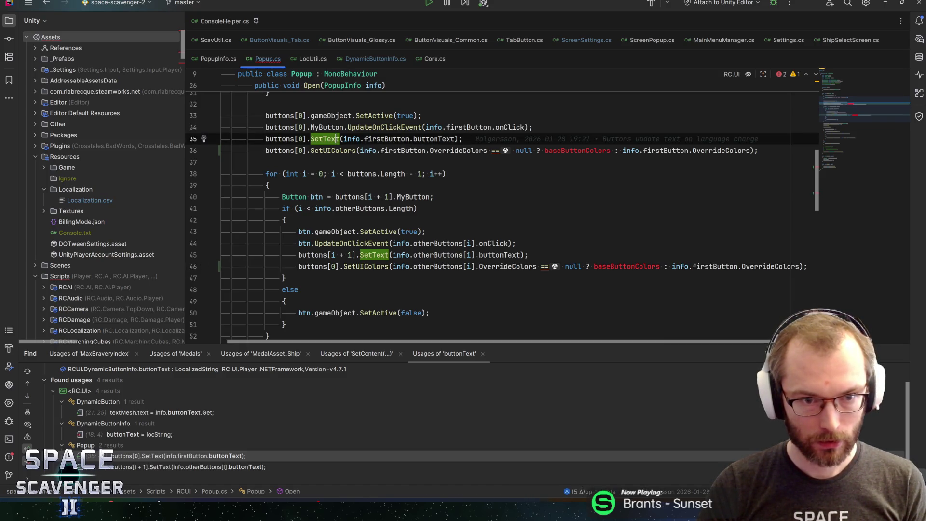
{"action": "left_click", "coordinate": [333, 127]}
{"action": "left_click", "coordinate": [389, 127]}
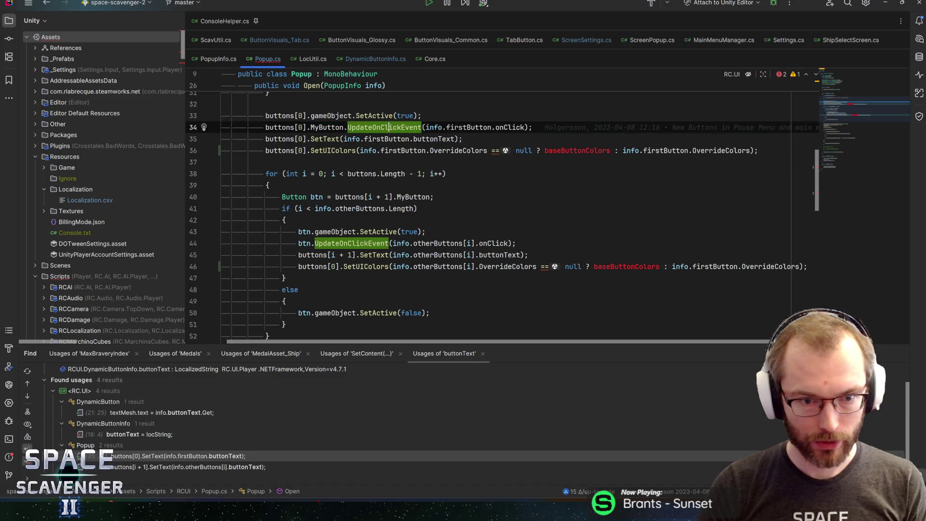
{"action": "left_click", "coordinate": [338, 128]}
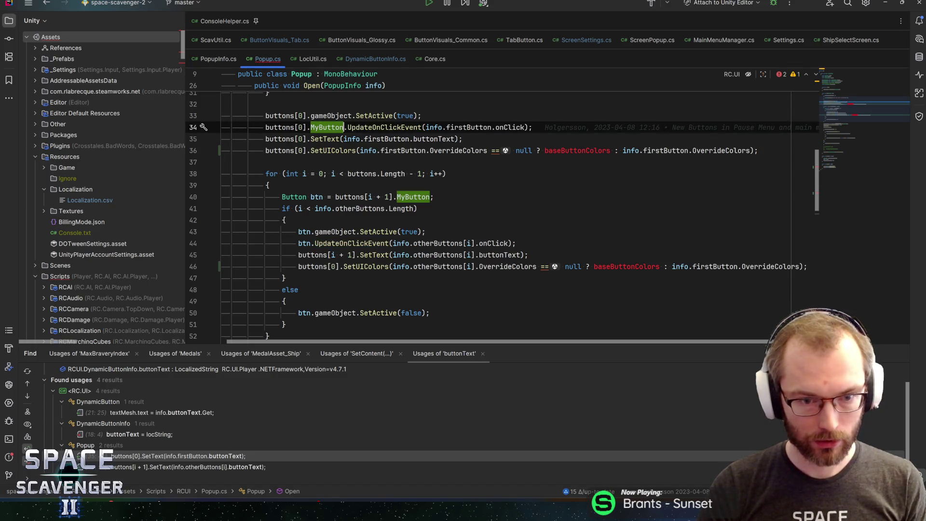
{"action": "mouse_move", "coordinate": [340, 127]}
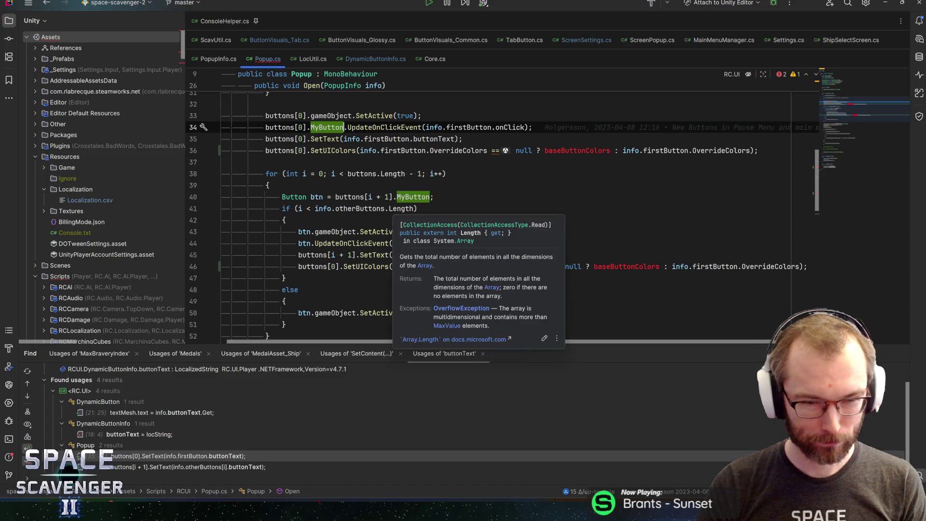
{"action": "scroll", "coordinate": [410, 198], "scroll_direction": "up", "scroll_amount": 3}
{"action": "left_click", "coordinate": [316, 231]}
{"action": "scroll", "coordinate": [316, 232], "scroll_direction": "down", "scroll_amount": 4}
{"action": "scroll", "coordinate": [547, 217], "scroll_direction": "up", "scroll_amount": 3}
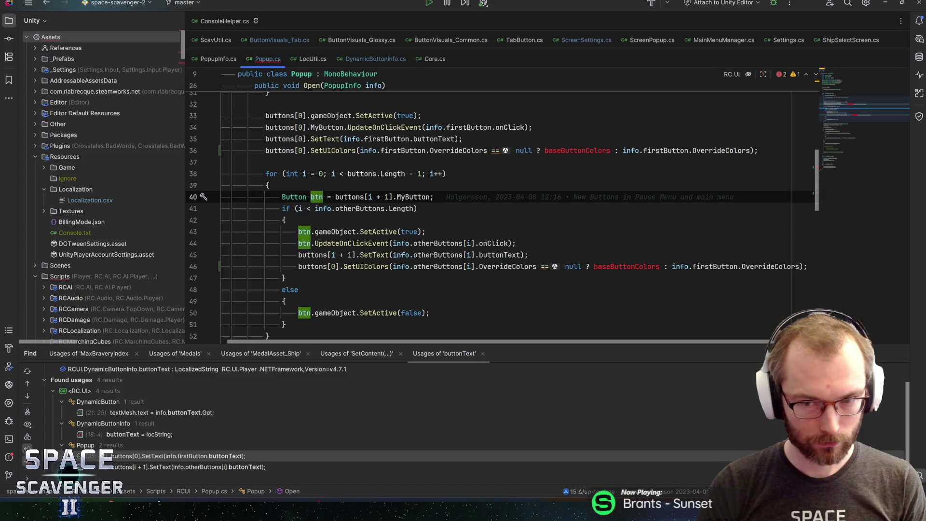
{"action": "left_click_drag", "start_coordinate": [758, 151], "coordinate": [266, 139]}
- Extract the selected SetText and SetUIColors lines into a method named UpdateButton
{"action": "key", "text": "alt+Return"}
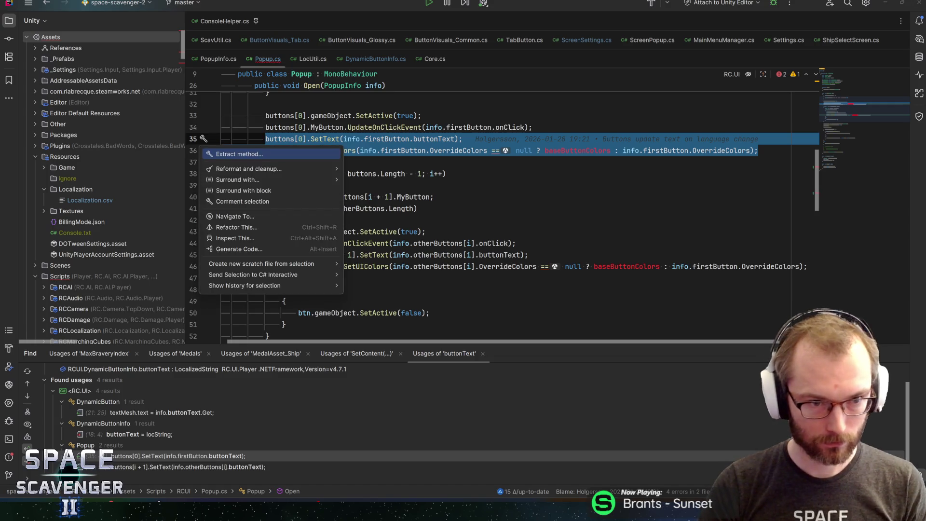
{"action": "key", "text": "Return"}
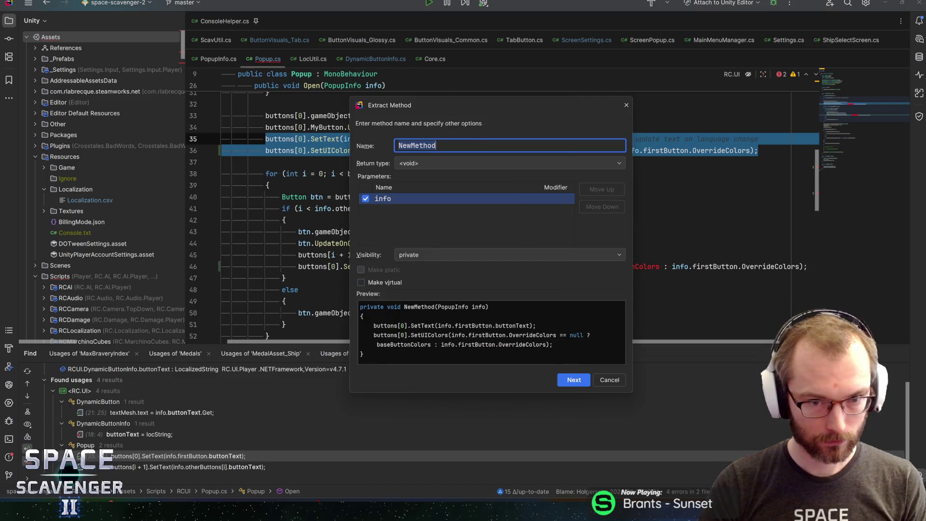
{"action": "type", "text": "UpdateButton"}
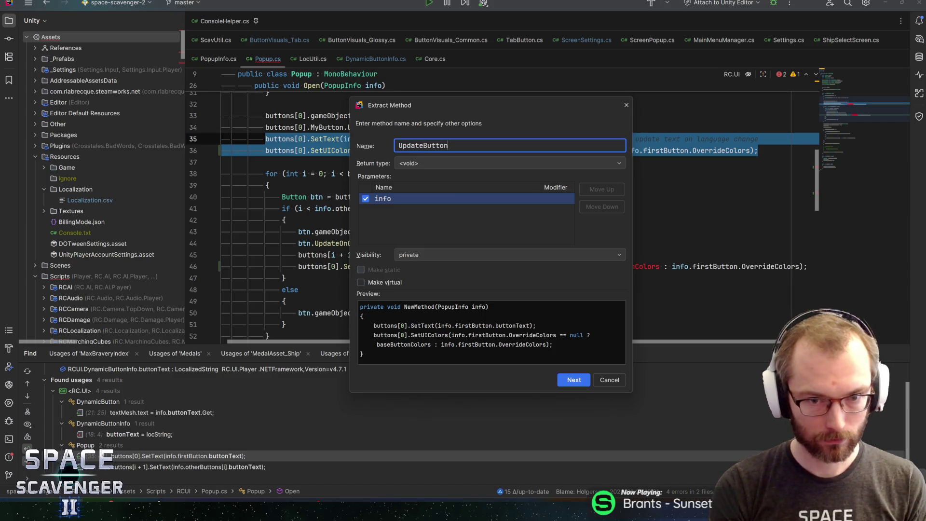
{"action": "key", "text": "Return"}
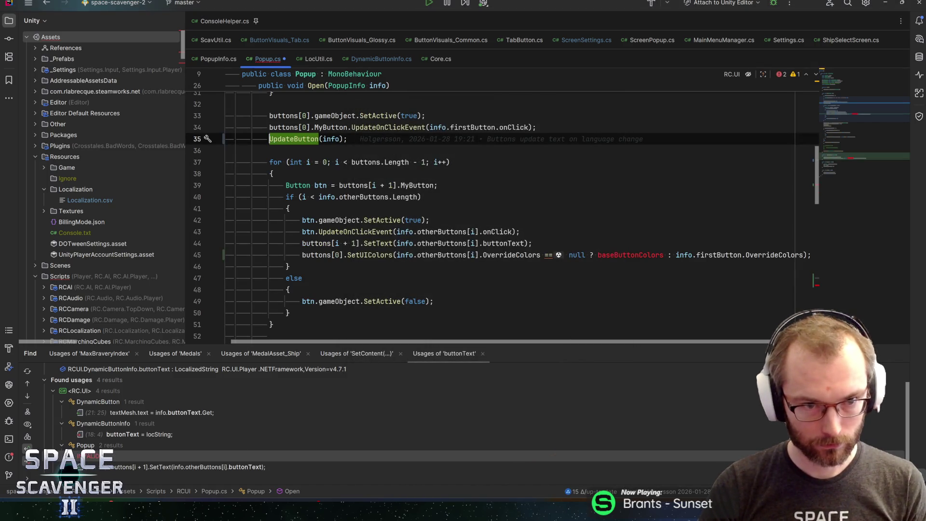
- Call UpdateButton(buttons[i + 1]) inside the loop, then go to its declaration
{"action": "left_click", "coordinate": [521, 232]}
{"action": "key", "text": "Return"}
{"action": "type", "text": "U"}
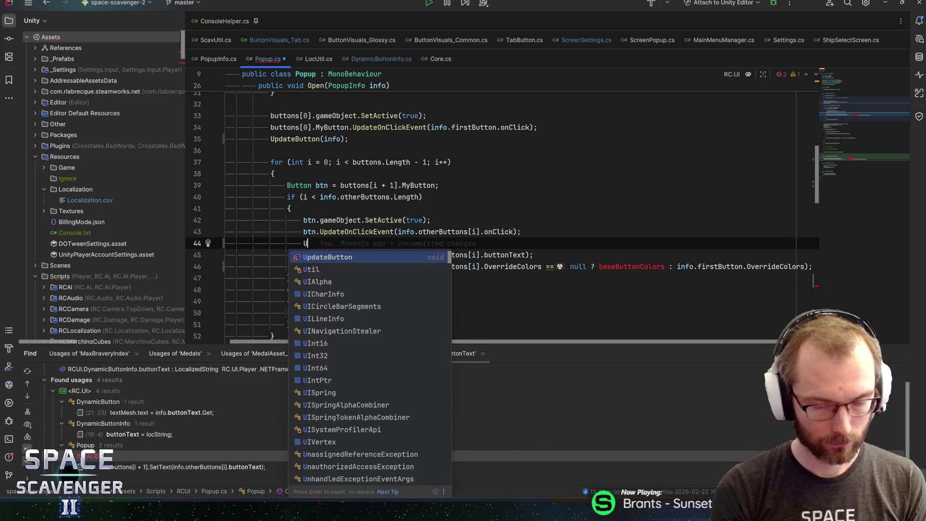
{"action": "type", "text": "pdateB"}
{"action": "key", "text": "Return"}
{"action": "type", "text": "butt);"}
{"action": "key", "text": "Return"}
{"action": "type", "text": "[i + "}
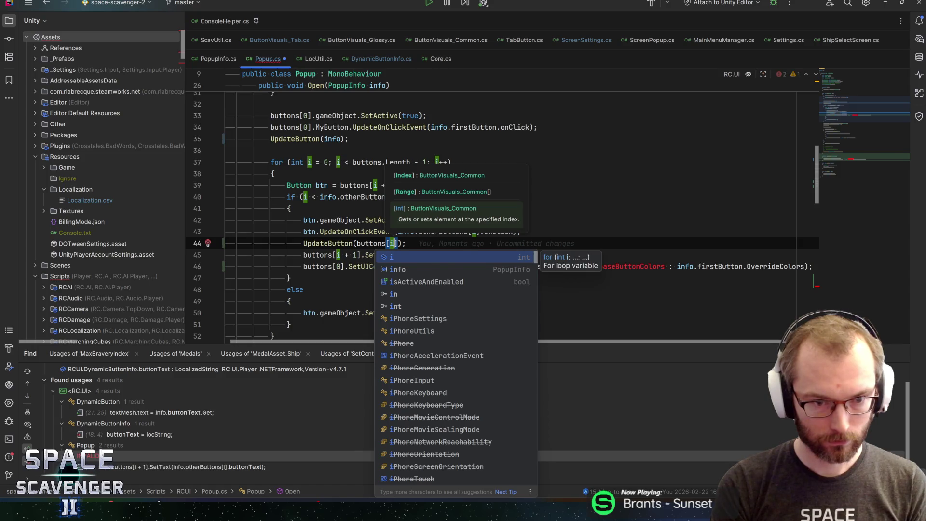
{"action": "type", "text": "1"}
{"action": "key", "text": "Right"}
{"action": "key", "text": "Right"}
{"action": "key", "text": "Right"}
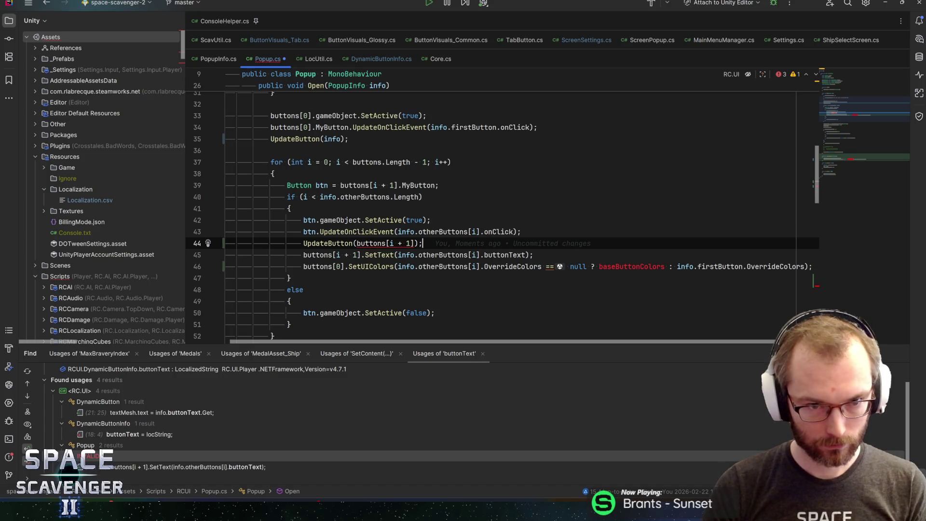
{"action": "key", "text": "ctrl+b"}
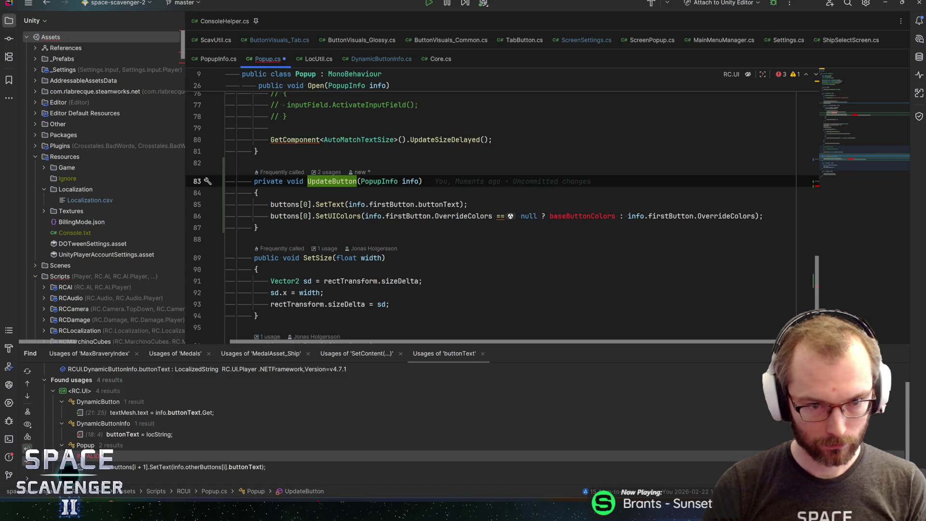
- Pass buttons[0] as the first argument of the UpdateButton call in Open
{"action": "key", "text": "ctrl+alt+Left"}
{"action": "scroll", "coordinate": [501, 217], "scroll_direction": "up", "scroll_amount": 1}
{"action": "key", "text": "Up"}
{"action": "left_click", "coordinate": [319, 173]}
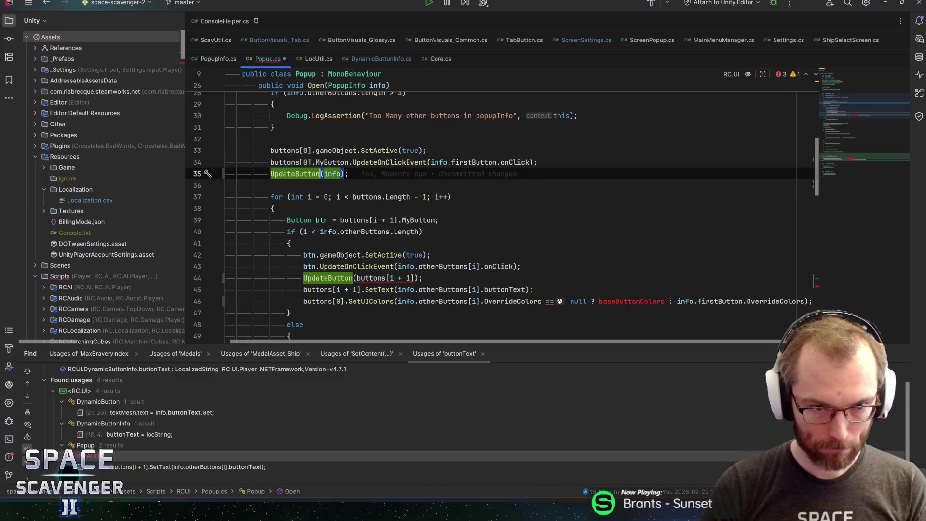
{"action": "mouse_move", "coordinate": [284, 162]}
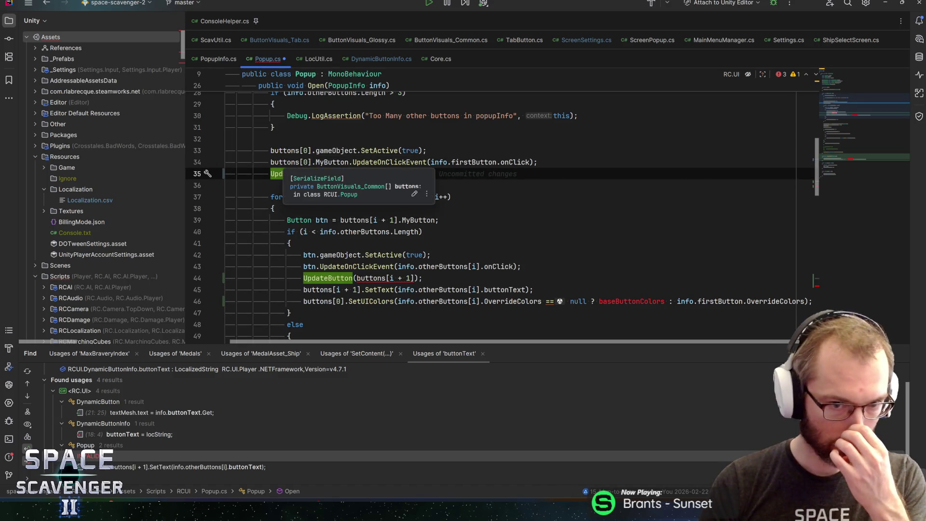
{"action": "type", "text": "buttons[0],"}
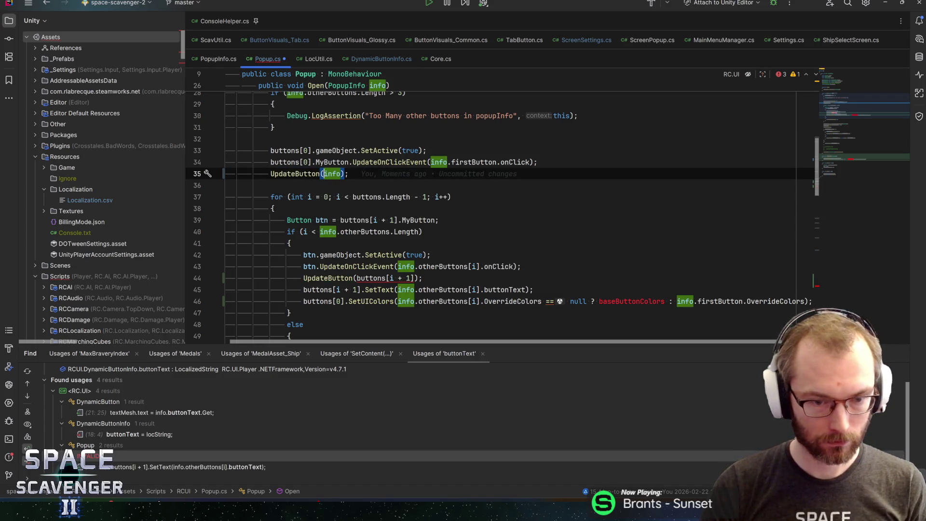
{"action": "key", "text": "End"}
- Add a ButtonVisuals buttonVisuals parameter before PopupInfo in the UpdateButton declaration
{"action": "left_click", "coordinate": [299, 174], "text": "ctrl"}
{"action": "key", "text": "ctrl+alt+Left"}
{"action": "left_click", "coordinate": [290, 174]}
{"action": "key", "text": "ctrl+b"}
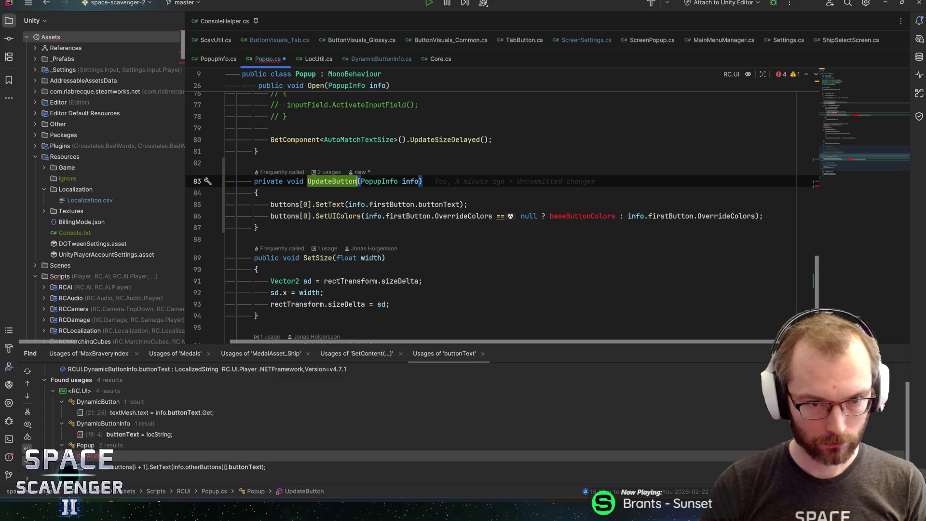
{"action": "key", "text": "Right"}
{"action": "type", "text": "Bu"}
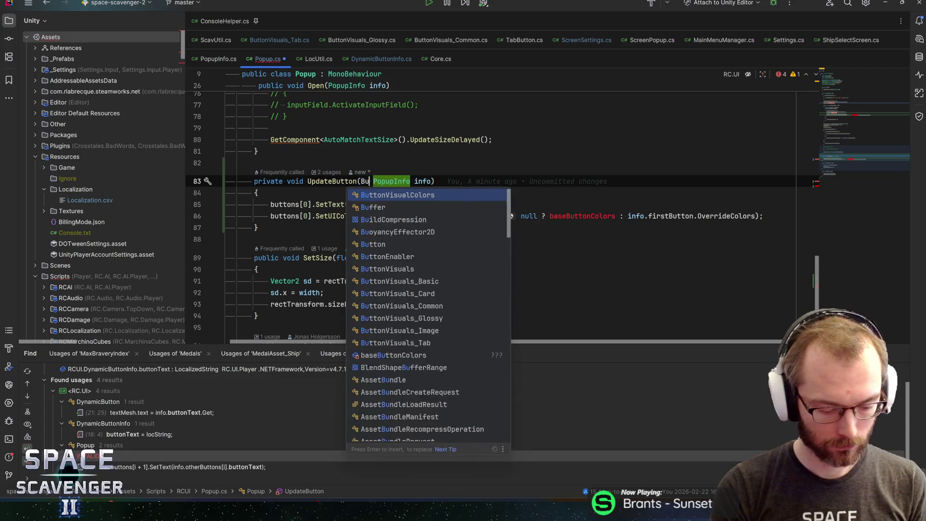
{"action": "type", "text": "ttonV"}
{"action": "key", "text": "Down"}
{"action": "key", "text": "Down"}
{"action": "key", "text": "Return"}
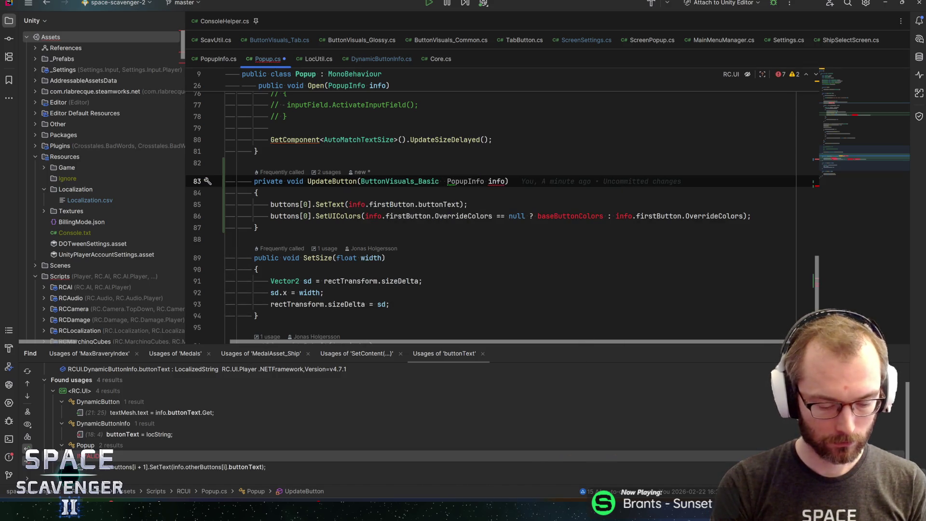
{"action": "type", "text": "buttonVis"}
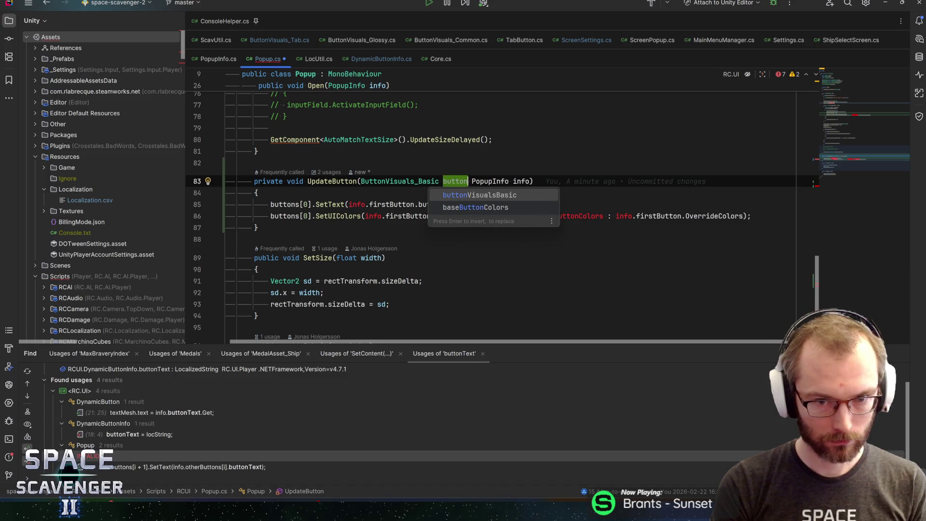
{"action": "type", "text": "uals,"}
{"action": "key", "text": "Escape"}
- Replace buttons[0] with buttonVisuals on the SetText and SetUIColors lines
{"action": "left_click", "coordinate": [311, 205]}
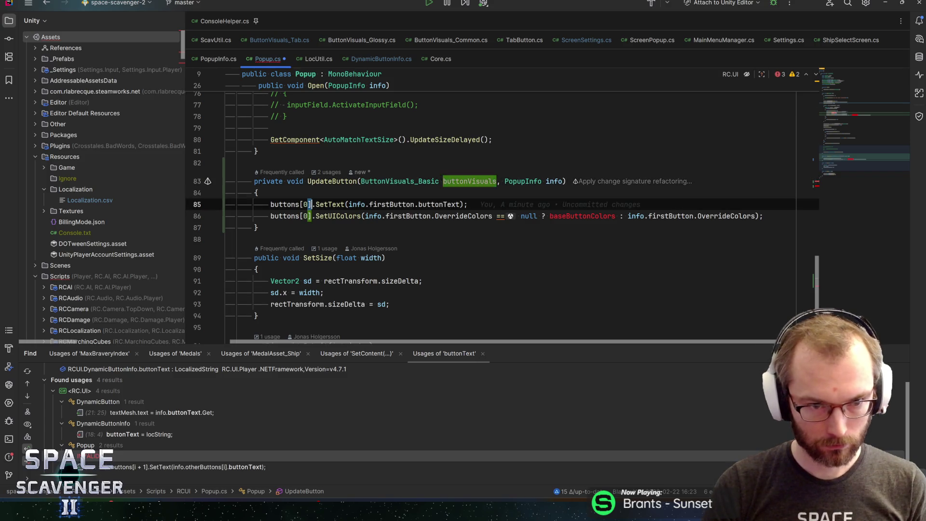
{"action": "key", "text": "ctrl+w"}
{"action": "type", "text": "buttonVisuals"}
{"action": "left_click", "coordinate": [308, 216]}
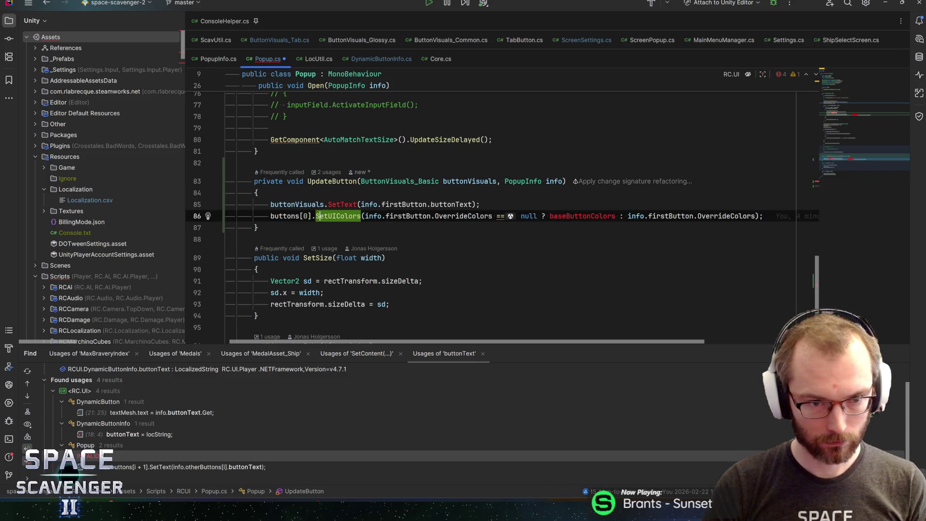
{"action": "key", "text": "ctrl+w"}
{"action": "type", "text": "buttonVisuals"}
{"action": "key", "text": "End"}
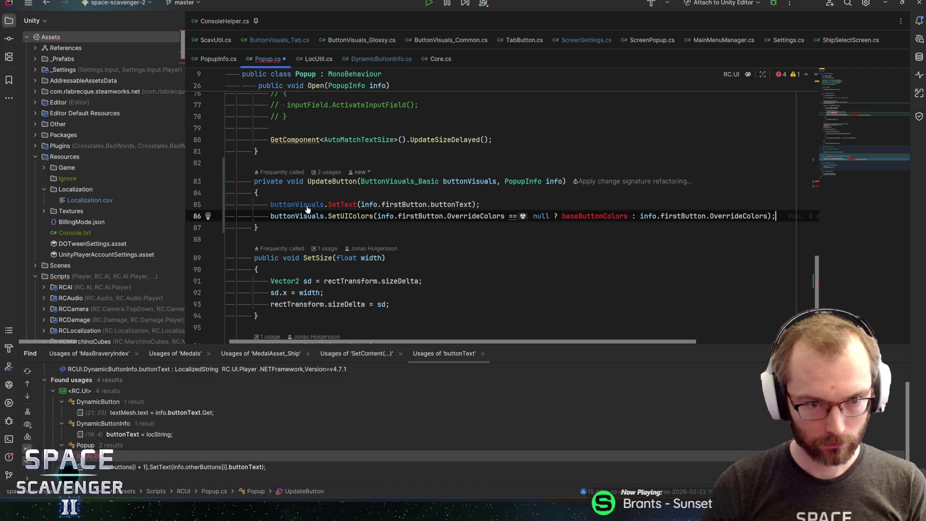
- Change the buttonVisuals parameter type to ButtonVisuals_Common, then look up baseButtonColors
{"action": "key", "text": "ctrl+minus"}
{"action": "key", "text": "ctrl+minus"}
{"action": "key", "text": "ctrl+minus"}
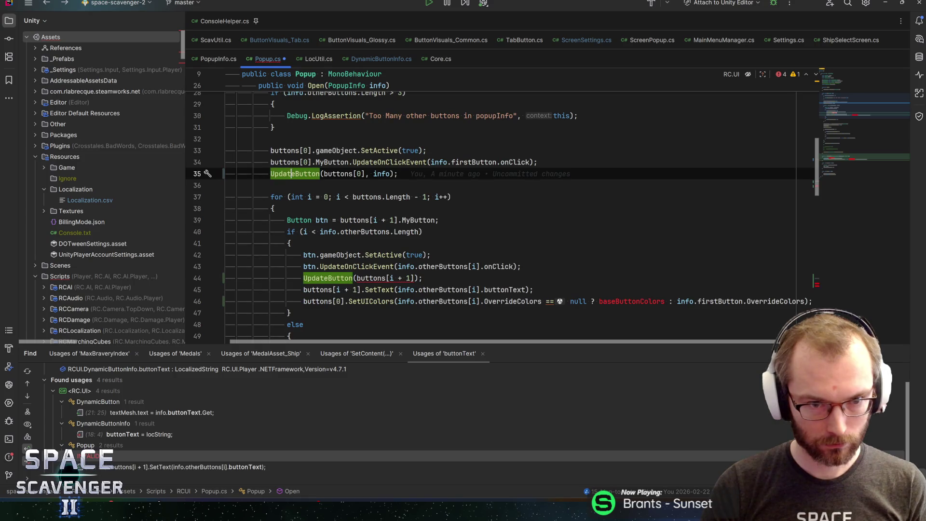
{"action": "mouse_move", "coordinate": [324, 301]}
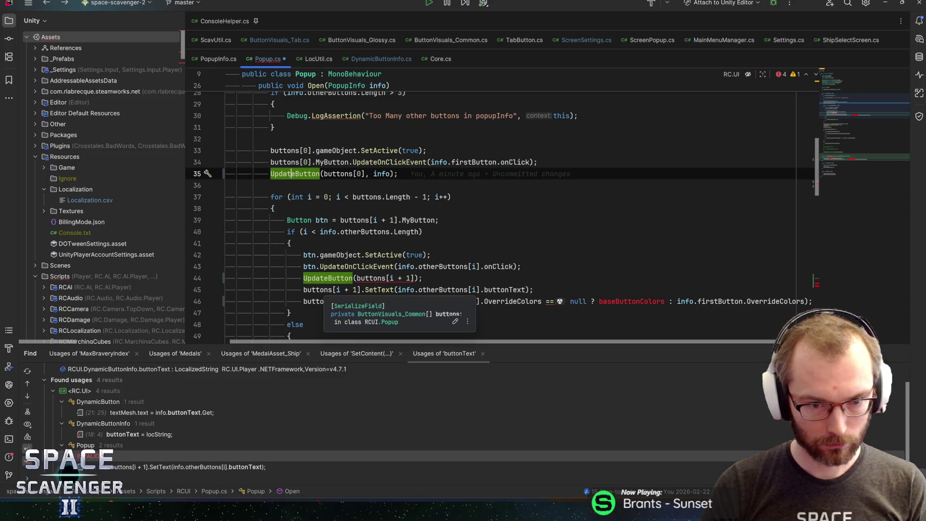
{"action": "key", "text": "ctrl+b"}
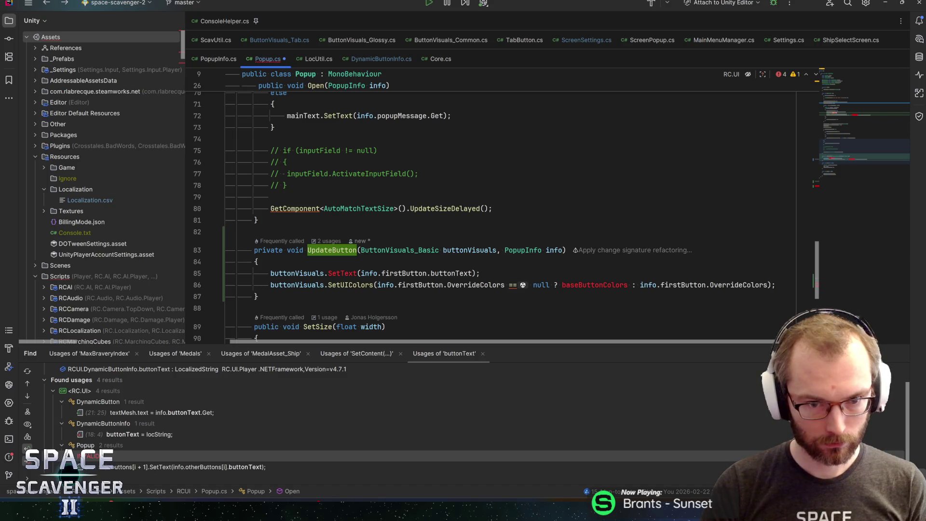
{"action": "type", "text": "Common"}
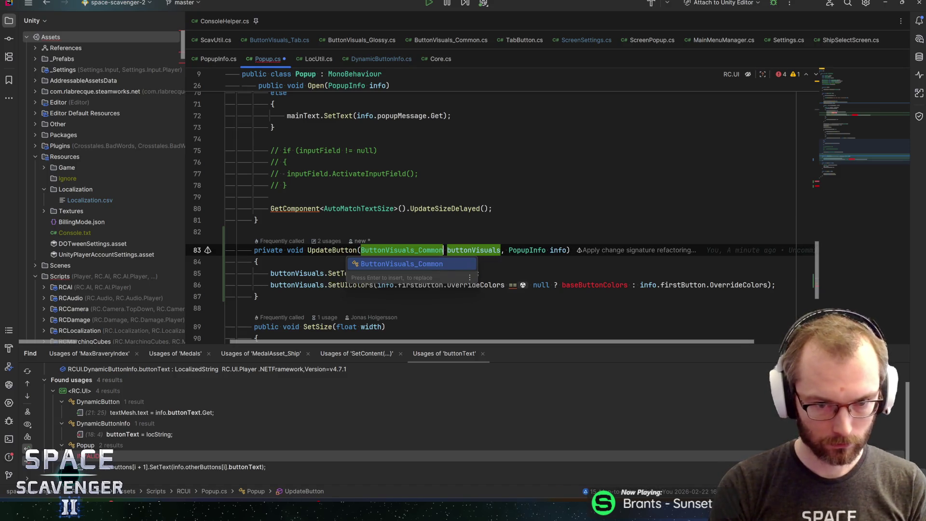
{"action": "scroll", "coordinate": [502, 207], "scroll_direction": "down", "scroll_amount": 4}
{"action": "scroll", "coordinate": [502, 207], "scroll_direction": "up", "scroll_amount": 4}
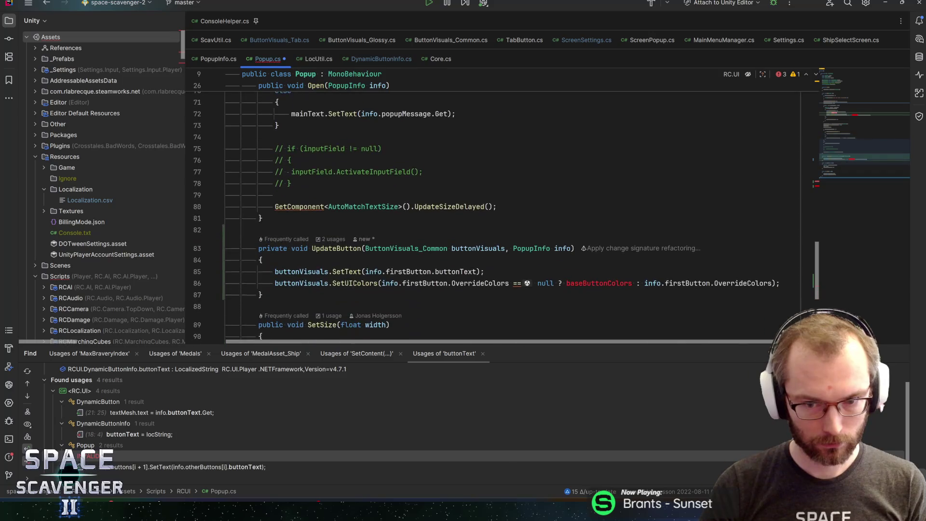
{"action": "double_click", "coordinate": [599, 284]}
{"action": "left_click", "coordinate": [847, 91]}
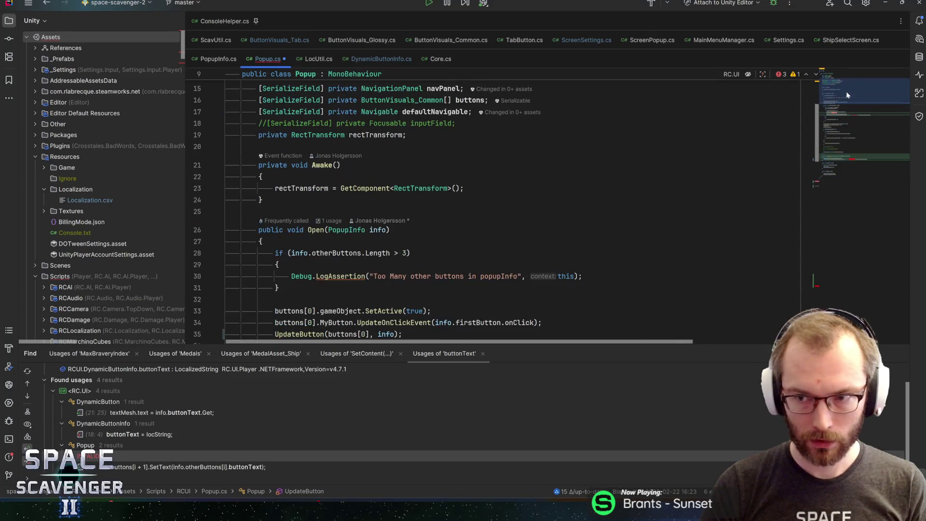
- Add a [SerializeField] private ButtonVisualColors baseButtonColors field below defaultNavigable and save
{"action": "scroll", "coordinate": [482, 207], "scroll_direction": "up", "scroll_amount": 3}
{"action": "left_click", "coordinate": [423, 215]}
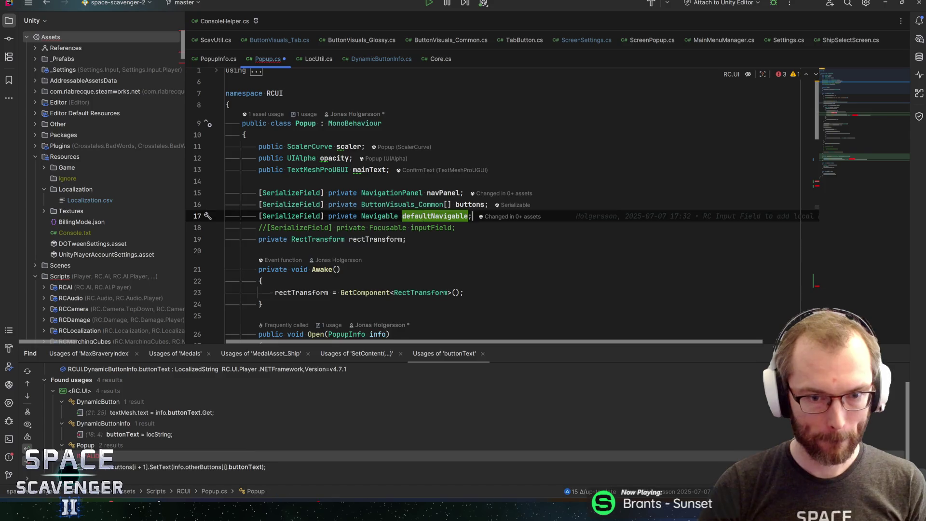
{"action": "key", "text": "End"}
{"action": "key", "text": "Return"}
{"action": "type", "text": "[SerializeField] private bu"}
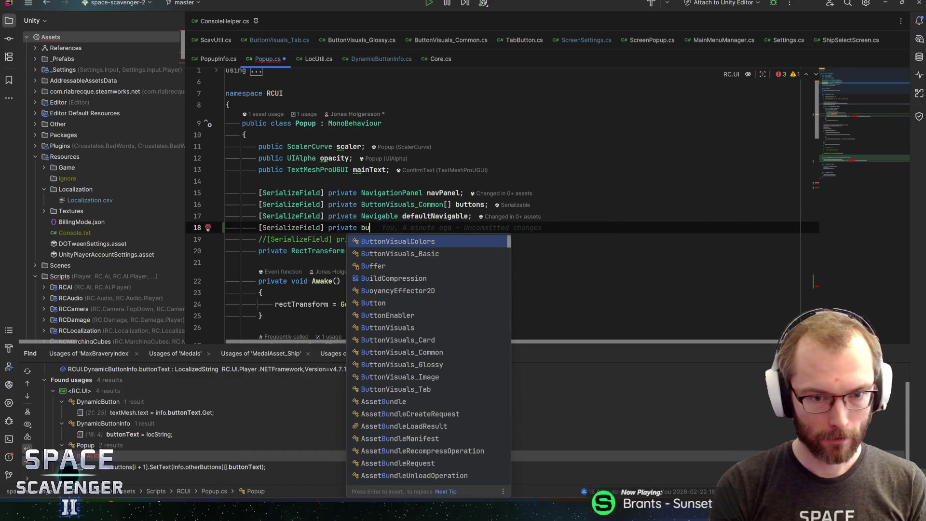
{"action": "key", "text": "Return"}
{"action": "type", "text": "baseButtonColors;"}
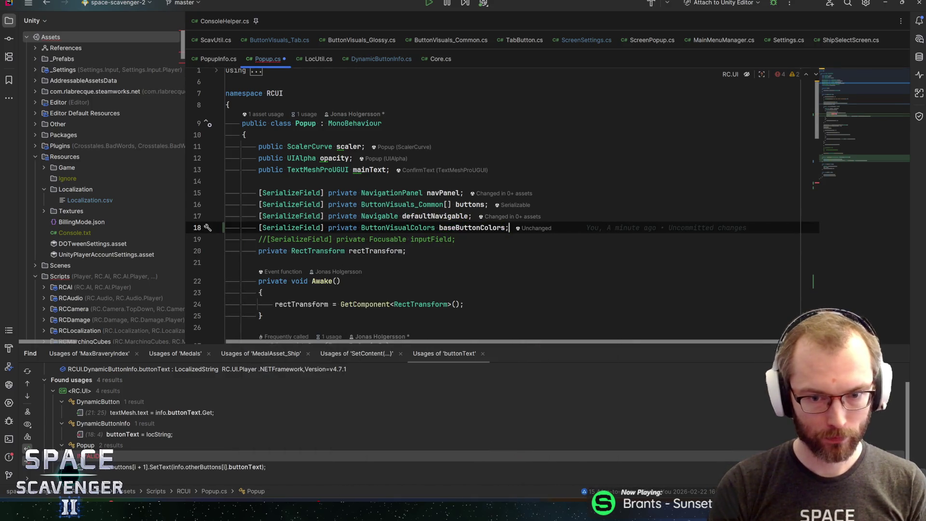
{"action": "key", "text": "ctrl+s"}
- Make the loop call UpdateButton(buttons[i + 1], info) and delete the redundant SetText/SetUIColors lines
{"action": "key", "text": "ctrl+alt+Left"}
{"action": "key", "text": "ctrl+alt+Left"}
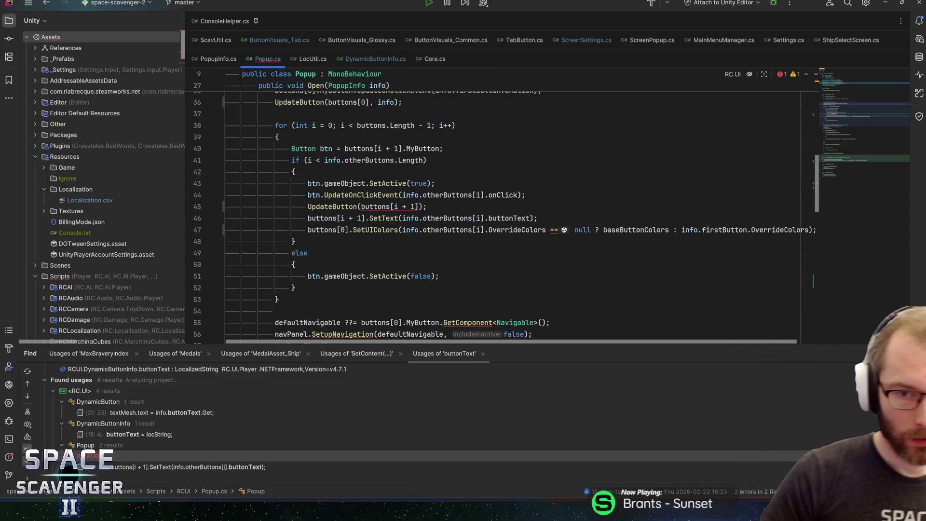
{"action": "left_click", "coordinate": [423, 206]}
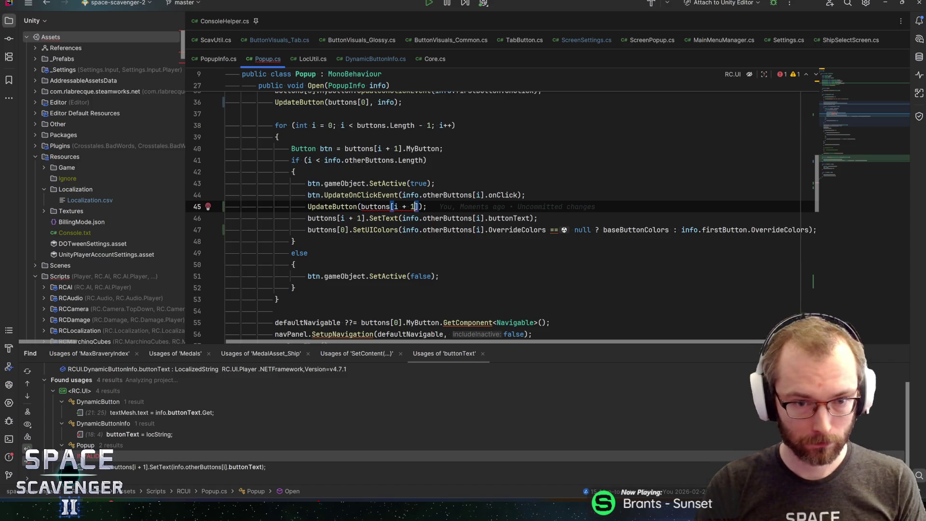
{"action": "mouse_move", "coordinate": [378, 208]}
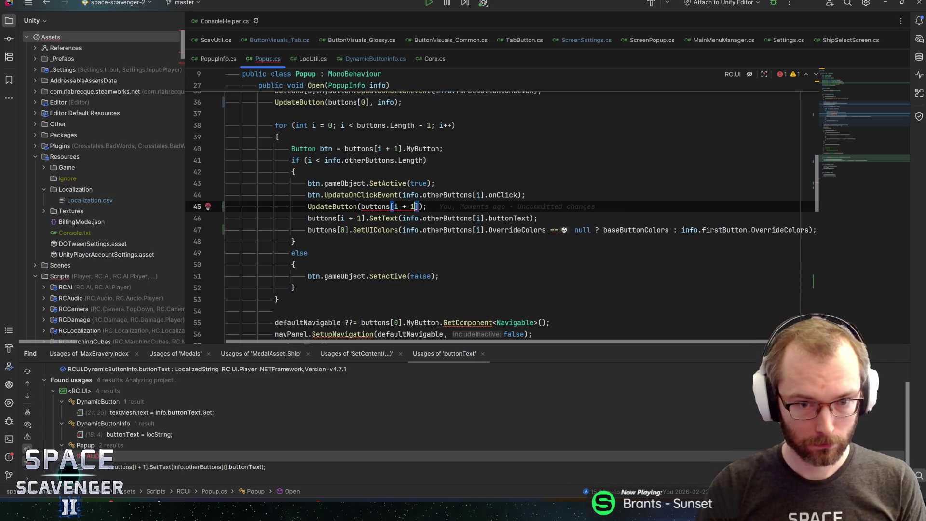
{"action": "left_click", "coordinate": [418, 207]}
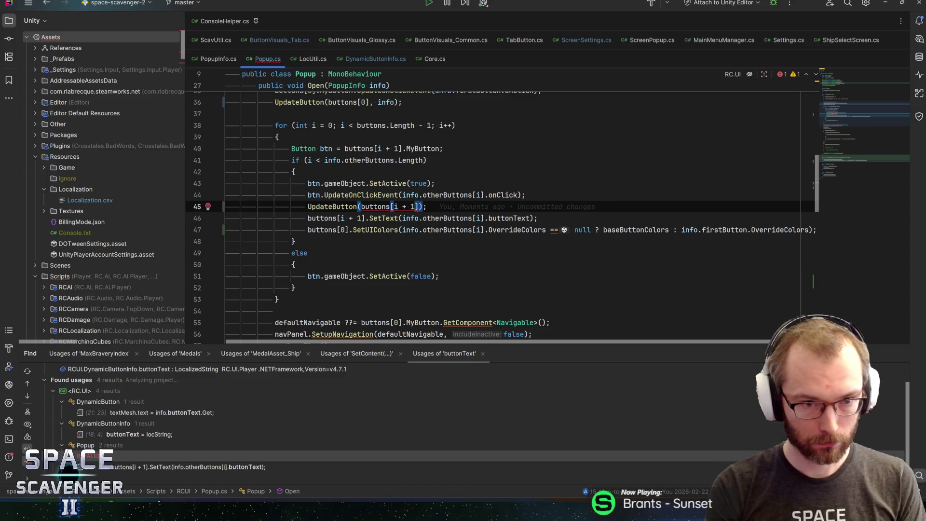
{"action": "type", "text": ", info"}
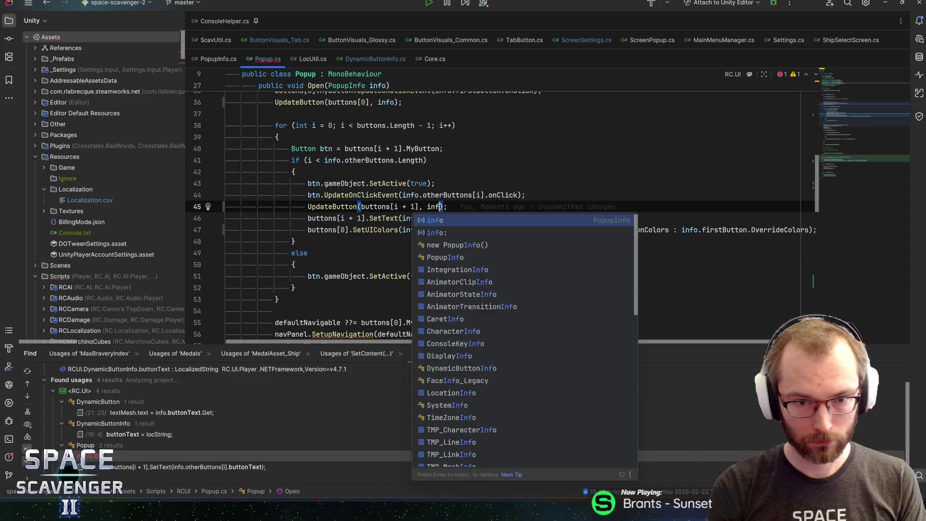
{"action": "key", "text": "End"}
{"action": "key", "text": "Down"}
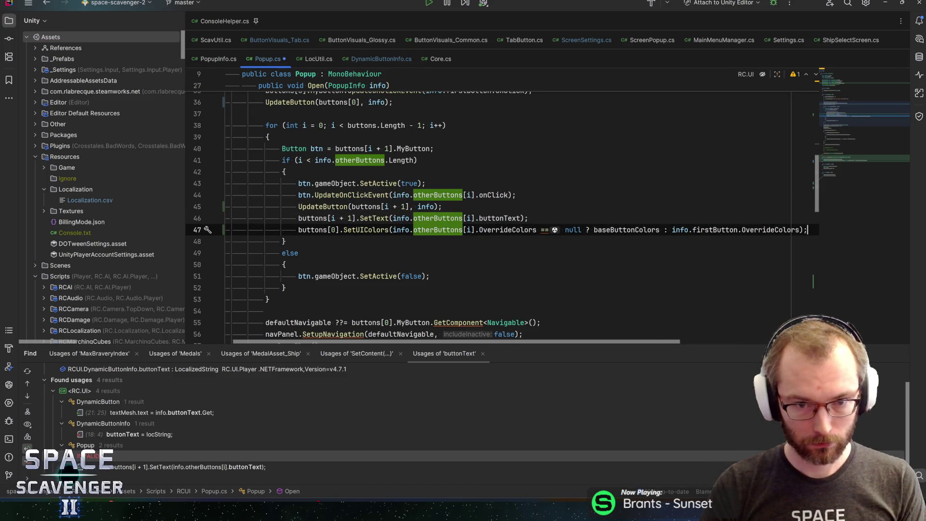
{"action": "key", "text": "shift+Down"}
{"action": "key", "text": "shift+Down"}
{"action": "key", "text": "Delete"}
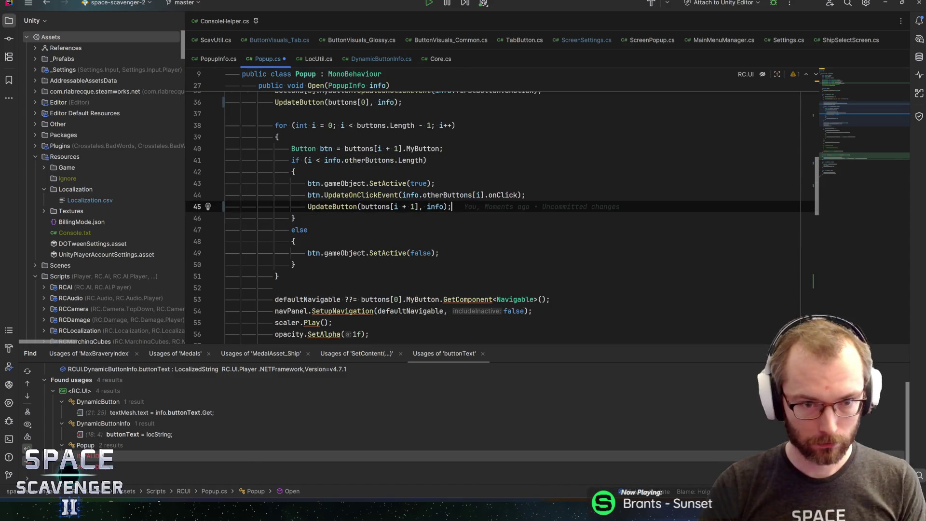
- Undo the recent edits, then redo back to the UpdateButton version of the calls
{"action": "key", "text": "ctrl+b"}
{"action": "left_click", "coordinate": [452, 204]}
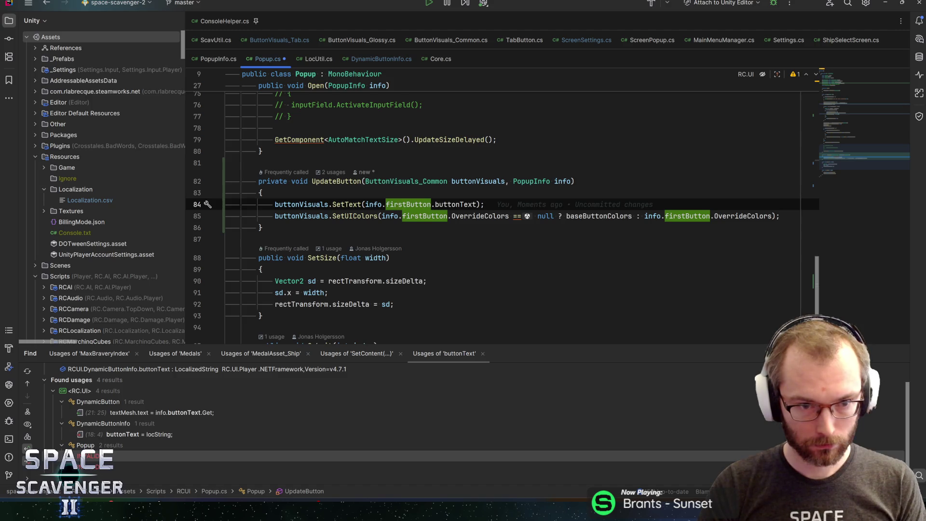
{"action": "key", "text": "ctrl+alt+Left"}
{"action": "key", "text": "ctrl+alt+Left"}
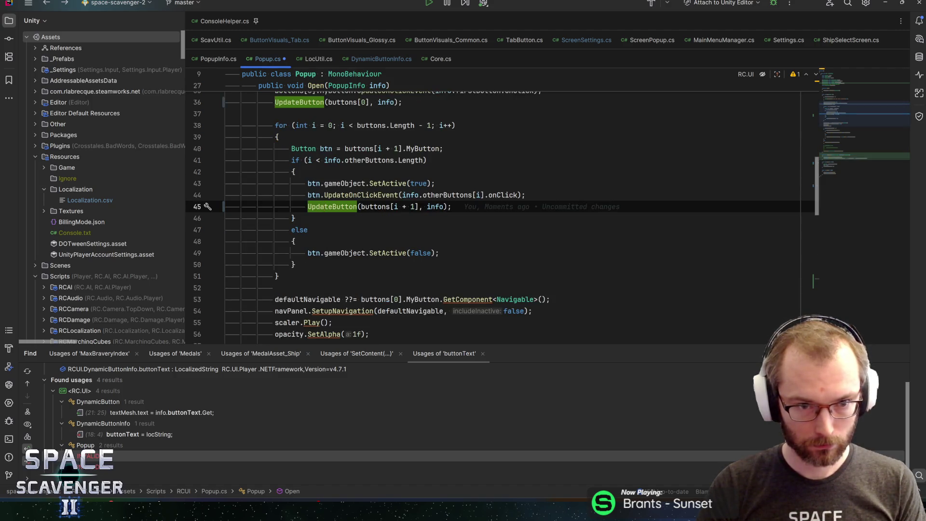
{"action": "key", "text": "ctrl+z"}
{"action": "key", "text": "ctrl+z"}
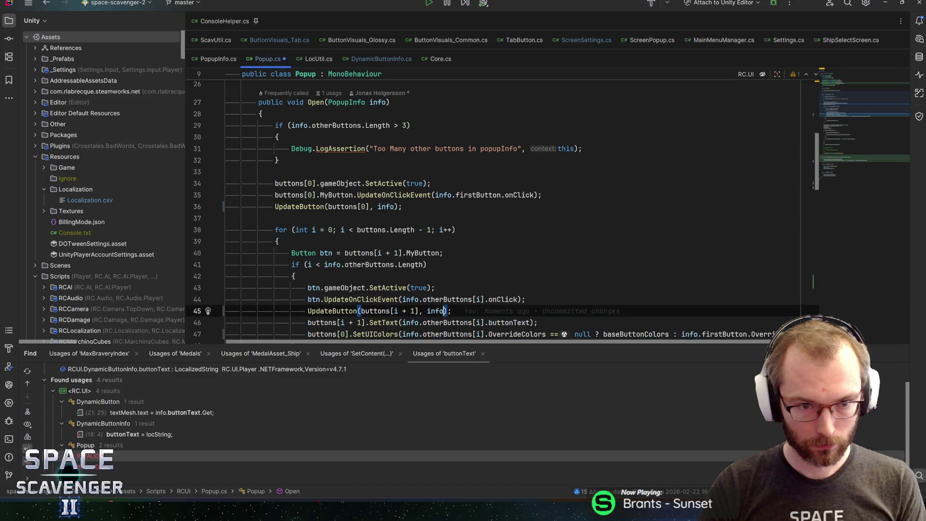
{"action": "key", "text": "ctrl+z"}
{"action": "key", "text": "ctrl+z"}
{"action": "key", "text": "ctrl+z"}
{"action": "key", "text": "ctrl+z"}
{"action": "key", "text": "ctrl+z"}
{"action": "key", "text": "ctrl+z"}
{"action": "key", "text": "ctrl+z"}
{"action": "key", "text": "ctrl+z"}
{"action": "key", "text": "ctrl+z"}
{"action": "key", "text": "ctrl+z"}
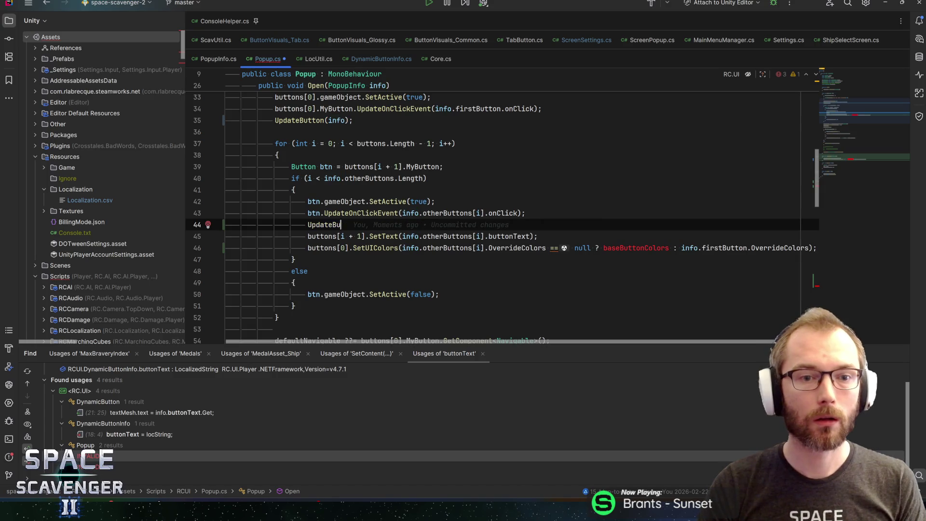
{"action": "key", "text": "ctrl+z"}
{"action": "key", "text": "ctrl+z"}
{"action": "key", "text": "ctrl+z"}
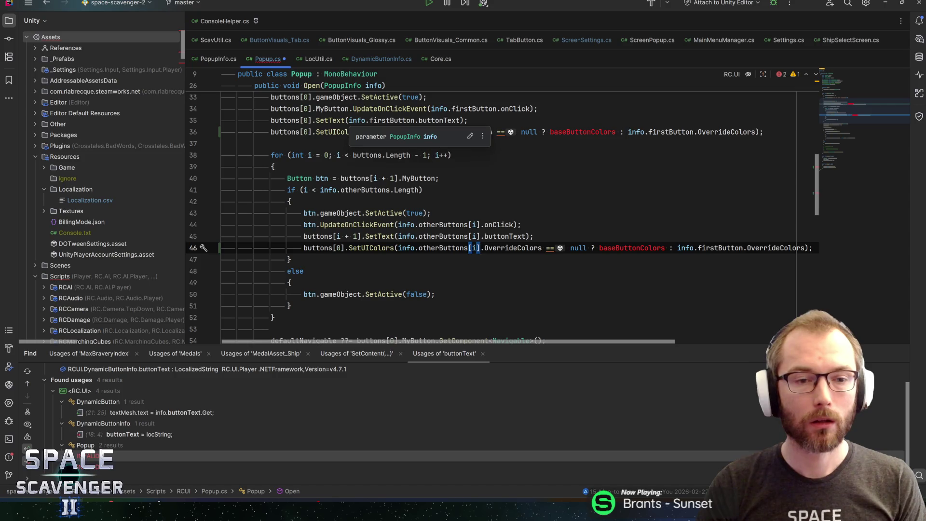
{"action": "scroll", "coordinate": [351, 130], "scroll_direction": "up", "scroll_amount": 1}
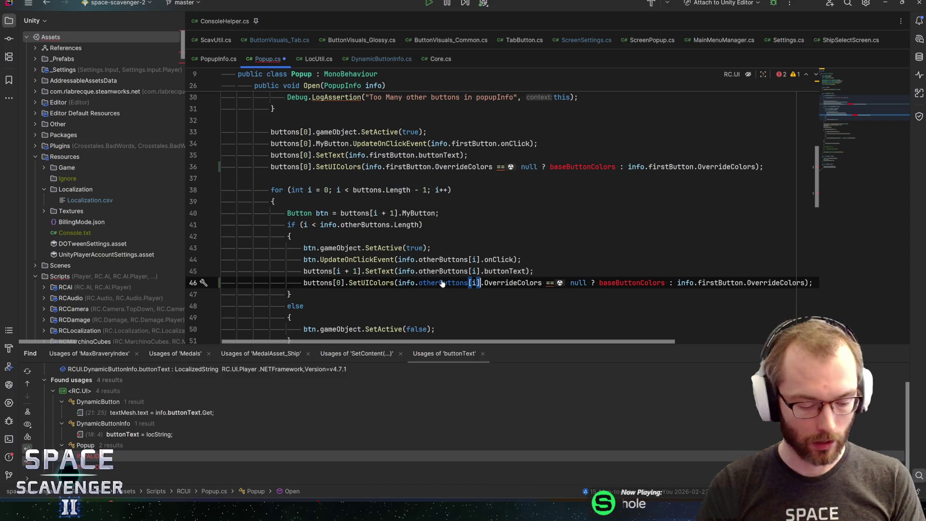
{"action": "key", "text": "ctrl+z"}
{"action": "key", "text": "ctrl+z"}
{"action": "key", "text": "ctrl+z"}
{"action": "key", "text": "ctrl+shift+z"}
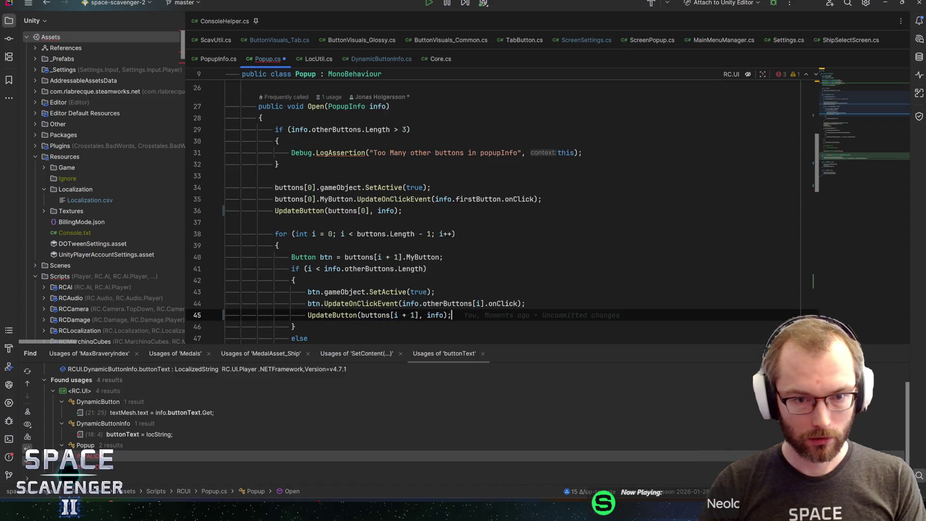
- Change the first button's argument on line 36 to info.firstButton
{"action": "left_click", "coordinate": [395, 211]}
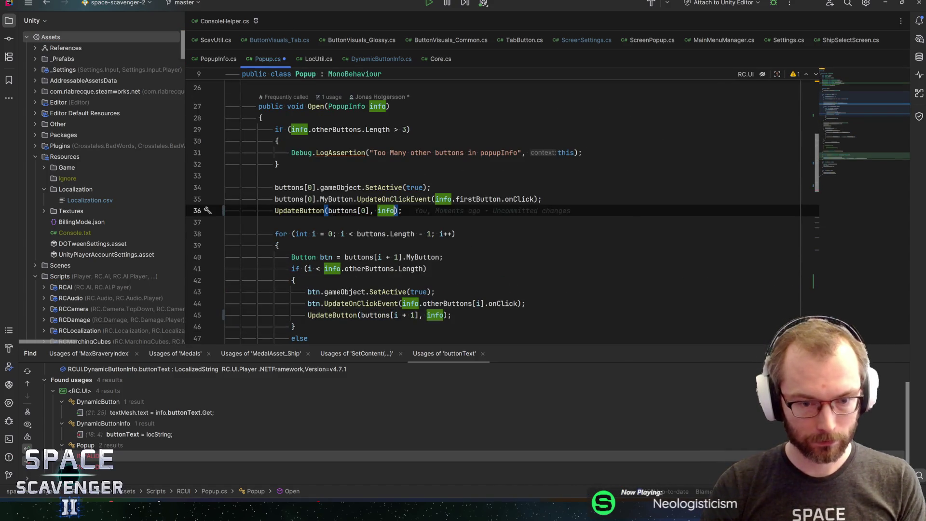
{"action": "type", "text": ".first"}
{"action": "key", "text": "Return"}
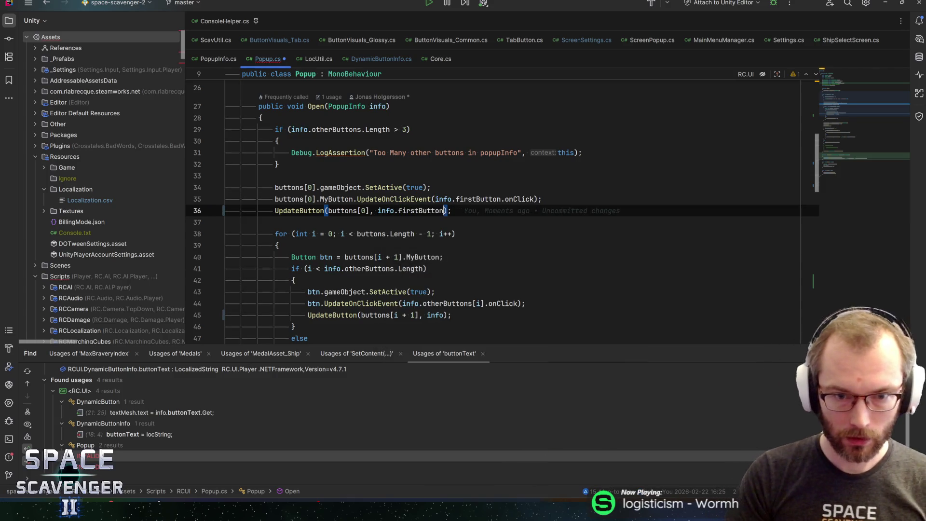
{"action": "key", "text": "ctrl+w"}
{"action": "key", "text": "ctrl+w"}
- Change UpdateButton's PopupInfo parameter type to DynamicButtonInfo
{"action": "left_click", "coordinate": [289, 211], "text": "ctrl"}
{"action": "double_click", "coordinate": [530, 174]}
{"action": "type", "text": "Dunamic"}
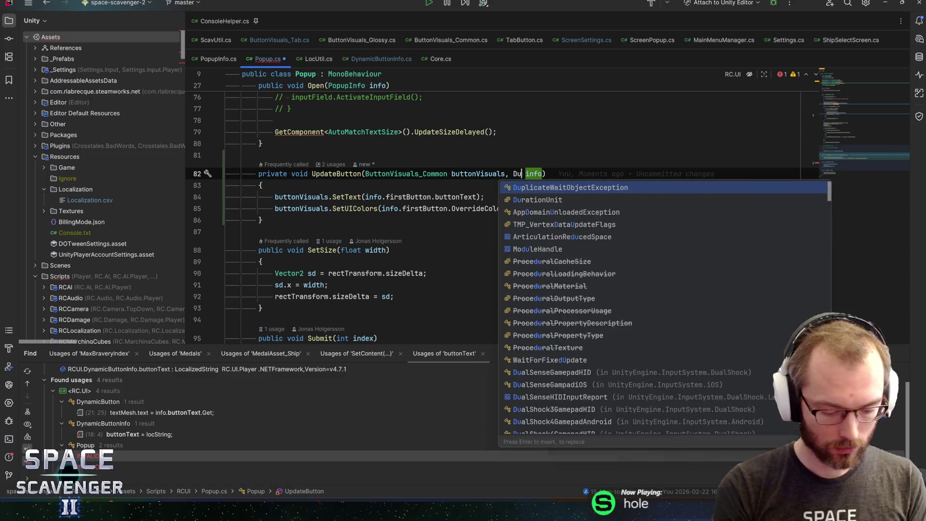
{"action": "key", "text": "BackSpace"}
{"action": "key", "text": "BackSpace"}
{"action": "key", "text": "BackSpace"}
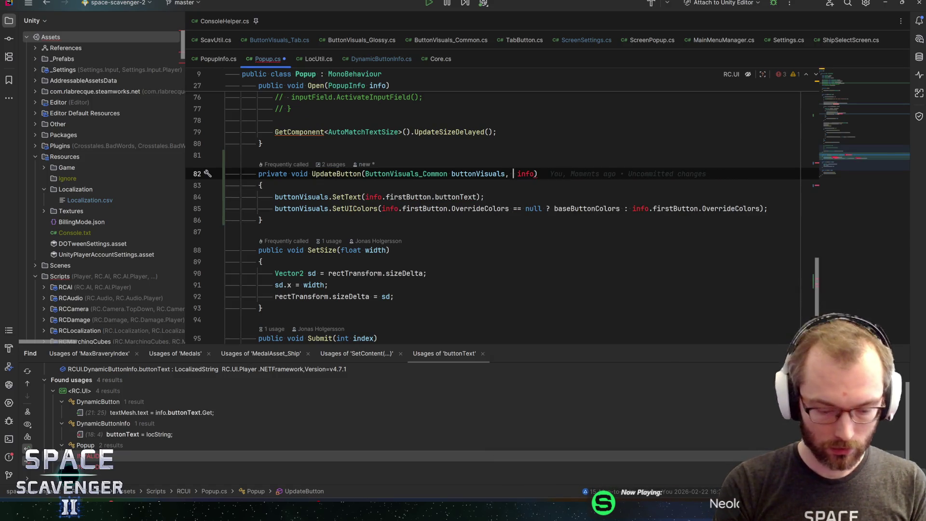
{"action": "type", "text": "ynamicB"}
{"action": "key", "text": "Down"}
{"action": "key", "text": "Return"}
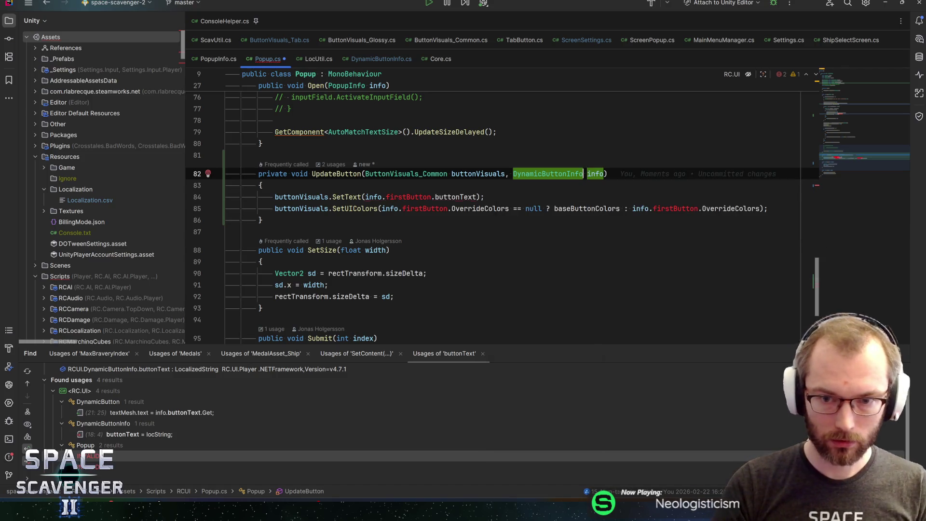
- Remove the .firstButton references from the SetText and SetUIColors lines in UpdateButton
{"action": "key", "text": "Down"}
{"action": "key", "text": "Down"}
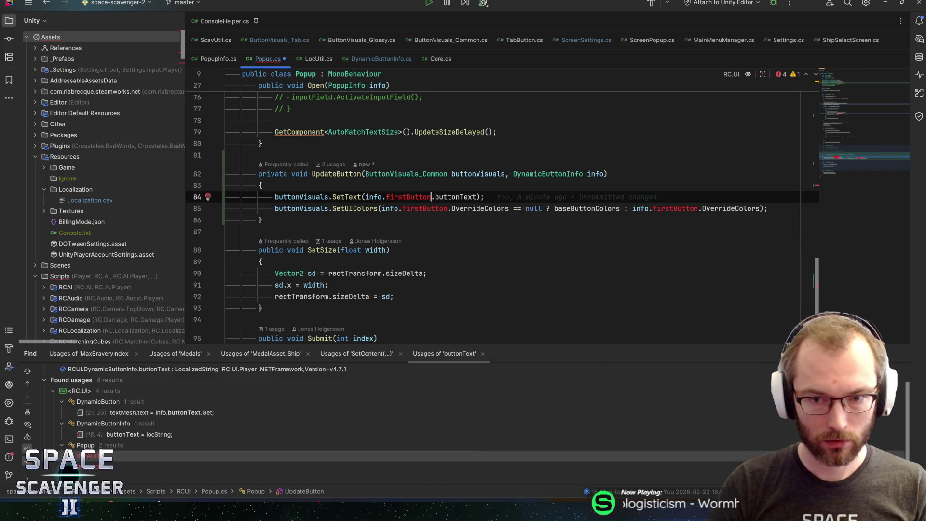
{"action": "key", "text": "ctrl+Left"}
{"action": "key", "text": "Left"}
{"action": "key", "text": "ctrl+shift+Left"}
{"action": "key", "text": "ctrl+shift+Left"}
{"action": "key", "text": "BackSpace"}
{"action": "key", "text": "Down"}
{"action": "key", "text": "ctrl+shift+Right"}
{"action": "key", "text": "BackSpace"}
{"action": "key", "text": "BackSpace"}
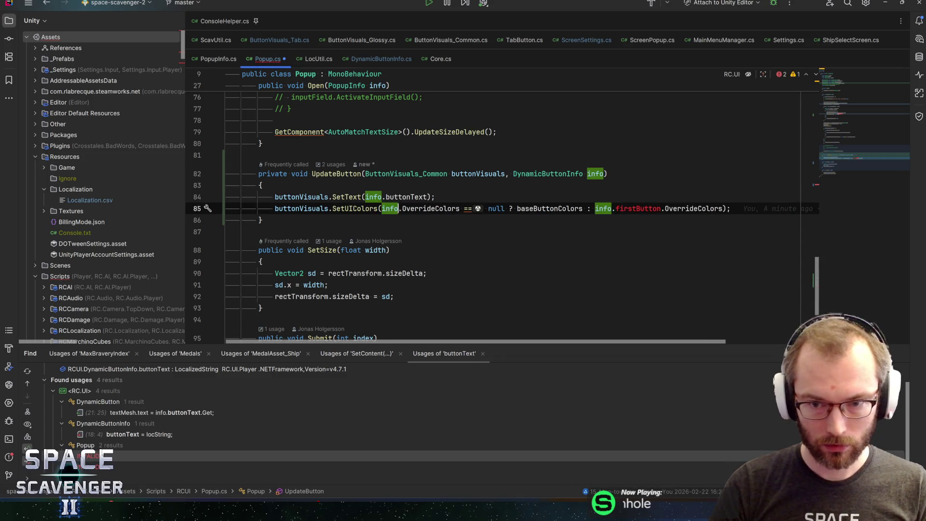
{"action": "key", "text": "ctrl+Right"}
{"action": "key", "text": "ctrl+Right"}
{"action": "key", "text": "ctrl+Right"}
{"action": "key", "text": "ctrl+shift+Right"}
{"action": "key", "text": "BackSpace"}
{"action": "key", "text": "BackSpace"}
{"action": "key", "text": "End"}
{"action": "left_click", "coordinate": [333, 173]}
{"action": "key", "text": "ctrl+b"}
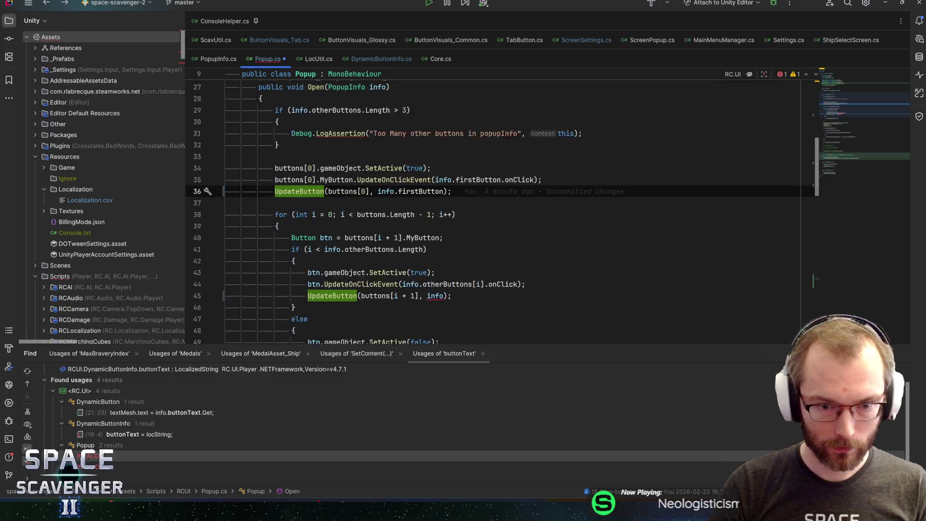
- Append .otherButtons to the info argument of the UpdateButton call on line 45
{"action": "scroll", "coordinate": [511, 207], "scroll_direction": "down", "scroll_amount": 2}
{"action": "left_click", "coordinate": [313, 233]}
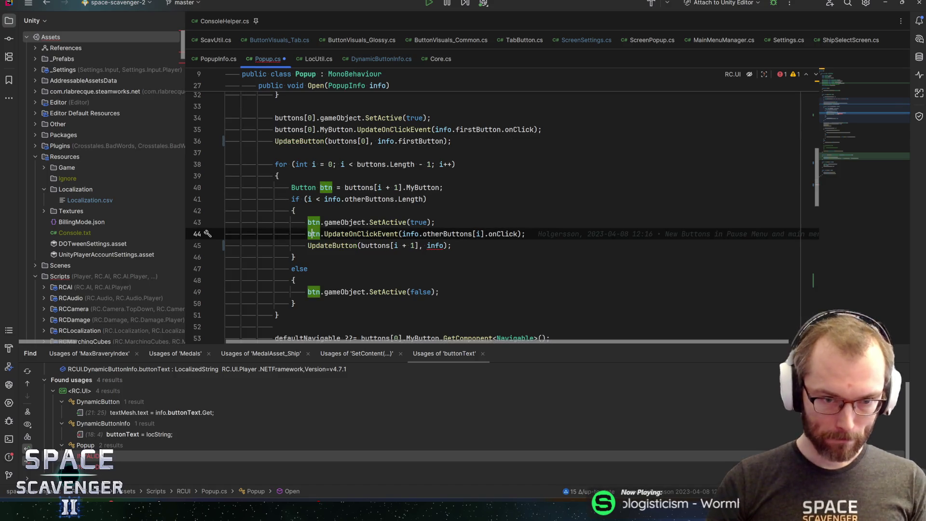
{"action": "scroll", "coordinate": [312, 234], "scroll_direction": "down", "scroll_amount": 3}
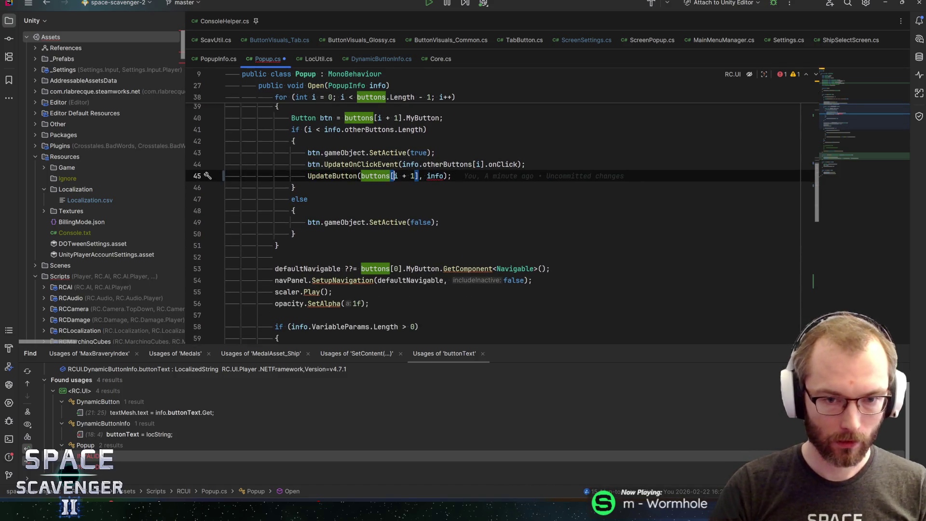
{"action": "left_click", "coordinate": [444, 176]}
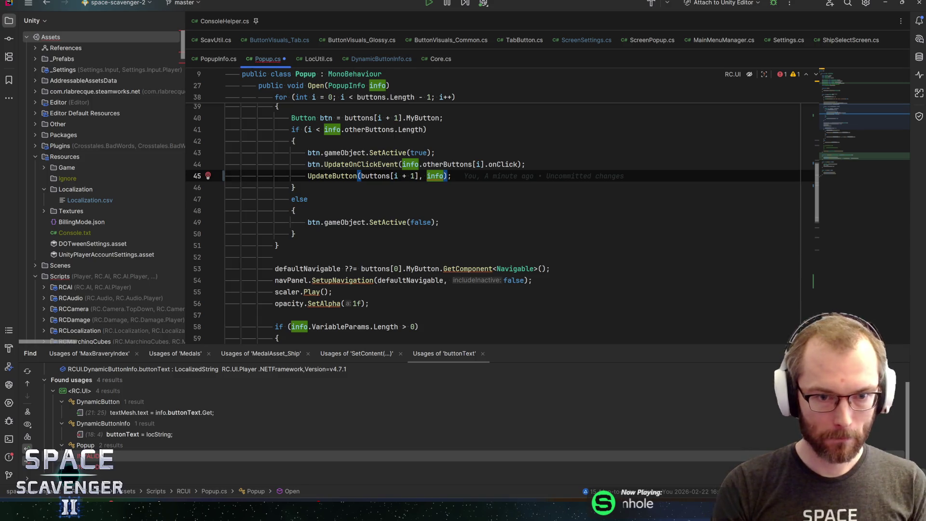
{"action": "type", "text": "."}
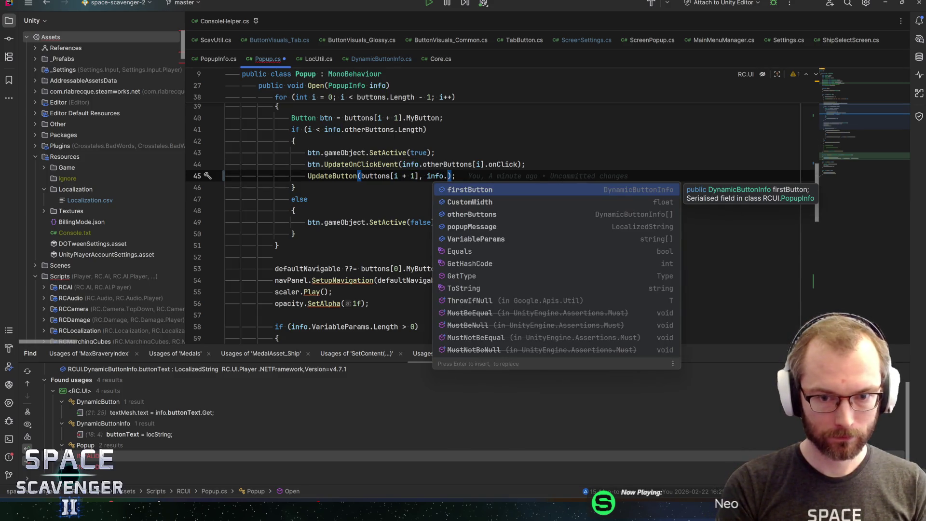
{"action": "scroll", "coordinate": [497, 193], "scroll_direction": "up", "scroll_amount": 1}
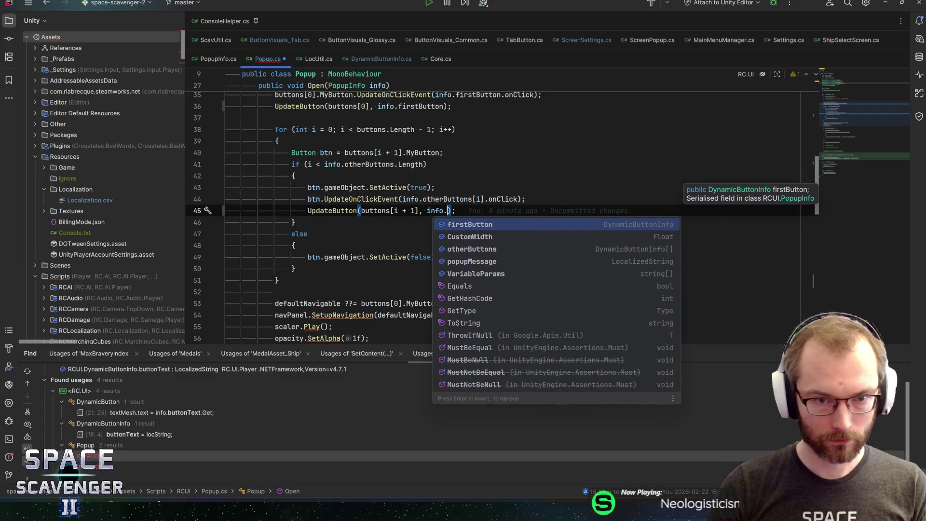
{"action": "type", "text": "bu"}
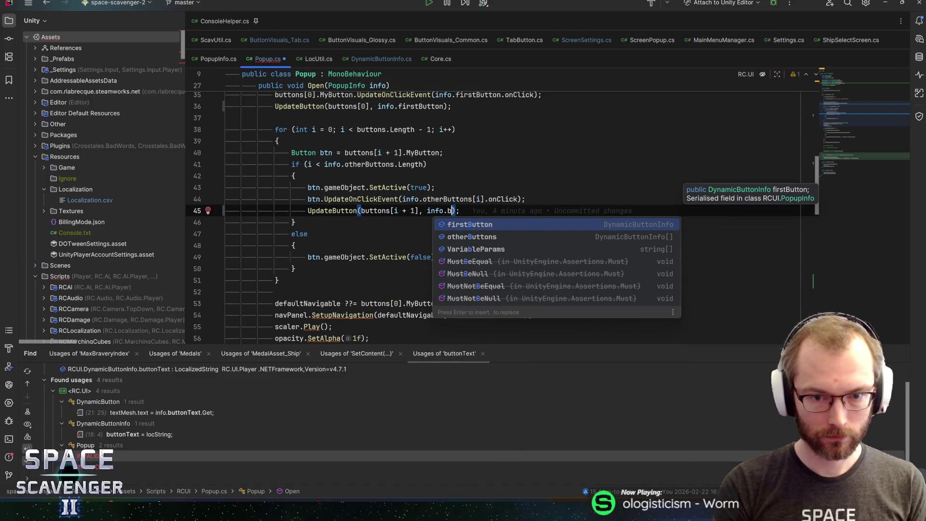
{"action": "key", "text": "Down"}
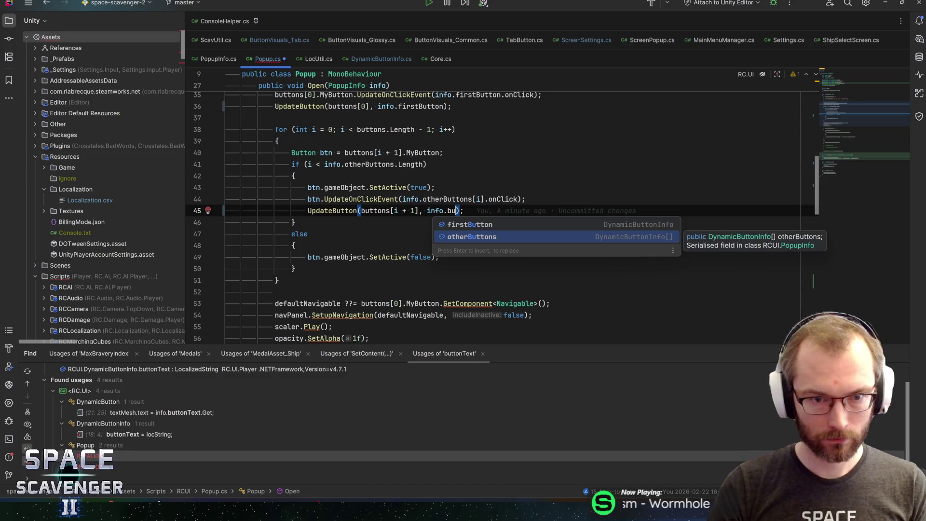
{"action": "key", "text": "Return"}
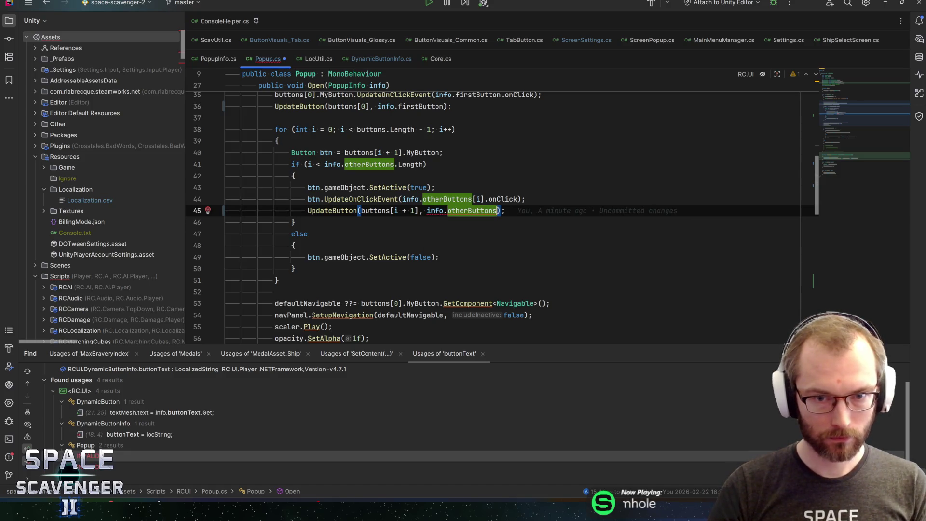
- Copy otherButtons[i] from line 44 to replace otherButtons in the line 45 call
{"action": "scroll", "coordinate": [496, 217], "scroll_direction": "up", "scroll_amount": 1}
{"action": "scroll", "coordinate": [497, 217], "scroll_direction": "up", "scroll_amount": 1}
{"action": "left_click", "coordinate": [370, 199]}
{"action": "scroll", "coordinate": [497, 217], "scroll_direction": "up", "scroll_amount": 4}
{"action": "scroll", "coordinate": [497, 217], "scroll_direction": "down", "scroll_amount": 3}
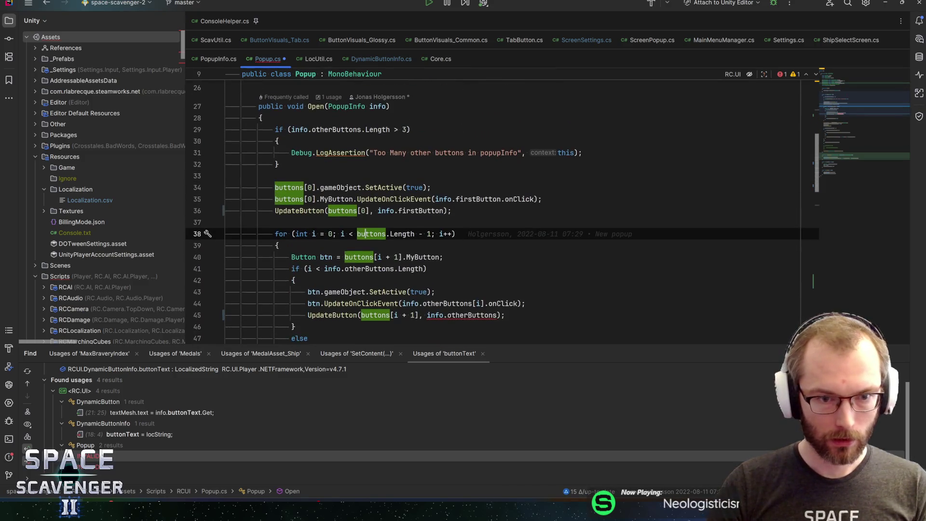
{"action": "scroll", "coordinate": [497, 217], "scroll_direction": "down", "scroll_amount": 1}
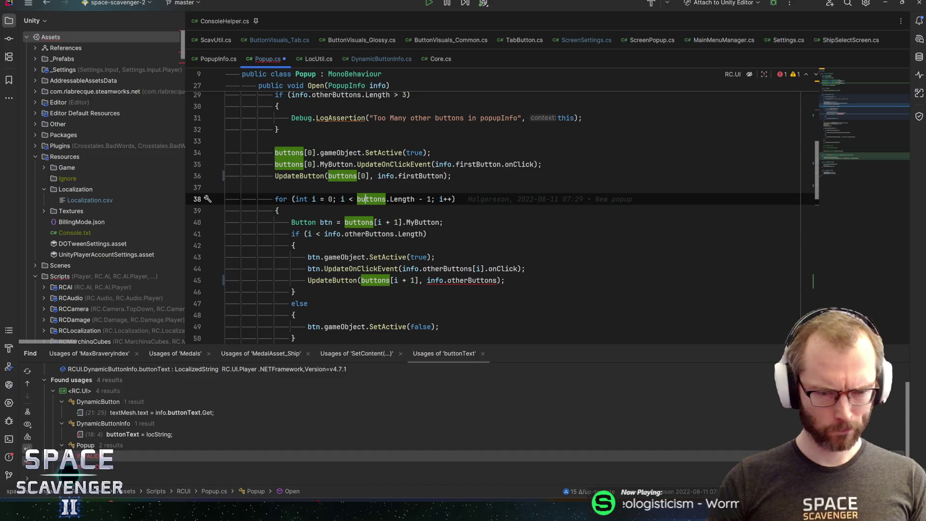
{"action": "left_click", "coordinate": [324, 280]}
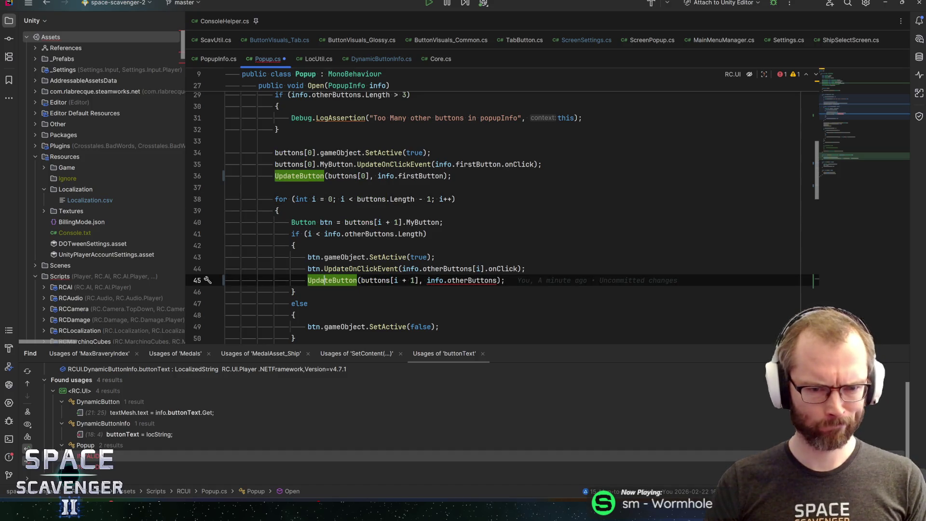
{"action": "left_click", "coordinate": [329, 176]}
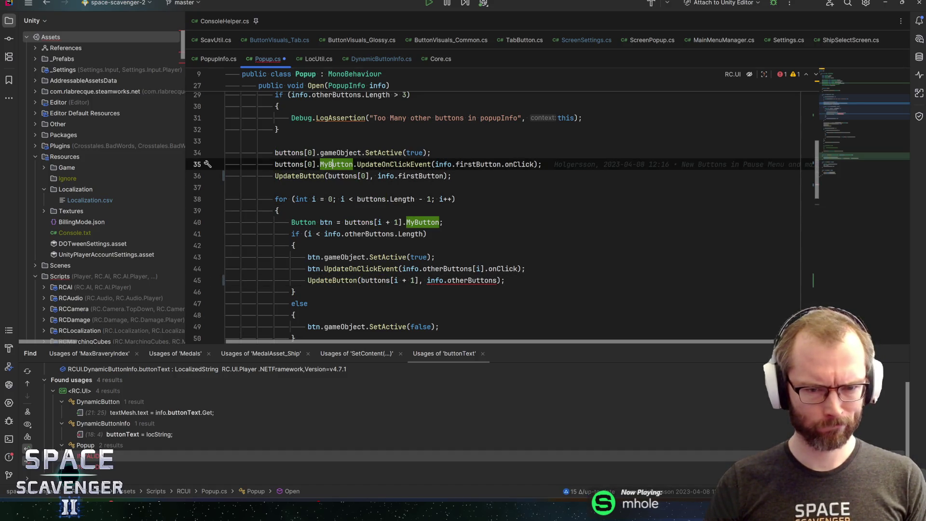
{"action": "left_click", "coordinate": [380, 176]}
{"action": "mouse_move", "coordinate": [410, 177]}
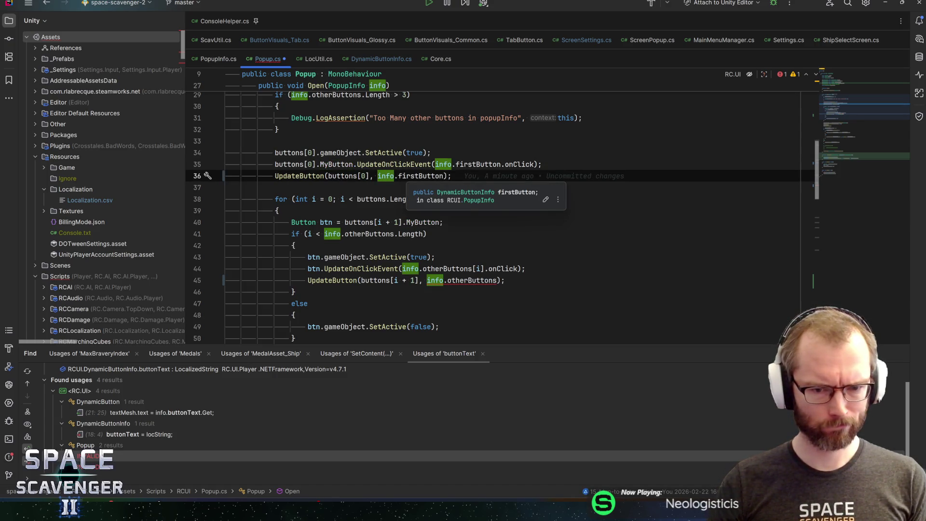
{"action": "left_click_drag", "start_coordinate": [484, 268], "coordinate": [423, 269]}
{"action": "key", "text": "ctrl+c"}
{"action": "double_click", "coordinate": [462, 280]}
- Pass otherButtons[i] in the line 45 call, save, and cut the first button's click-event line
{"action": "key", "text": "ctrl+v"}
{"action": "key", "text": "End"}
{"action": "key", "text": "ctrl+s"}
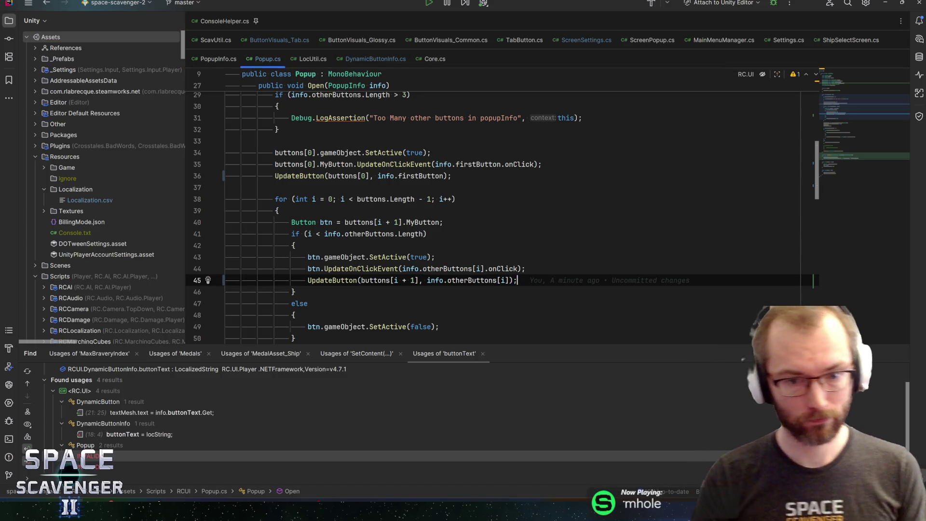
{"action": "key", "text": "ctrl+Left"}
{"action": "key", "text": "ctrl+Left"}
{"action": "key", "text": "ctrl+Left"}
{"action": "key", "text": "Up"}
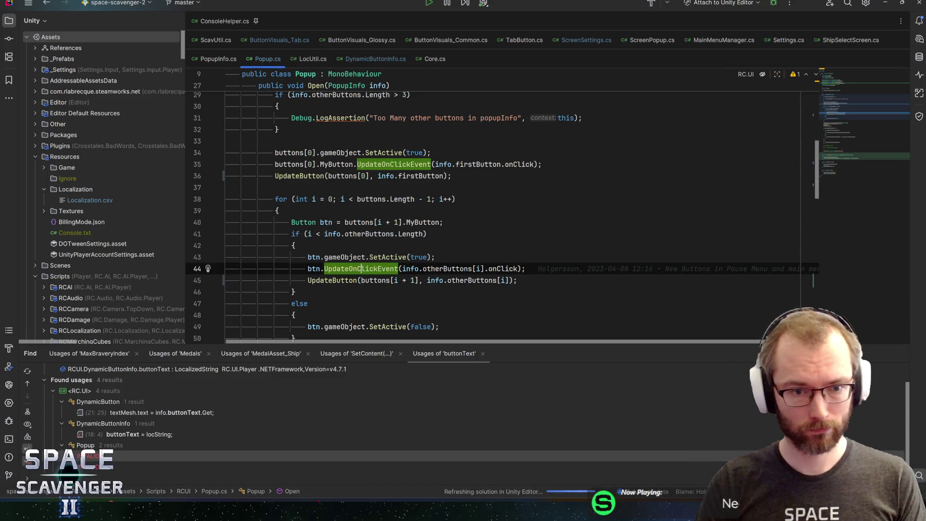
{"action": "left_click", "coordinate": [314, 269]}
{"action": "left_click", "coordinate": [308, 164]}
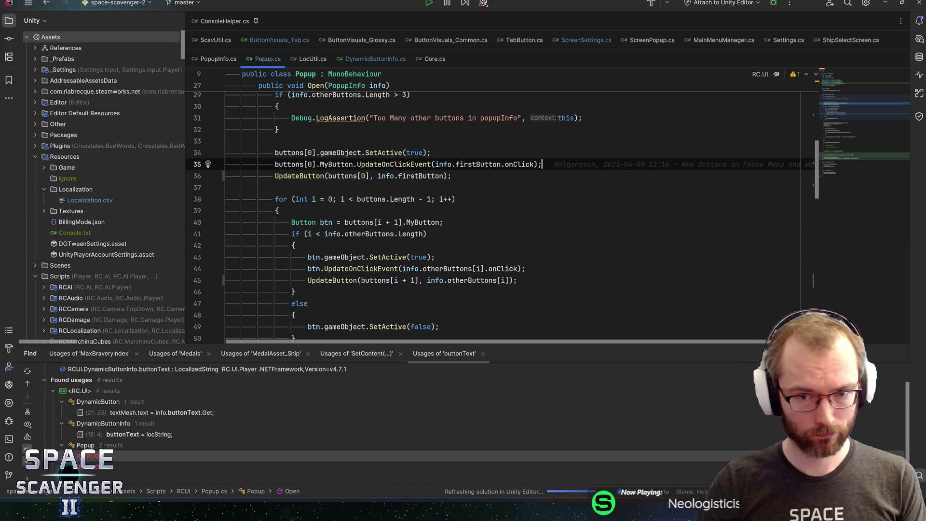
{"action": "key", "text": "Home"}
{"action": "key", "text": "shift+End"}
{"action": "key", "text": "Delete"}
- Paste the click-event line into UpdateButton, using buttonVisuals in place of buttons[0]
{"action": "left_click", "coordinate": [308, 176], "text": "ctrl"}
{"action": "key", "text": "Down"}
{"action": "key", "text": "End"}
{"action": "key", "text": "Return"}
{"action": "key", "text": "ctrl+v"}
{"action": "key", "text": "Down"}
{"action": "key", "text": "ctrl+c"}
{"action": "key", "text": "Up"}
{"action": "key", "text": "ctrl+shift+Left"}
{"action": "key", "text": "ctrl+shift+Left"}
{"action": "key", "text": "ctrl+shift+Left"}
{"action": "key", "text": "ctrl+v"}
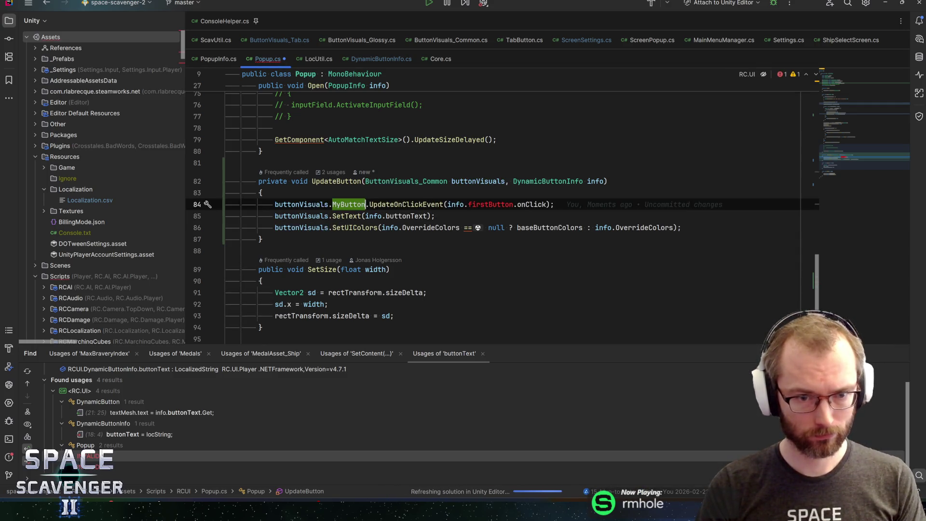
- Remove the firstButton. prefix so line 84 reads info.onClick, then save
{"action": "left_click", "coordinate": [446, 204]}
{"action": "left_click", "coordinate": [467, 205]}
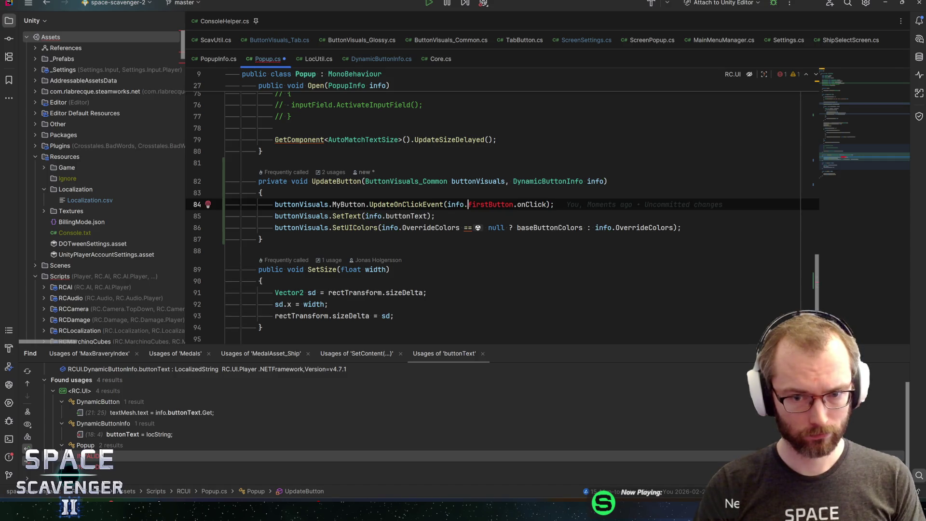
{"action": "key", "text": "ctrl+shift+Right"}
{"action": "key", "text": "ctrl+shift+Right"}
{"action": "key", "text": "BackSpace"}
{"action": "key", "text": "End"}
{"action": "key", "text": "ctrl+s"}
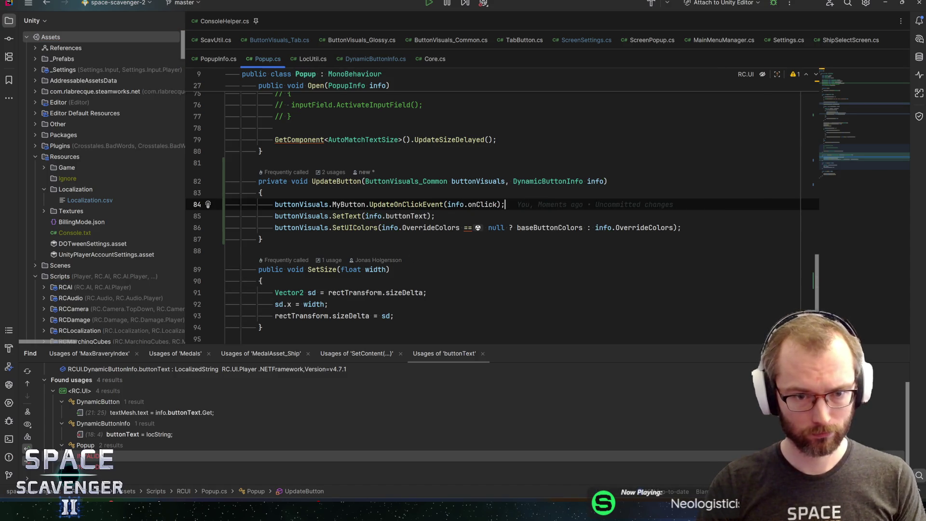
- Review the UpdateOnClickEvent and UpdateButton declarations from Open's button loop
{"action": "key", "text": "ctrl+alt+Left"}
{"action": "key", "text": "ctrl+alt+Left"}
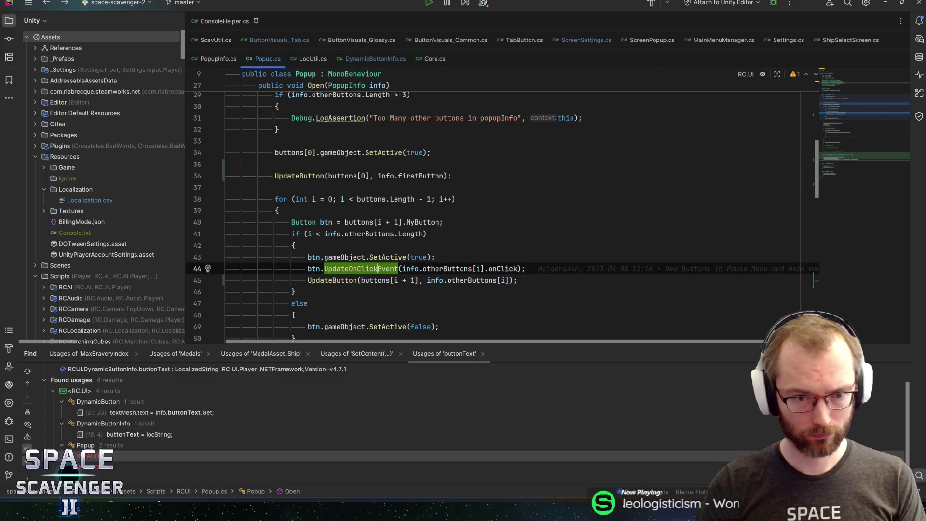
{"action": "key", "text": "ctrl+x"}
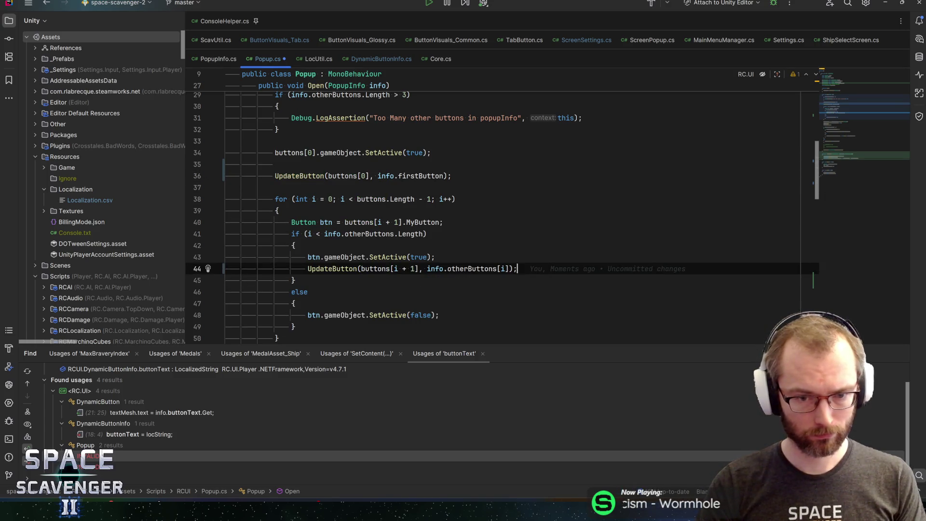
{"action": "key", "text": "ctrl+z"}
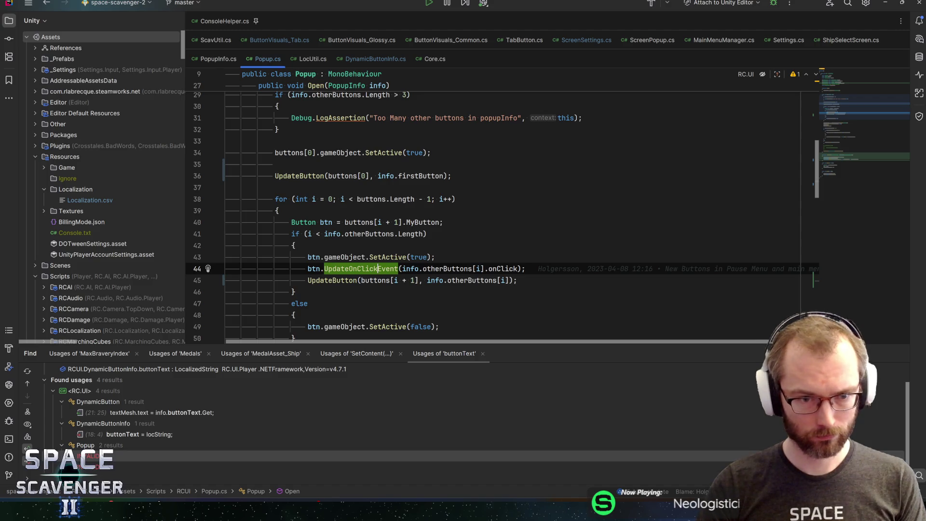
{"action": "left_click", "coordinate": [311, 269]}
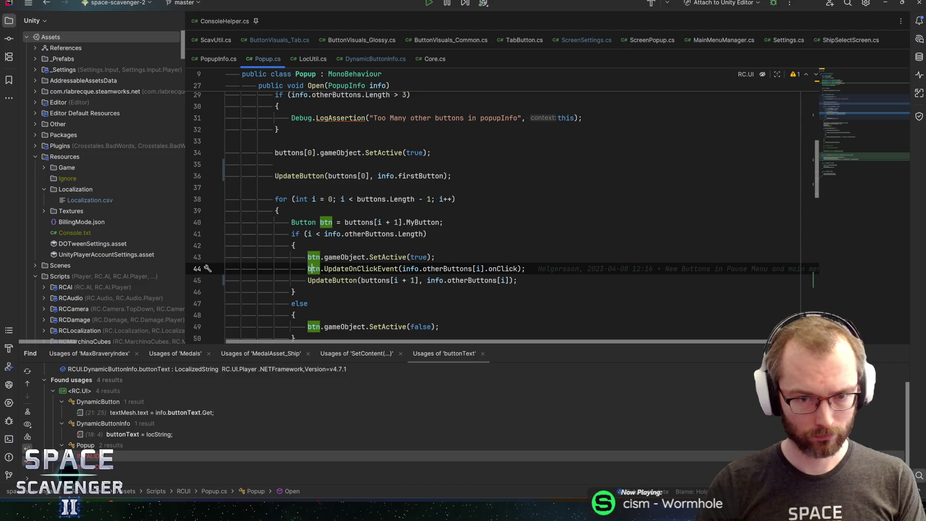
{"action": "mouse_move", "coordinate": [425, 223]}
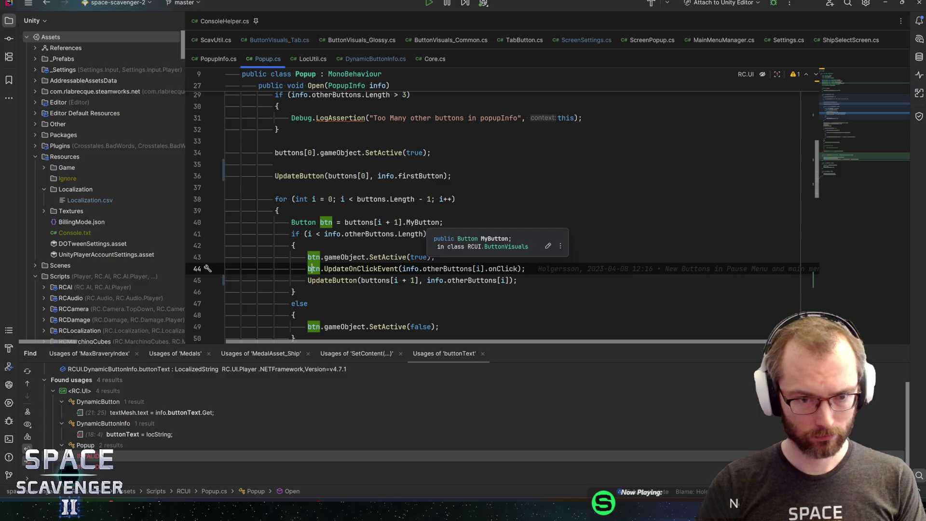
{"action": "key", "text": "ctrl+b"}
{"action": "key", "text": "ctrl+alt+Left"}
{"action": "key", "text": "Down"}
{"action": "key", "text": "ctrl+b"}
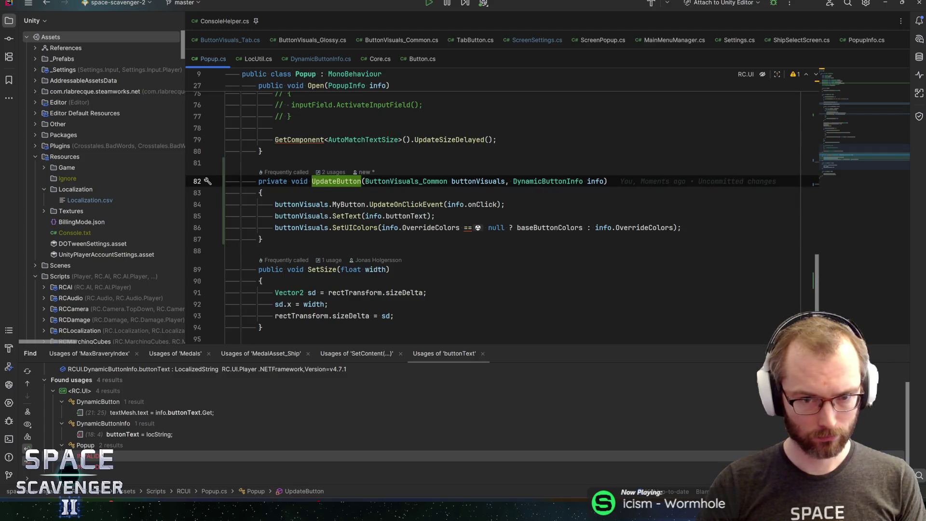
{"action": "key", "text": "ctrl+alt+Left"}
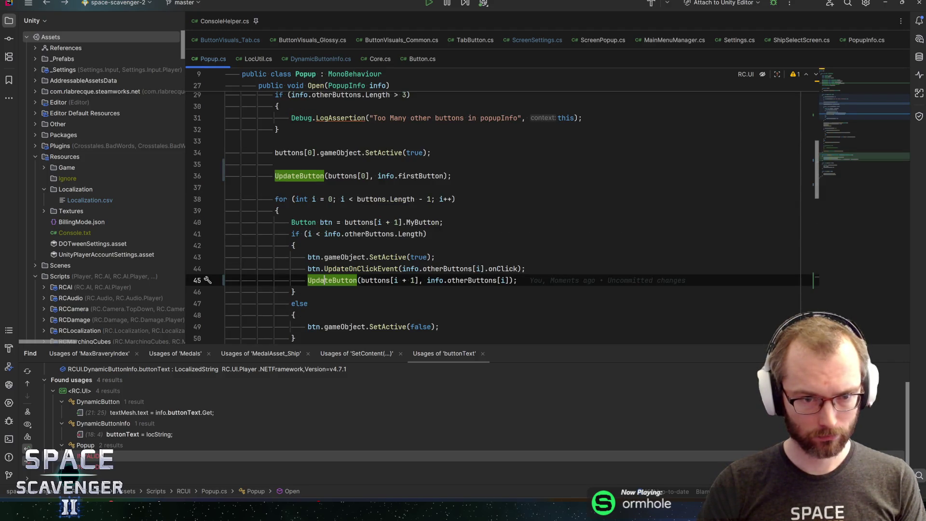
- Delete the redundant UpdateOnClickEvent line in Open's loop and save Popup.cs
{"action": "left_click", "coordinate": [341, 269]}
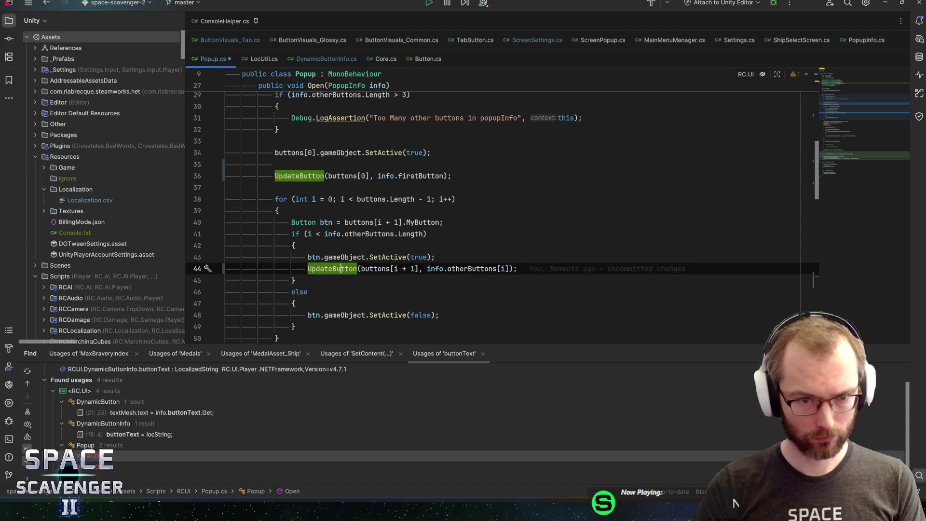
{"action": "key", "text": "ctrl+y"}
{"action": "left_click", "coordinate": [320, 222]}
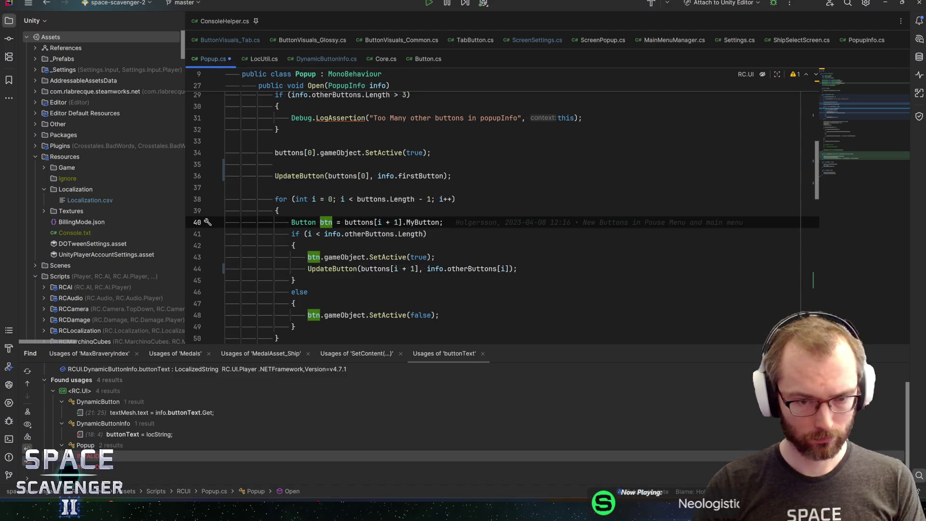
{"action": "scroll", "coordinate": [482, 217], "scroll_direction": "down", "scroll_amount": 1}
{"action": "left_click", "coordinate": [295, 211]}
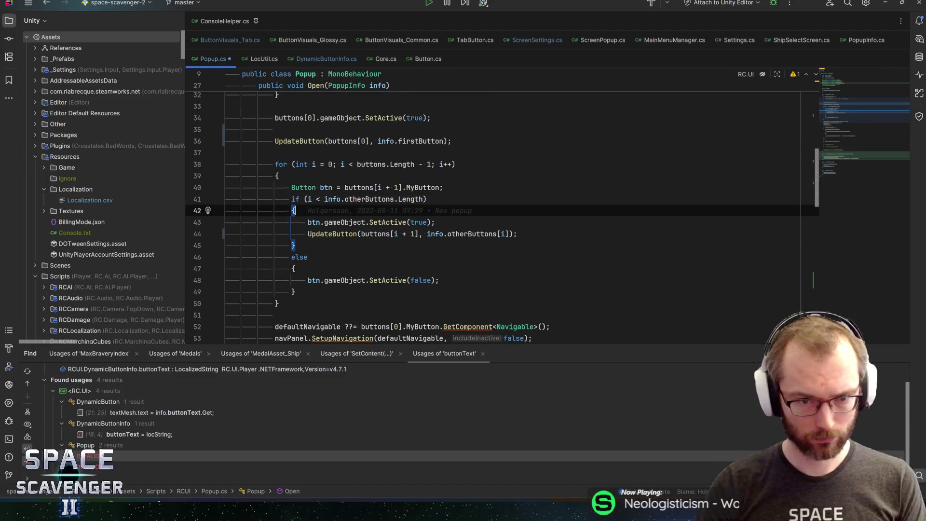
{"action": "key", "text": "ctrl+s"}
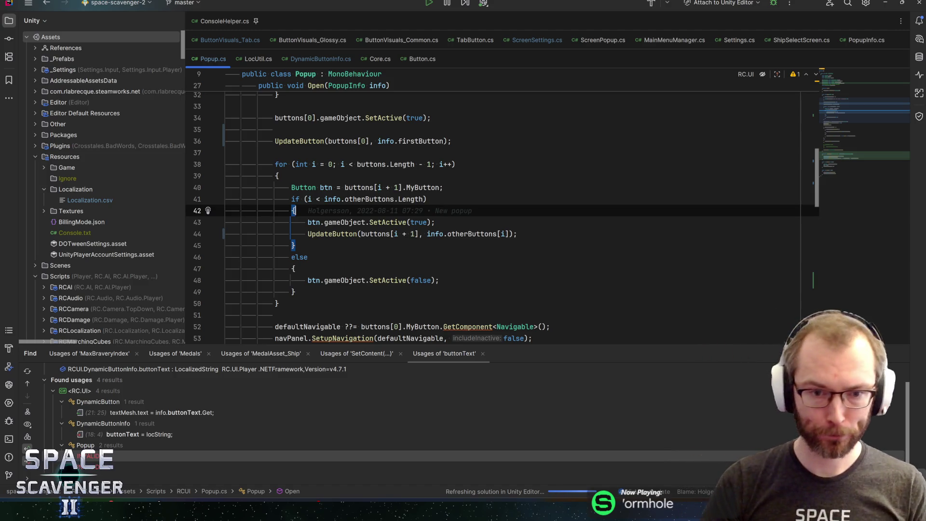
- Check the loop's if/else braces, then switch over to the Unity Editor
{"action": "left_click", "coordinate": [308, 257]}
{"action": "key", "text": "Up"}
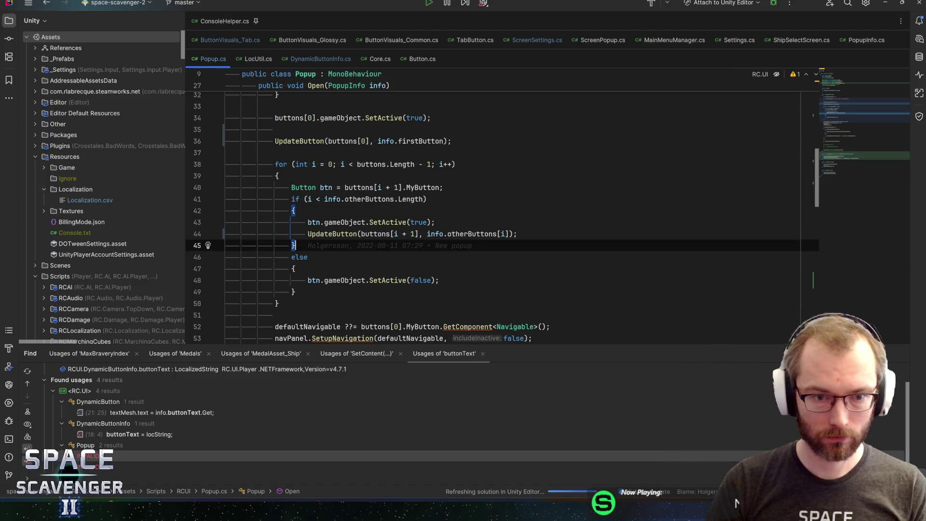
{"action": "key", "text": "Up"}
{"action": "key", "text": "Up"}
{"action": "scroll", "coordinate": [533, 238], "scroll_direction": "down", "scroll_amount": 3}
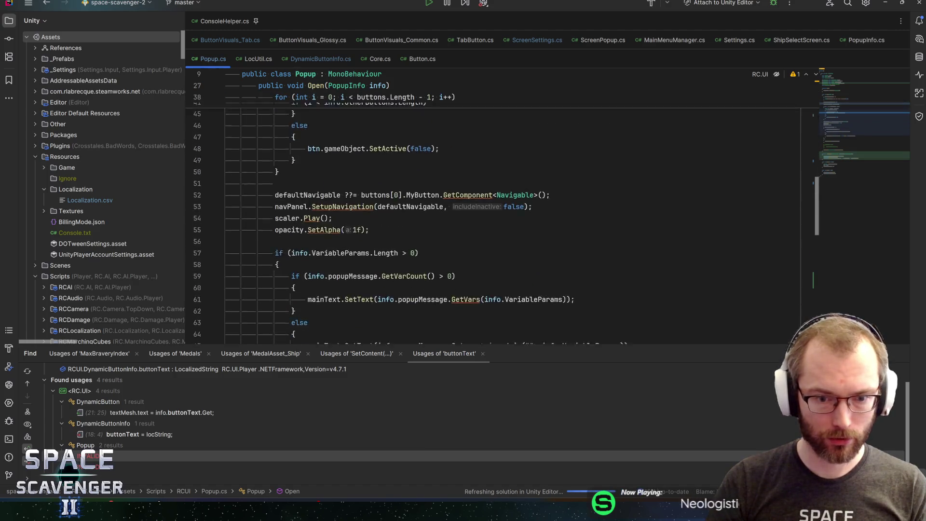
{"action": "scroll", "coordinate": [534, 238], "scroll_direction": "up", "scroll_amount": 3}
{"action": "key", "text": "alt+Tab"}
{"action": "key", "text": "Escape"}
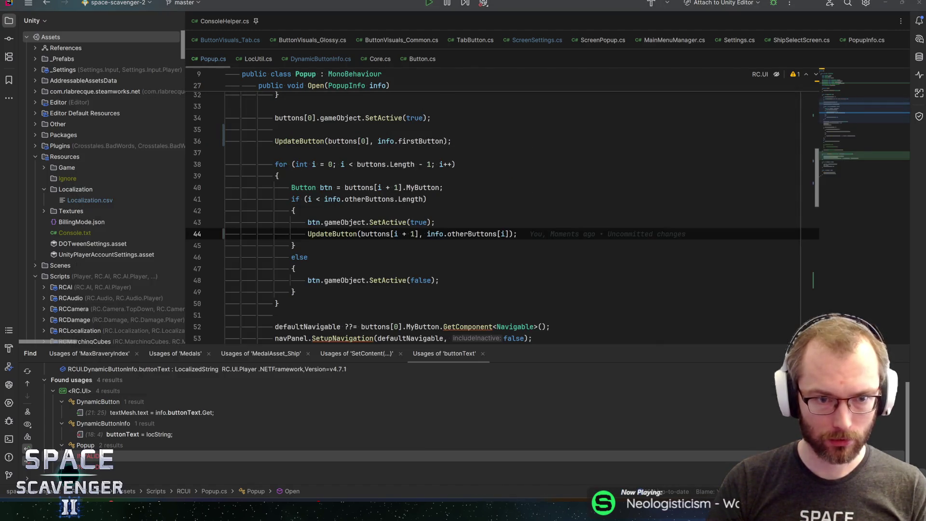
{"action": "key", "text": "alt+Tab"}
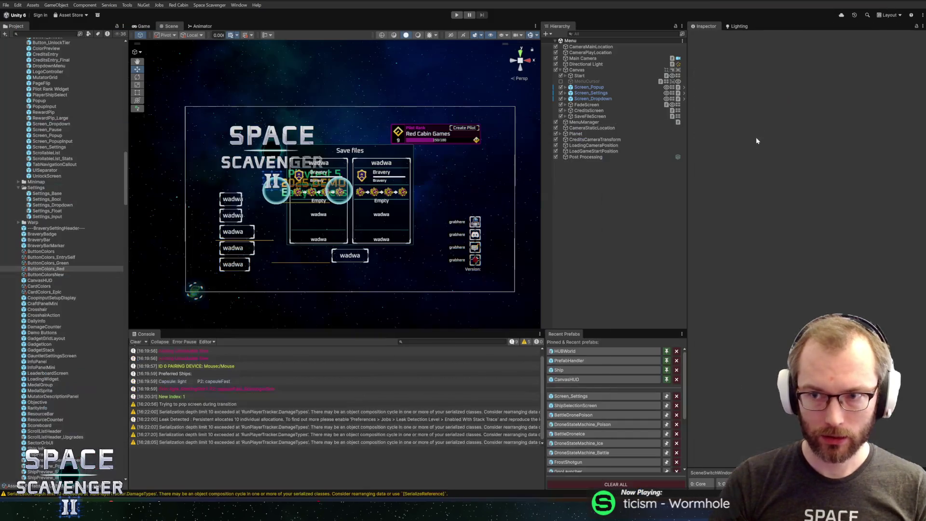
- Open the nested Popup prefab inside Screen_Popup and set its Base Button Colors to ButtonColorsNew
{"action": "left_click", "coordinate": [607, 86]}
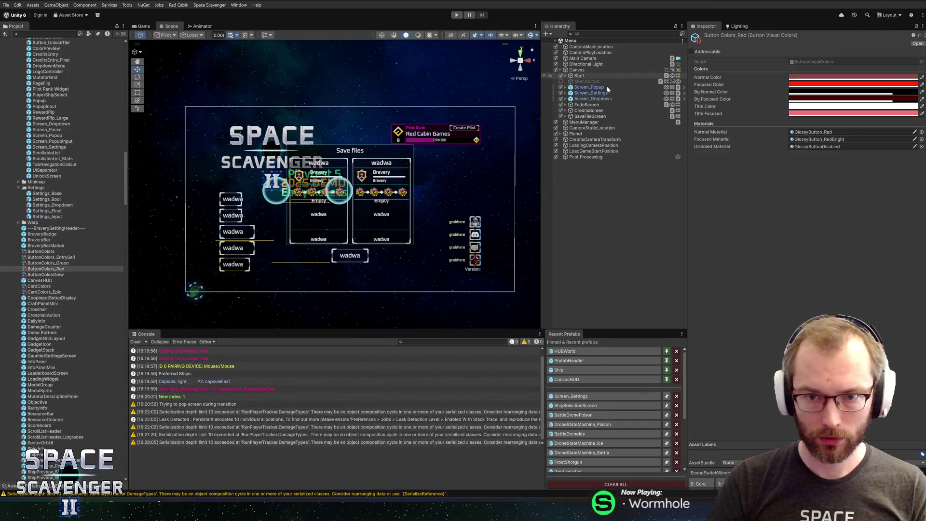
{"action": "left_click", "coordinate": [685, 86]}
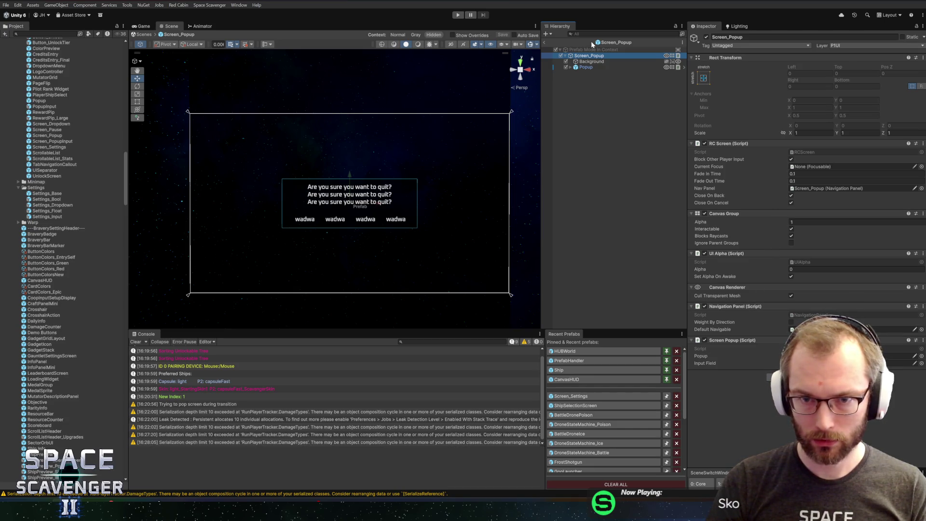
{"action": "left_click", "coordinate": [685, 68]}
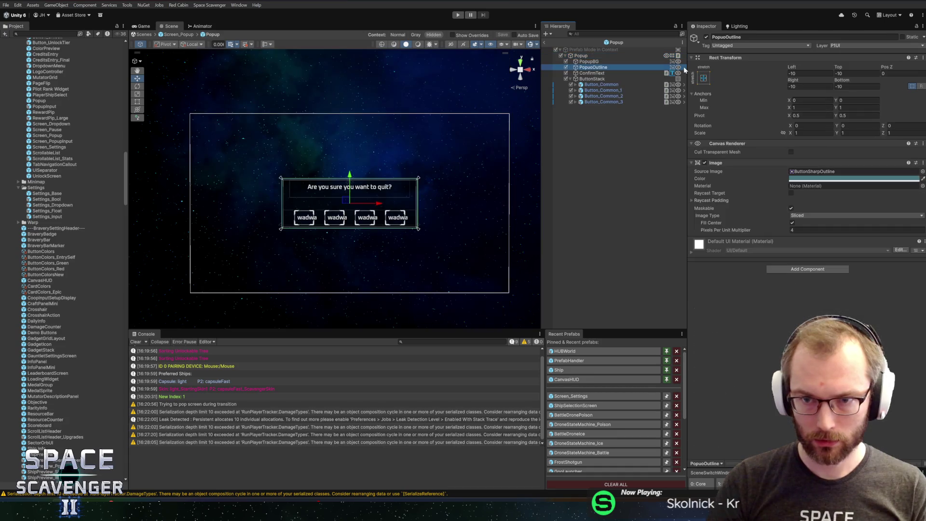
{"action": "left_click", "coordinate": [601, 56]}
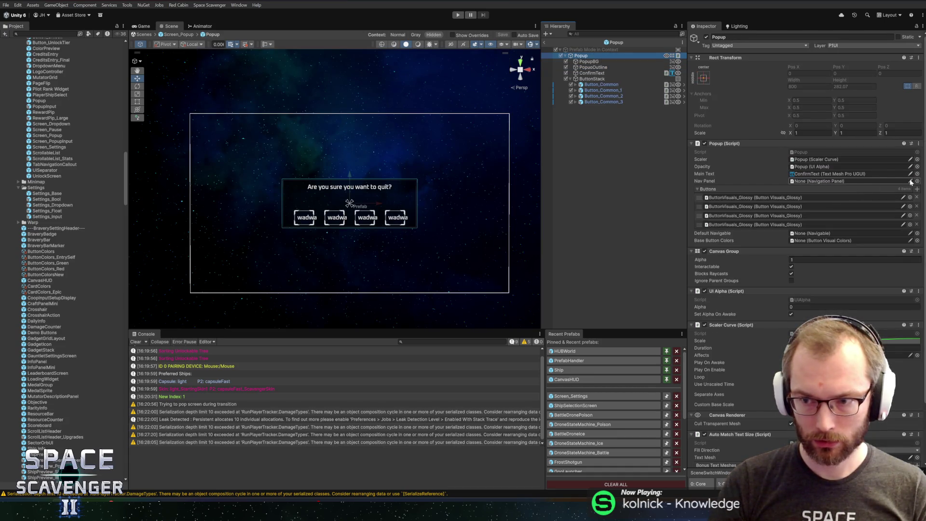
{"action": "left_click", "coordinate": [841, 240]}
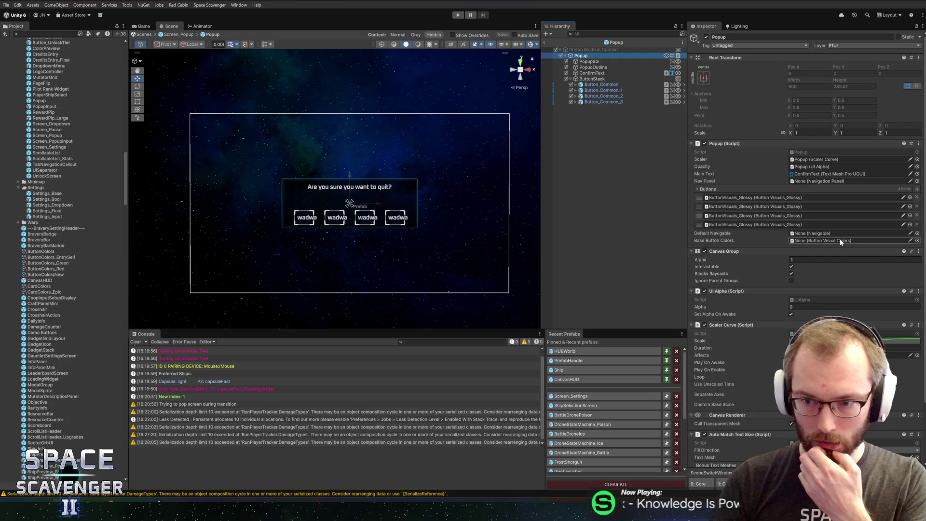
{"action": "left_click", "coordinate": [918, 240]}
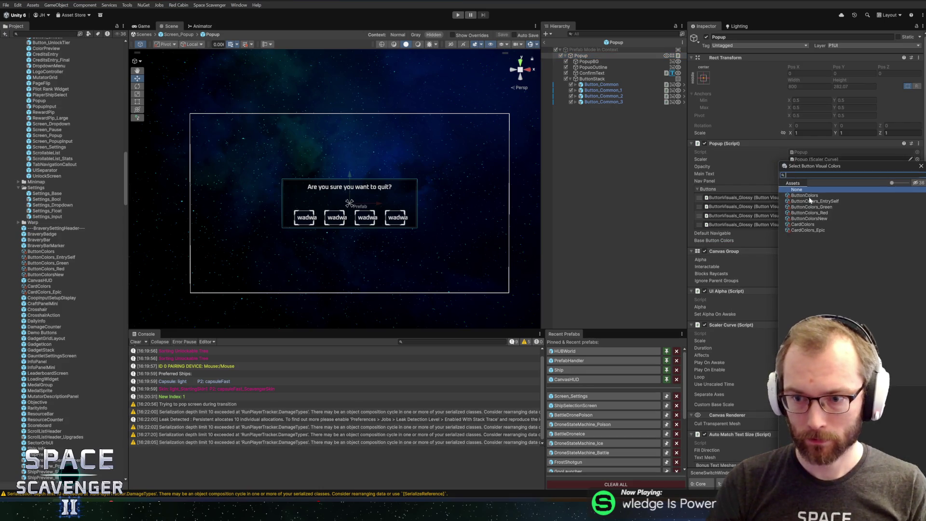
{"action": "double_click", "coordinate": [806, 218]}
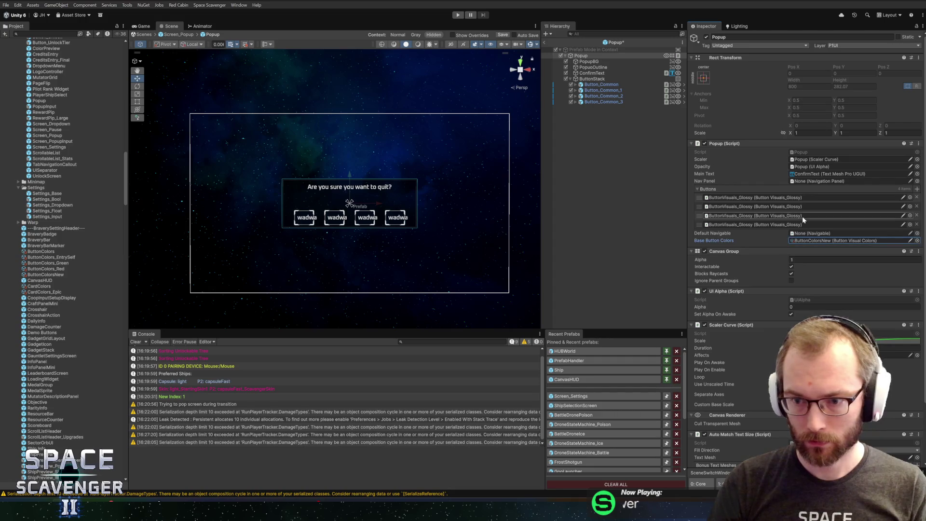
{"action": "left_click", "coordinate": [578, 398]}
- Save the Popup prefab changes and set the Do it button's Override Colors to ButtonColors_Red
{"action": "left_click", "coordinate": [450, 265]}
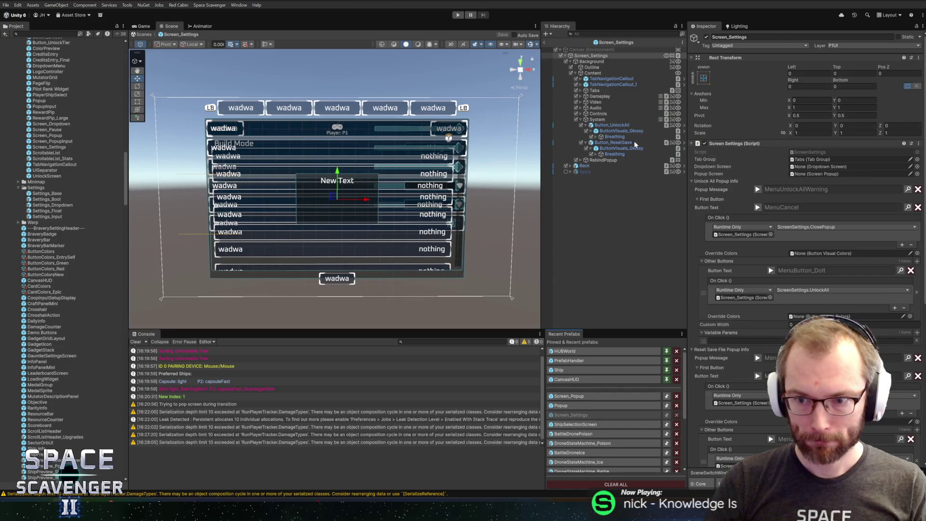
{"action": "scroll", "coordinate": [756, 213], "scroll_direction": "down", "scroll_amount": 4}
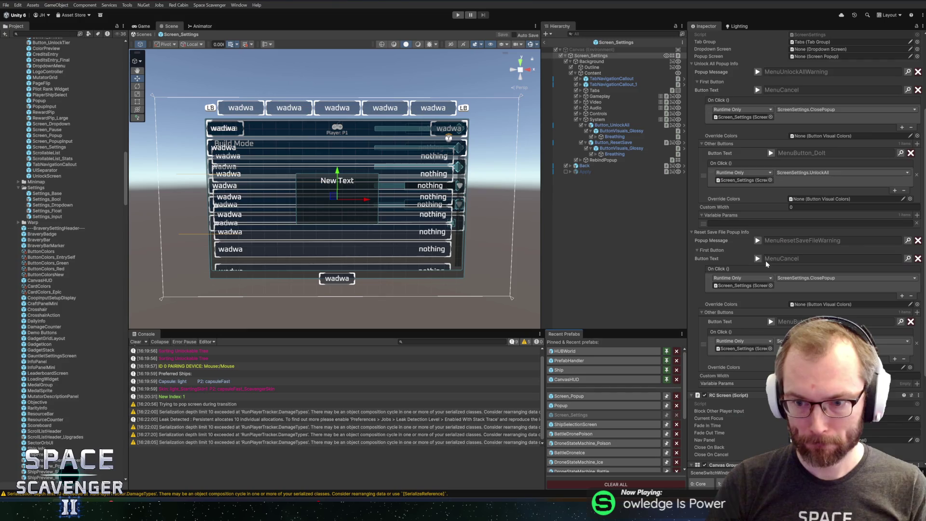
{"action": "scroll", "coordinate": [756, 217], "scroll_direction": "up", "scroll_amount": 1}
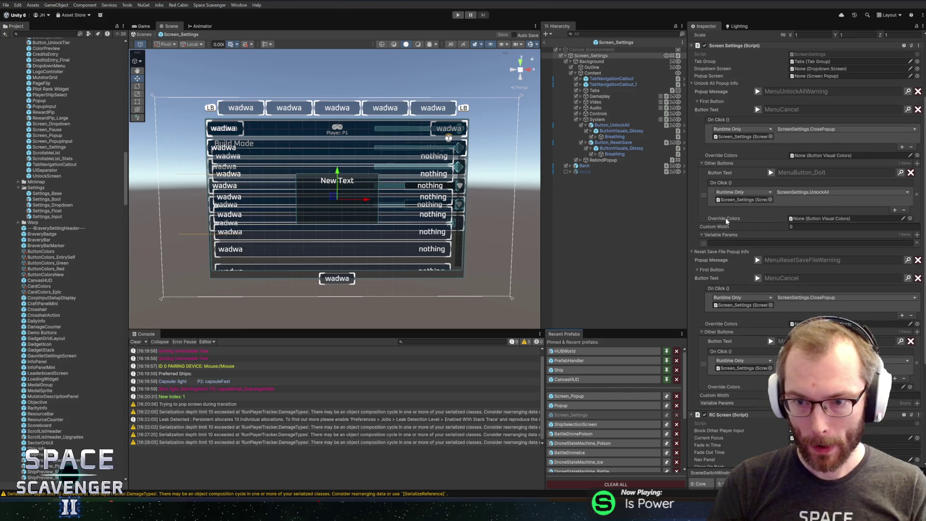
{"action": "scroll", "coordinate": [726, 228], "scroll_direction": "up", "scroll_amount": 1}
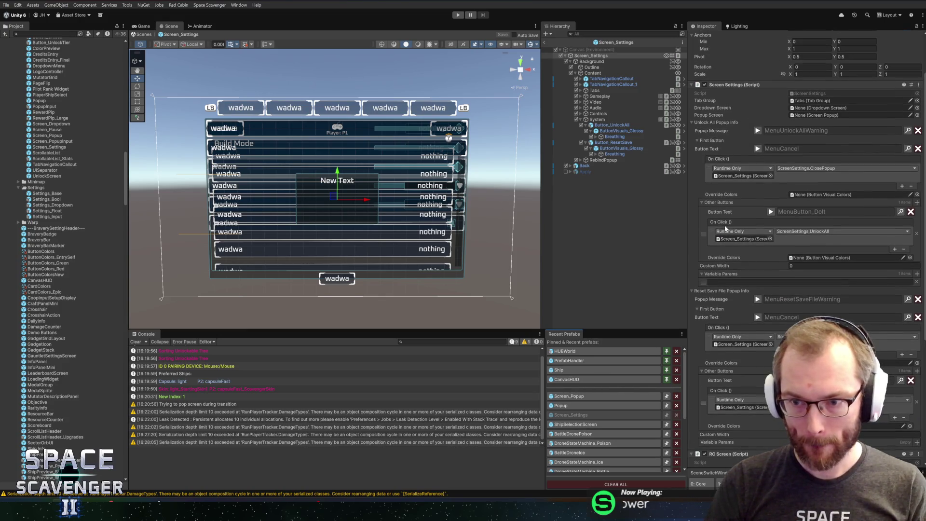
{"action": "left_click", "coordinate": [911, 258]}
{"action": "type", "text": "red"}
{"action": "double_click", "coordinate": [809, 195]}
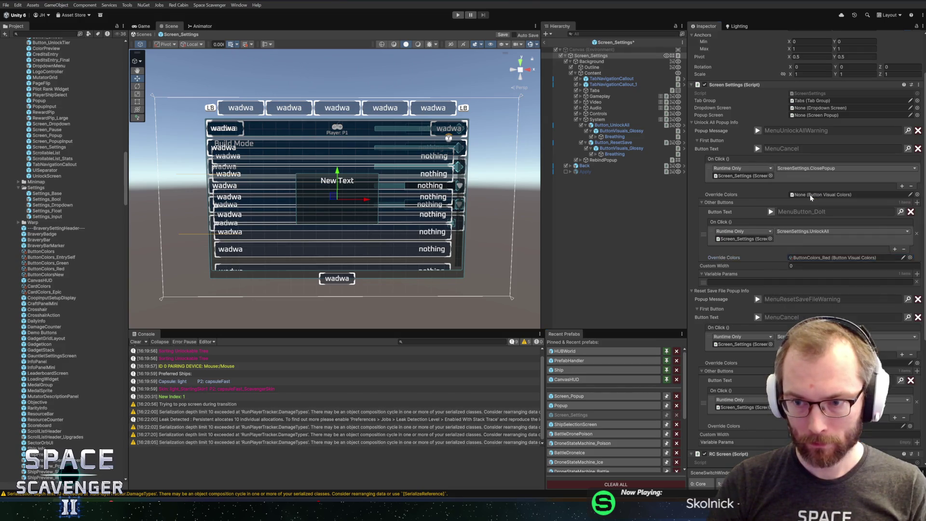
- Give the reset confirm button ButtonColors_Red override colours too and enter play mode
{"action": "scroll", "coordinate": [819, 253], "scroll_direction": "down", "scroll_amount": 2}
{"action": "scroll", "coordinate": [819, 254], "scroll_direction": "down", "scroll_amount": 1}
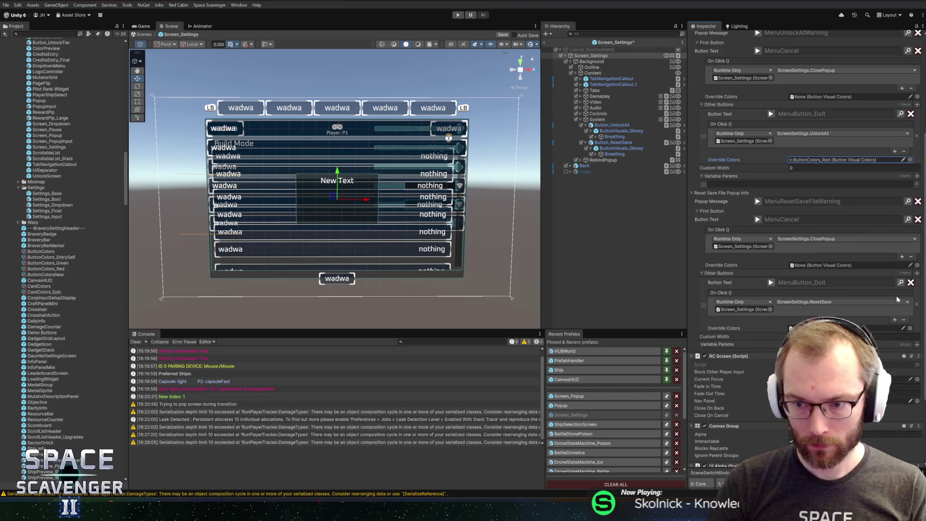
{"action": "left_click", "coordinate": [910, 328]}
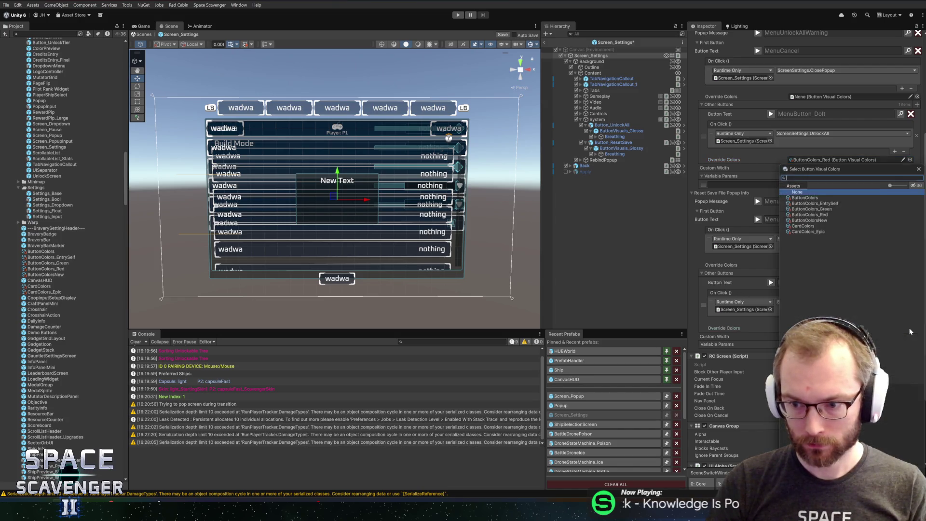
{"action": "type", "text": "red"}
{"action": "double_click", "coordinate": [818, 198]}
{"action": "key", "text": "ctrl+p"}
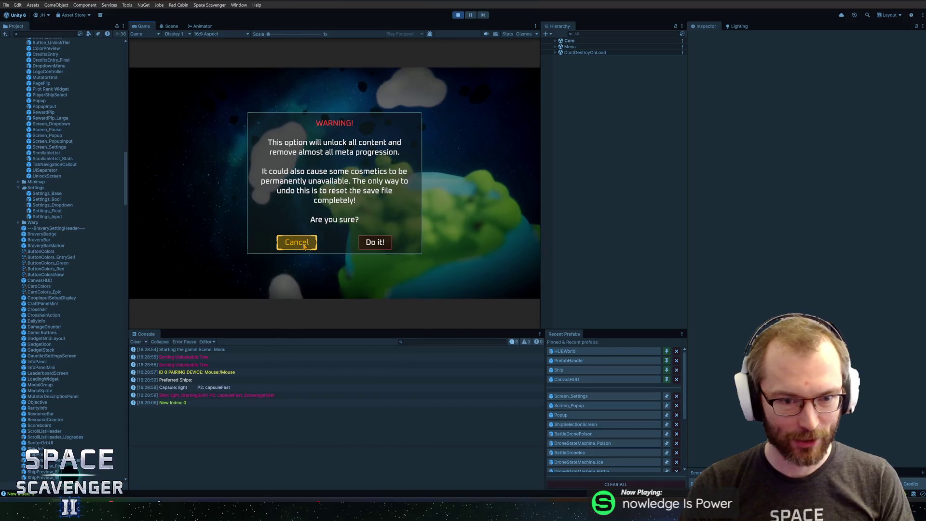
- Cancel the unlock-all and reset-controls prompts, then trigger and cancel the reset-save warning in a maximized game view
{"action": "left_click", "coordinate": [386, 97]}
{"action": "left_click", "coordinate": [225, 114]}
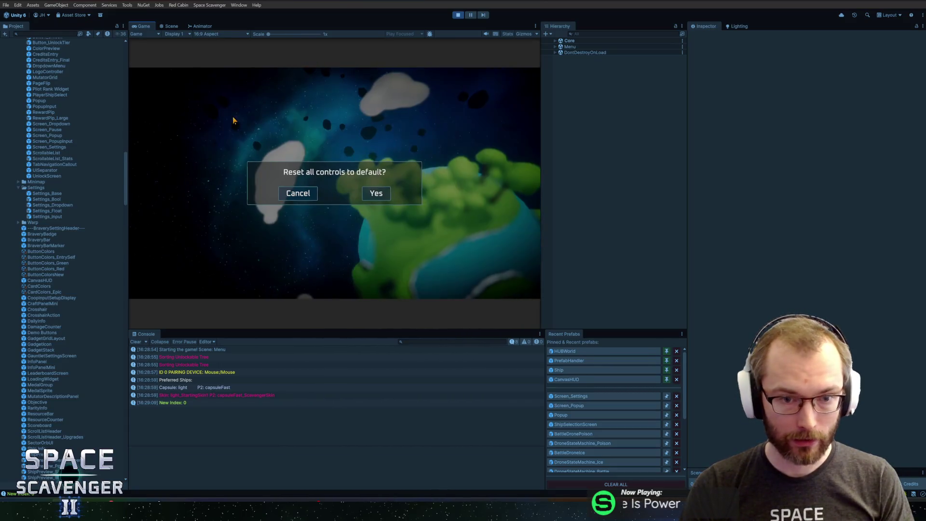
{"action": "left_click", "coordinate": [376, 192]}
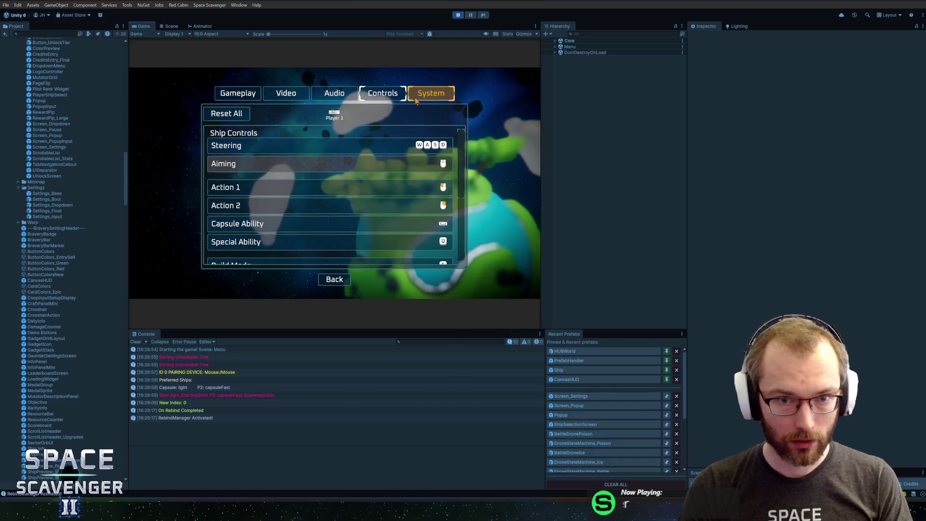
{"action": "left_click", "coordinate": [431, 93]}
{"action": "left_click", "coordinate": [317, 139]}
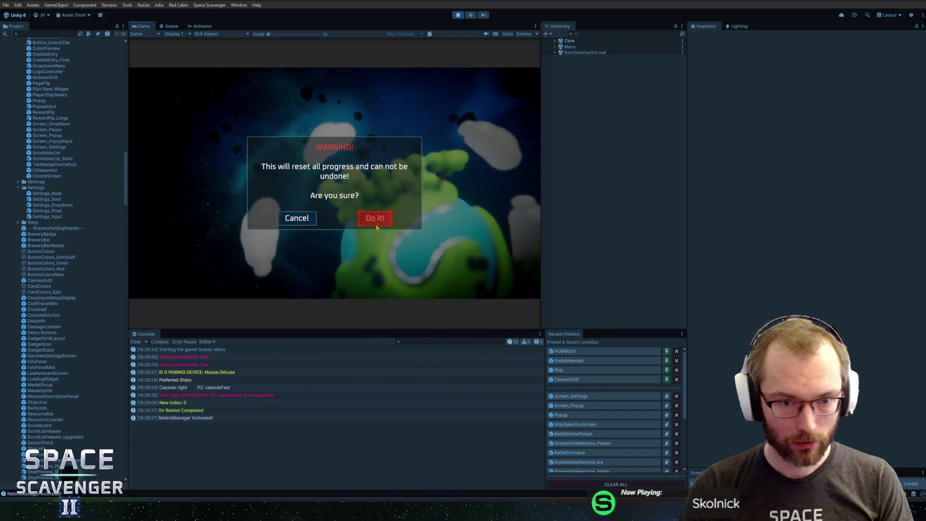
{"action": "key", "text": "super"}
{"action": "left_click", "coordinate": [140, 31]}
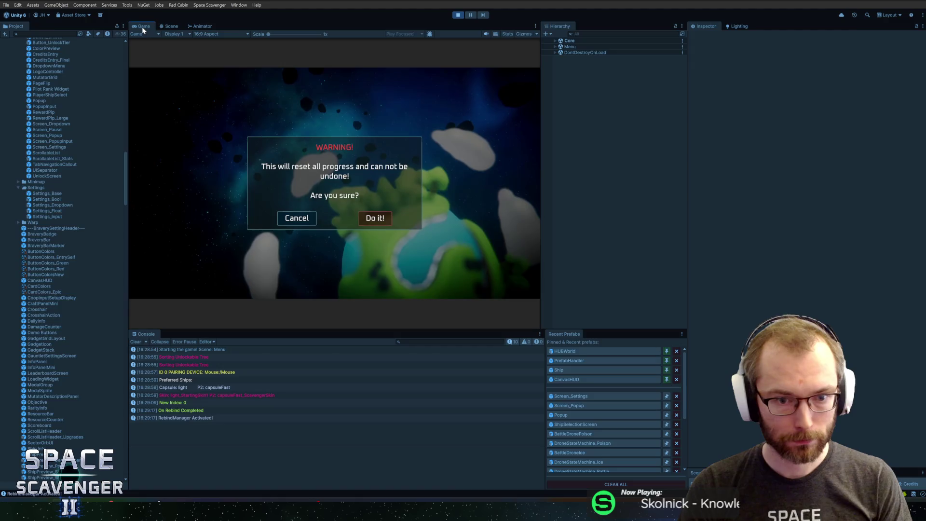
{"action": "double_click", "coordinate": [140, 27]}
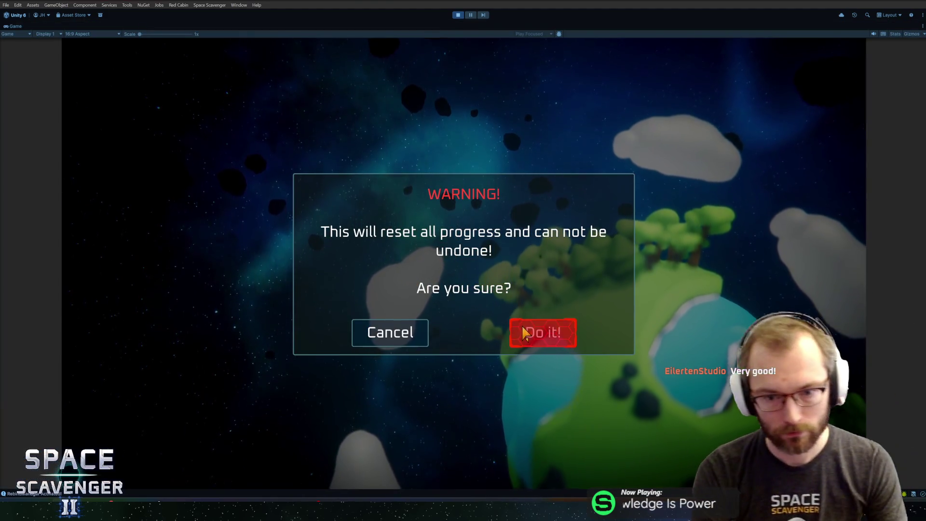
{"action": "left_click", "coordinate": [386, 333]}
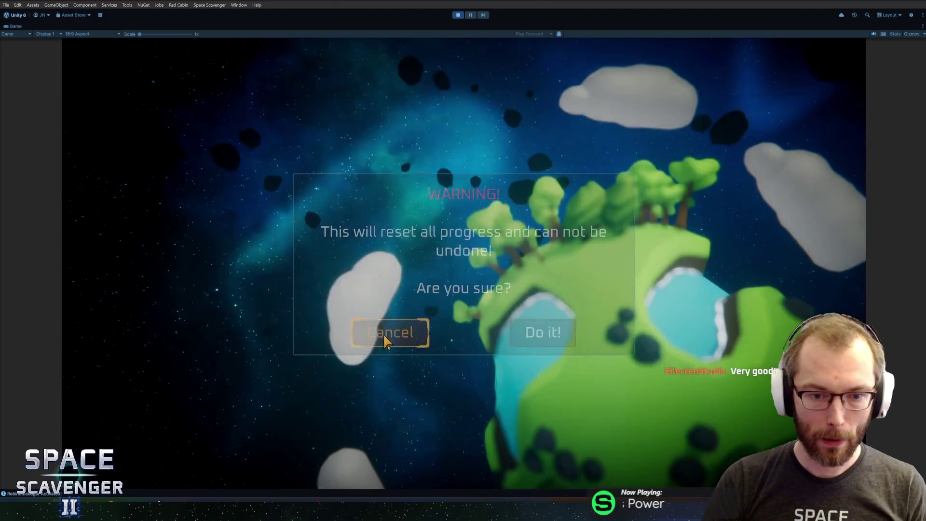
- Cancel a Controls reset, trigger and cancel the Unlock All warning, then go back to the main menu
{"action": "left_click", "coordinate": [558, 88]}
{"action": "left_click", "coordinate": [288, 138]}
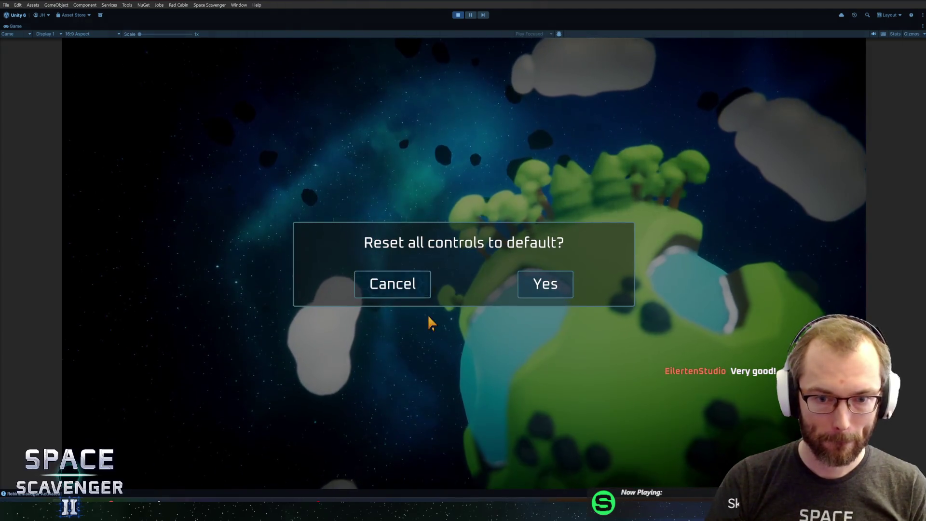
{"action": "left_click", "coordinate": [393, 284]}
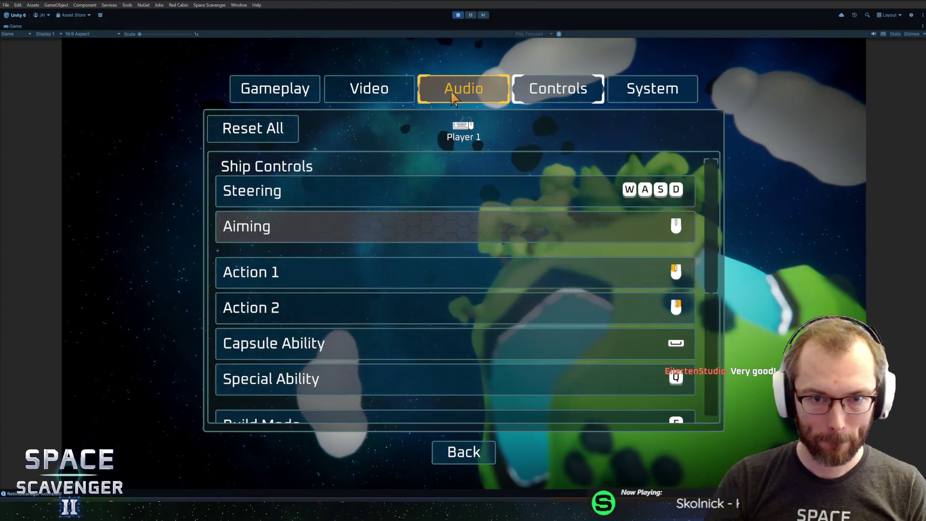
{"action": "left_click", "coordinate": [458, 92]}
{"action": "left_click", "coordinate": [369, 94]}
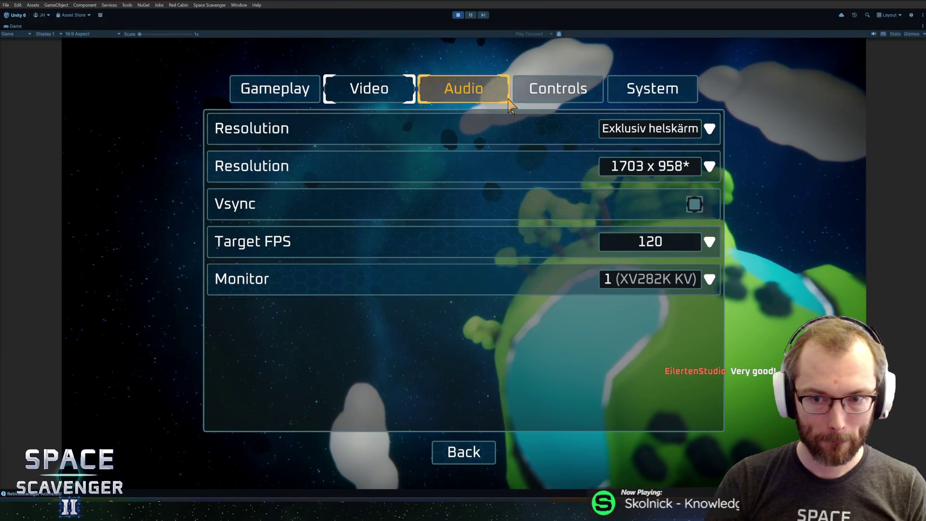
{"action": "left_click", "coordinate": [653, 88]}
{"action": "left_click", "coordinate": [355, 127]}
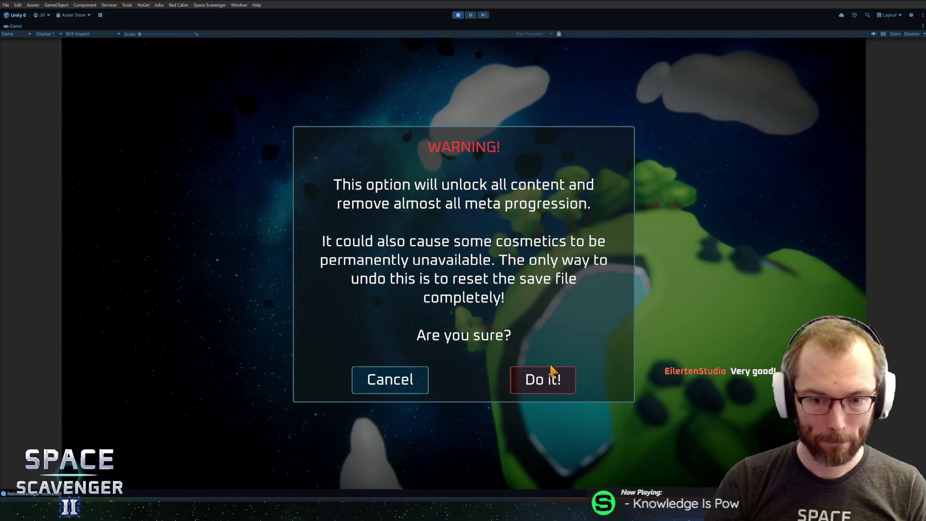
{"action": "left_click", "coordinate": [431, 382]}
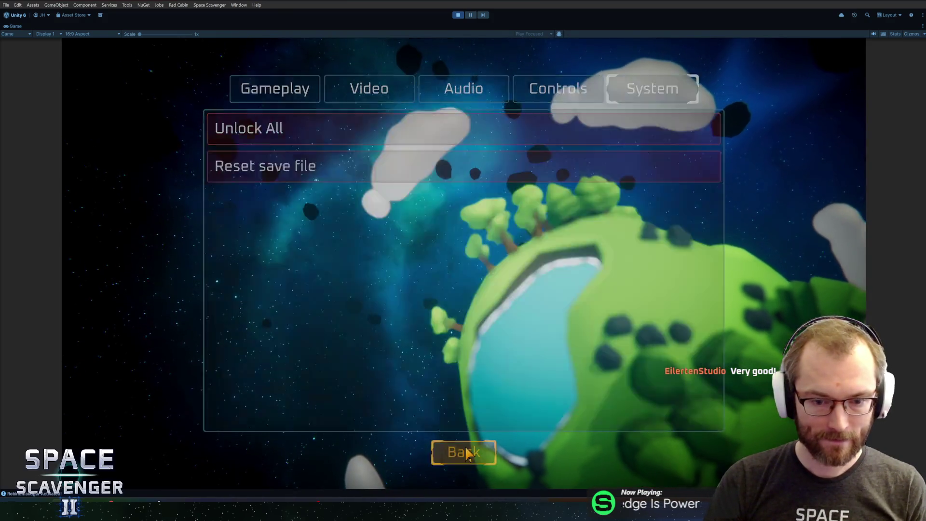
{"action": "left_click", "coordinate": [467, 453]}
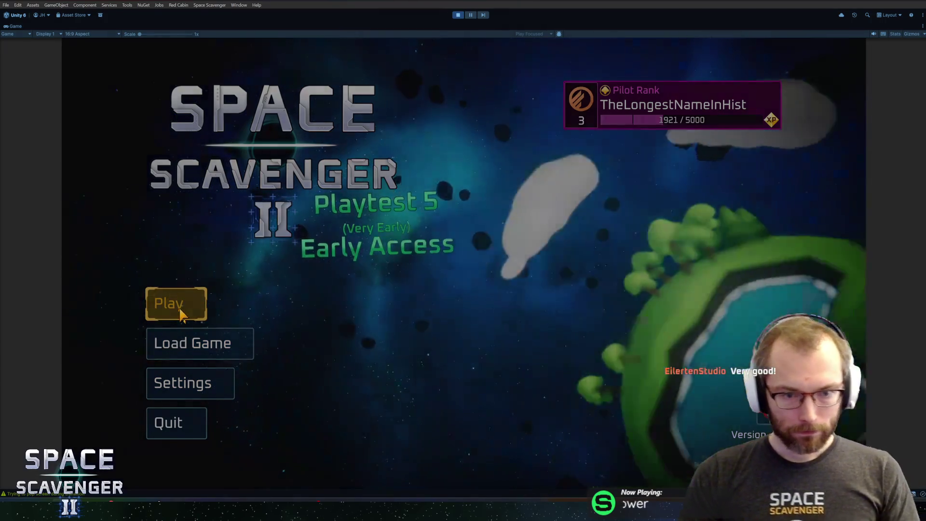
- Start a new game and attach the Shield Drone beside the ship
{"action": "left_click", "coordinate": [182, 314]}
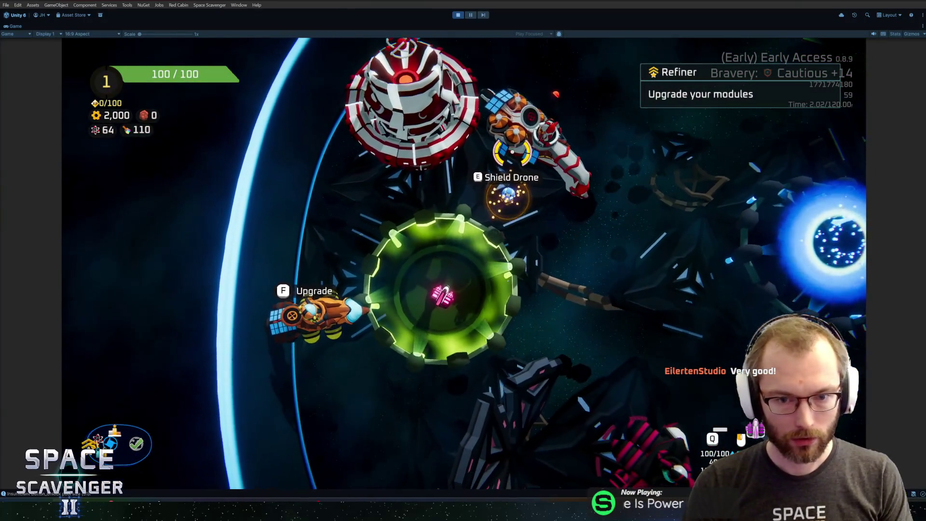
{"action": "key", "text": "e"}
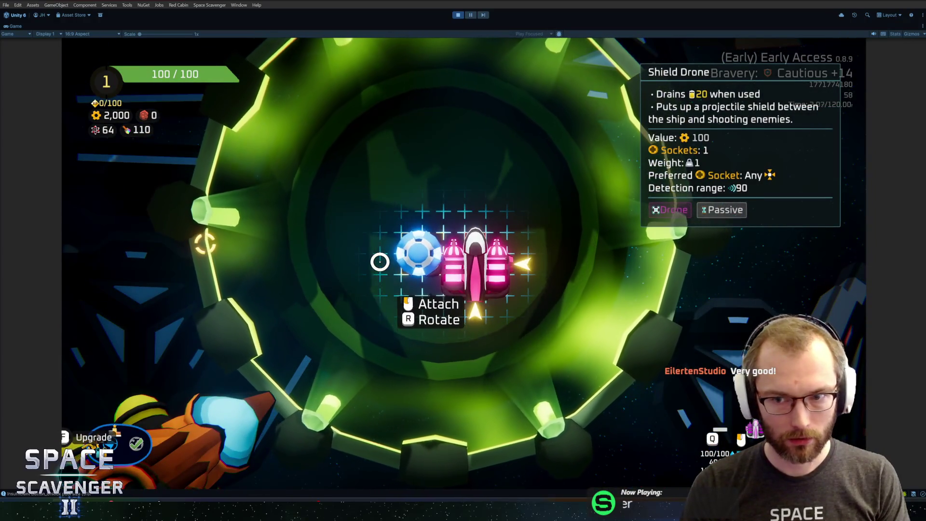
{"action": "left_click", "coordinate": [379, 263]}
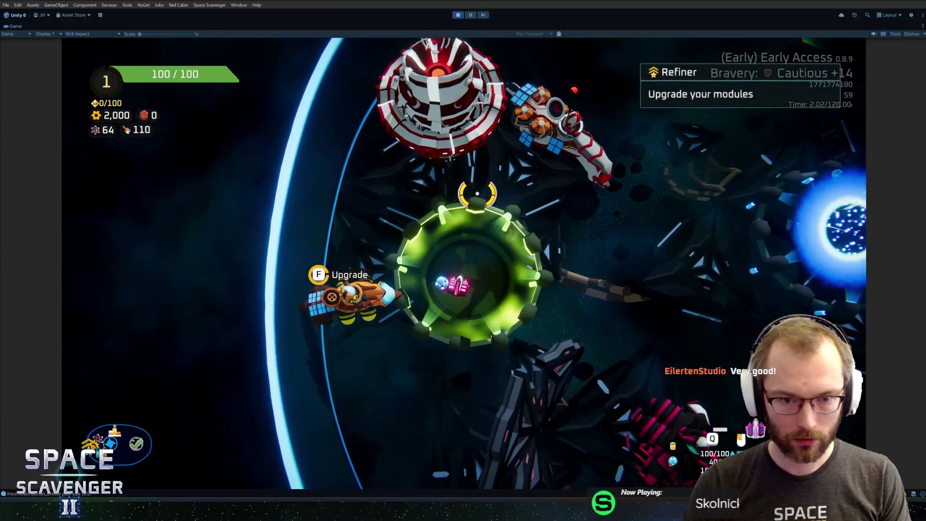
- Buy the Shield Drone's Double-decker upgrade at the Refiner, then fly into the Customize Ship ring
{"action": "key", "text": "f"}
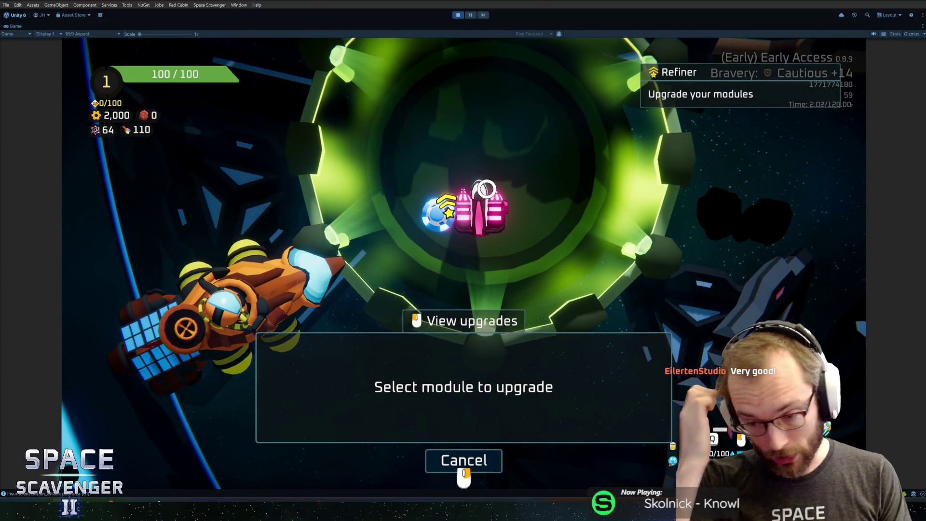
{"action": "left_click", "coordinate": [439, 213]}
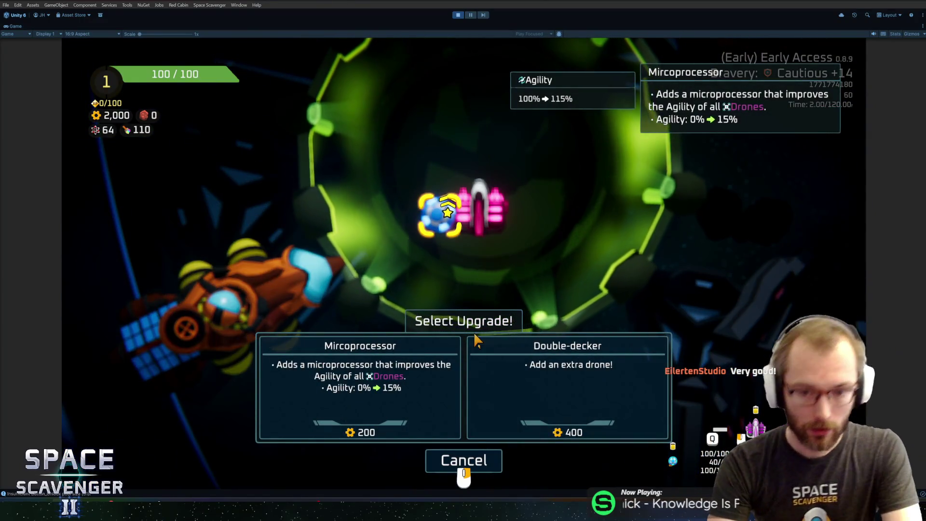
{"action": "left_click", "coordinate": [505, 360]}
{"action": "key", "text": "Escape"}
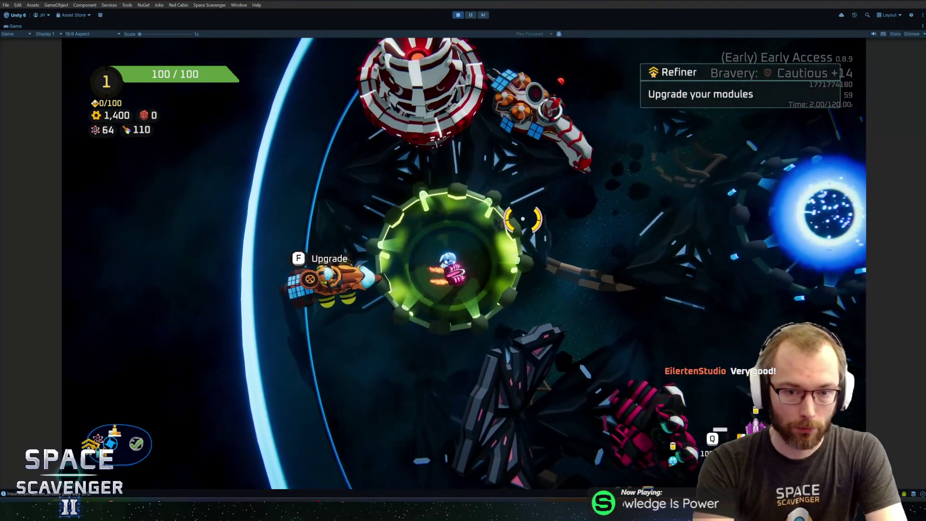
{"action": "key", "text": "d"}
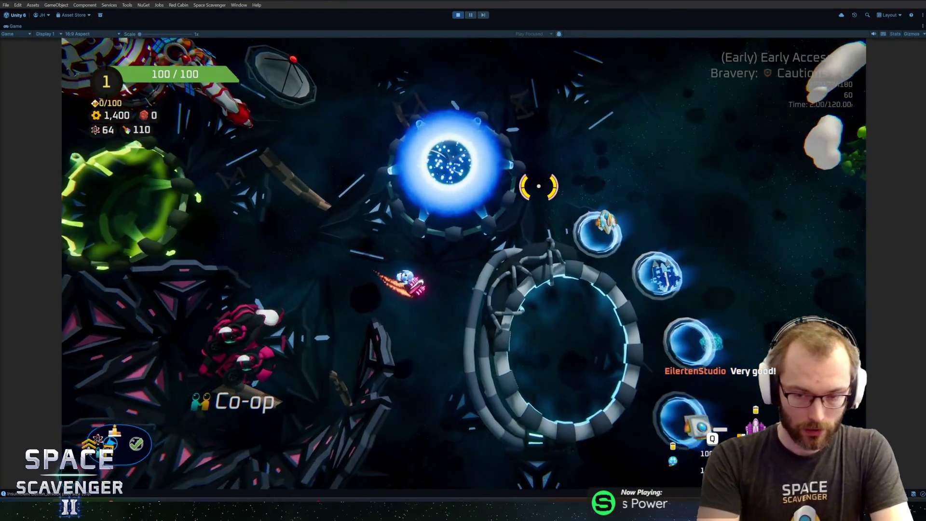
{"action": "key", "text": "d"}
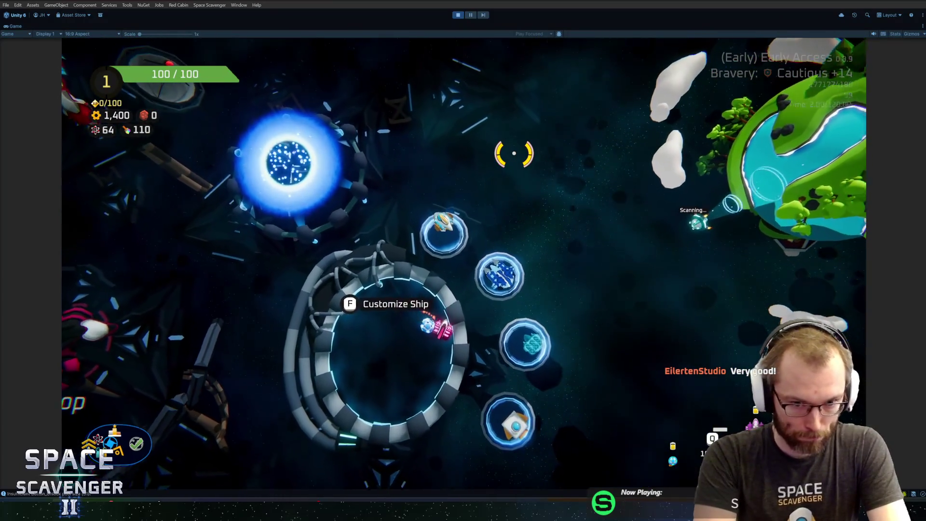
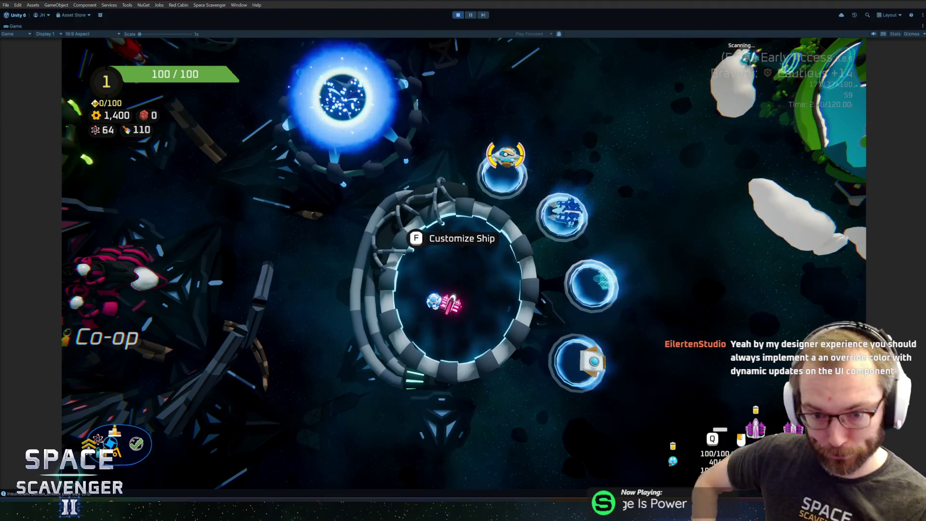
- Fly to Customize Ship and browse the ship skins and medals pages
{"action": "key", "text": "w"}
{"action": "key", "text": "f"}
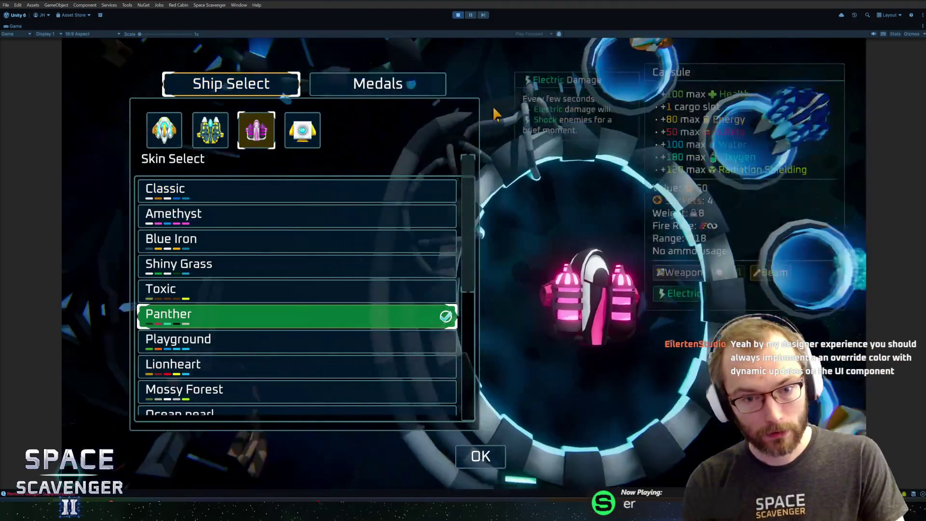
{"action": "scroll", "coordinate": [372, 281], "scroll_direction": "down", "scroll_amount": 1}
{"action": "scroll", "coordinate": [372, 251], "scroll_direction": "down", "scroll_amount": 6}
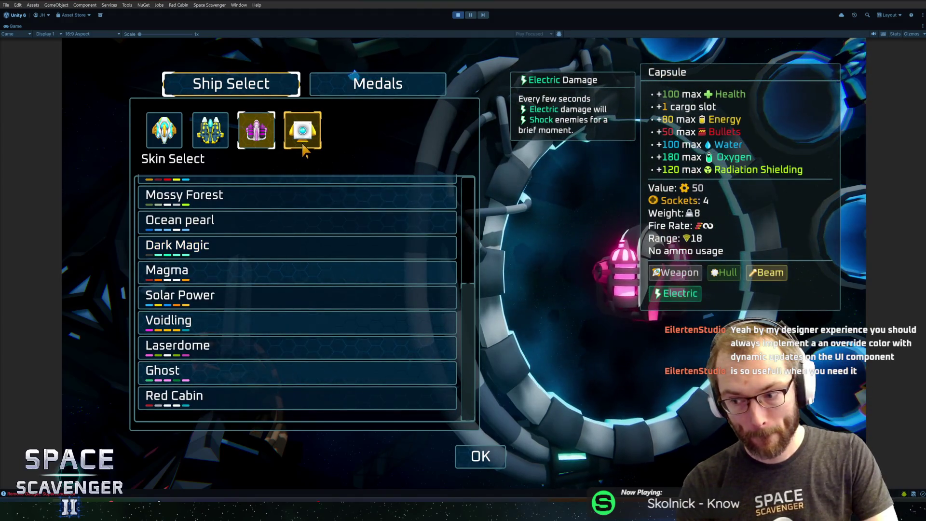
{"action": "left_click", "coordinate": [303, 147]}
{"action": "left_click", "coordinate": [366, 84]}
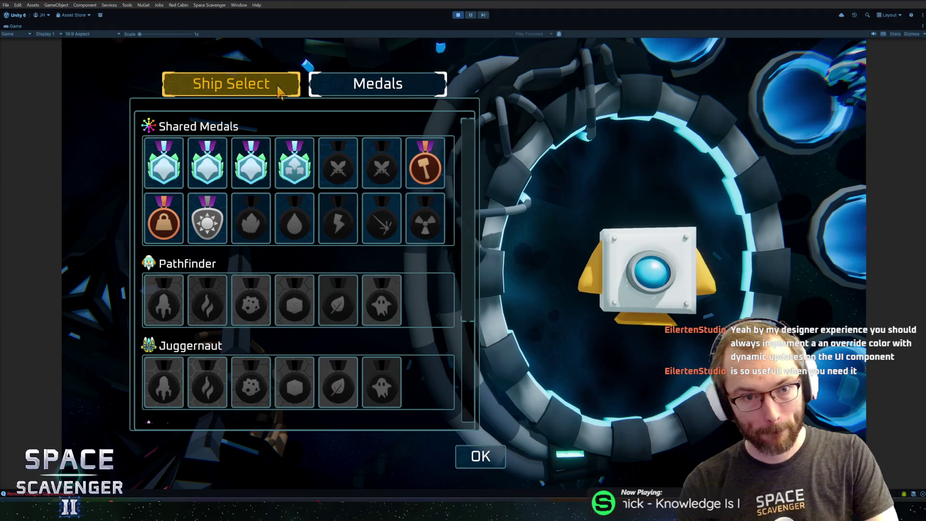
{"action": "left_click", "coordinate": [232, 84]}
- Pick the white-and-orange first ship, confirm it, and fly toward the Start Trial portal
{"action": "left_click", "coordinate": [212, 136]}
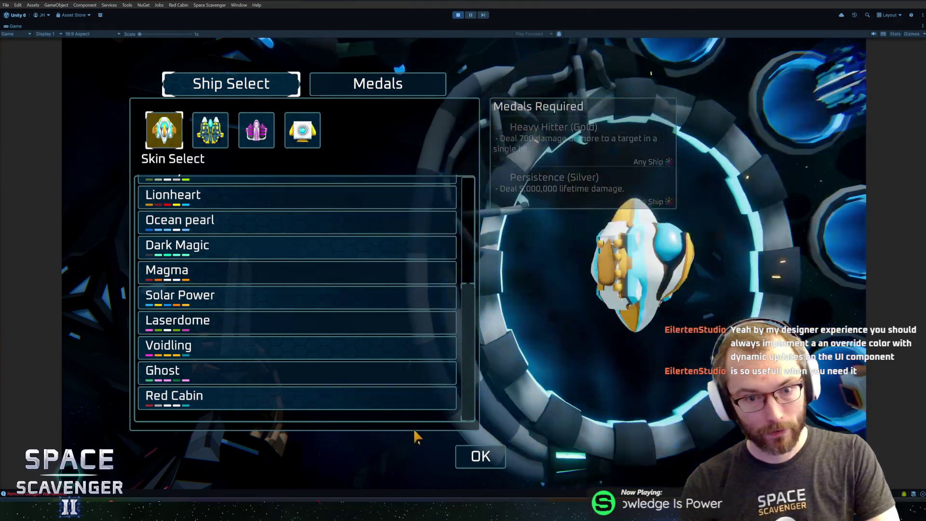
{"action": "left_click", "coordinate": [481, 457]}
{"action": "key", "text": "s"}
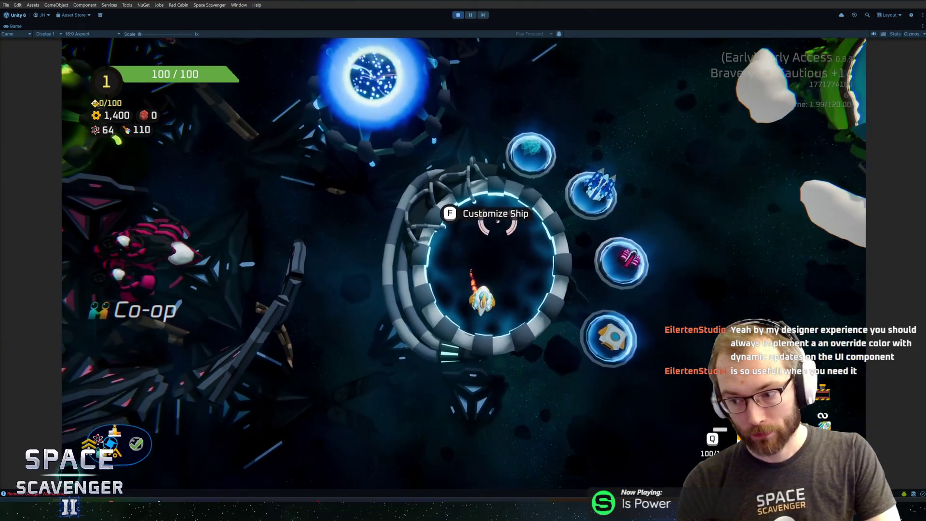
{"action": "key", "text": "w"}
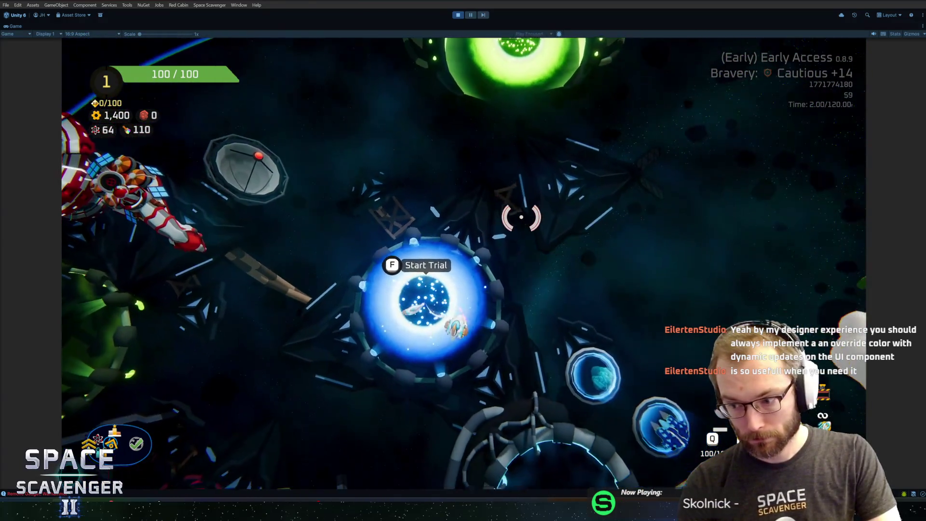
- Open the trial setup and raise the bravery level three steps
{"action": "key", "text": "f"}
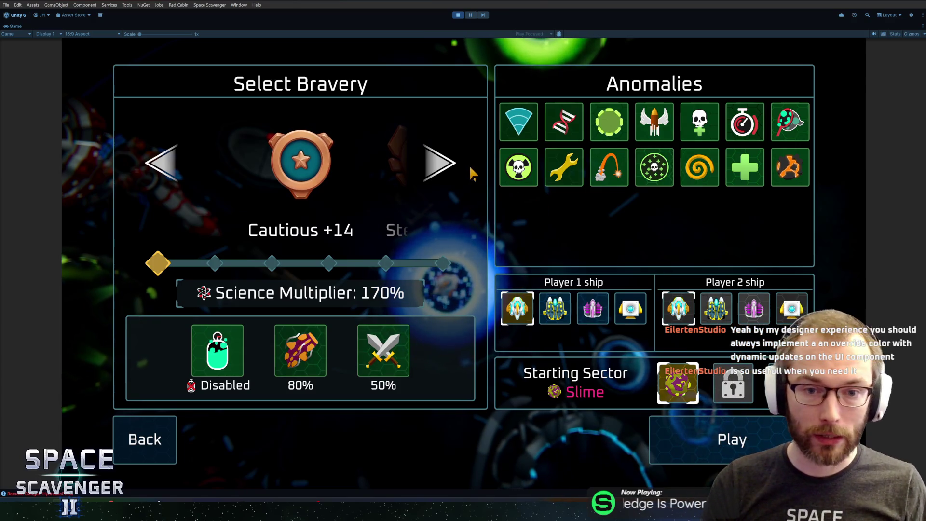
{"action": "left_click", "coordinate": [439, 163]}
{"action": "left_click", "coordinate": [439, 163]}
{"action": "left_click", "coordinate": [439, 163]}
{"action": "left_click", "coordinate": [439, 163]}
{"action": "left_click", "coordinate": [439, 163]}
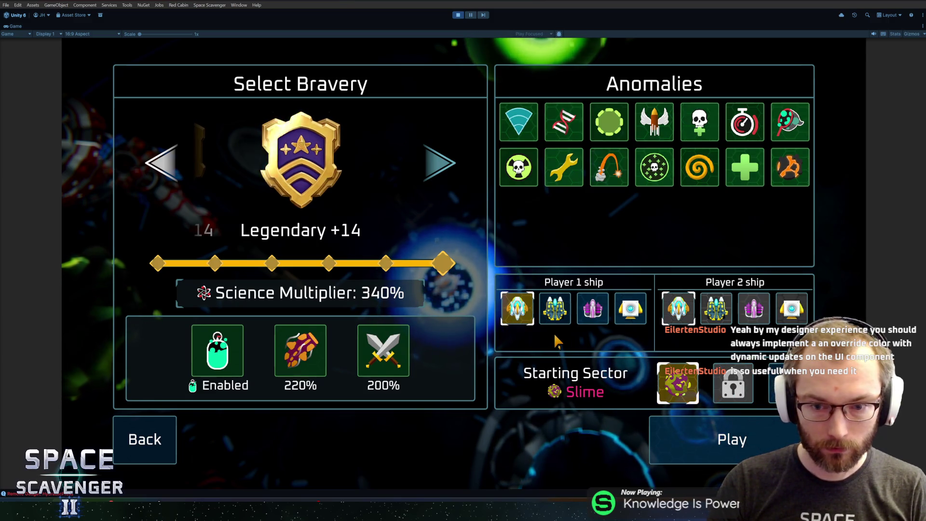
- Step the bravery level down and back up, ending at Legendary +14
{"action": "mouse_move", "coordinate": [385, 366]}
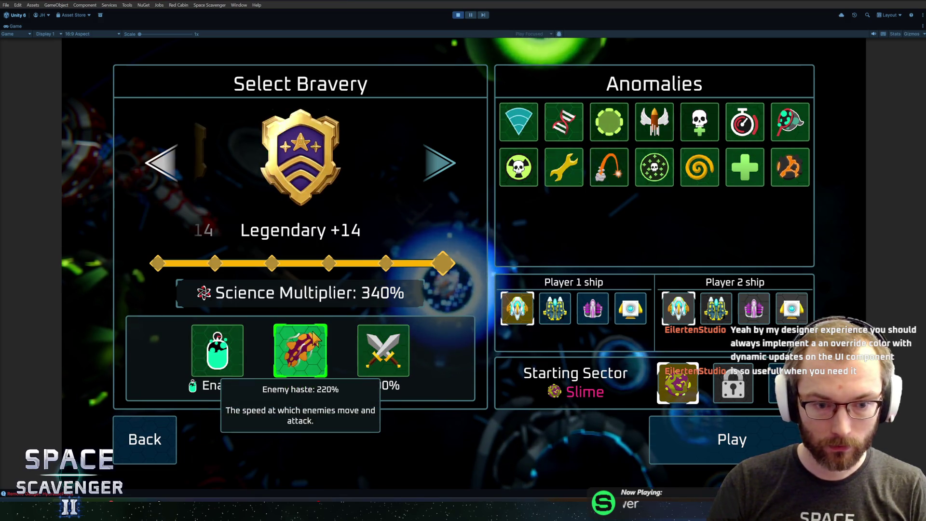
{"action": "mouse_move", "coordinate": [215, 343]}
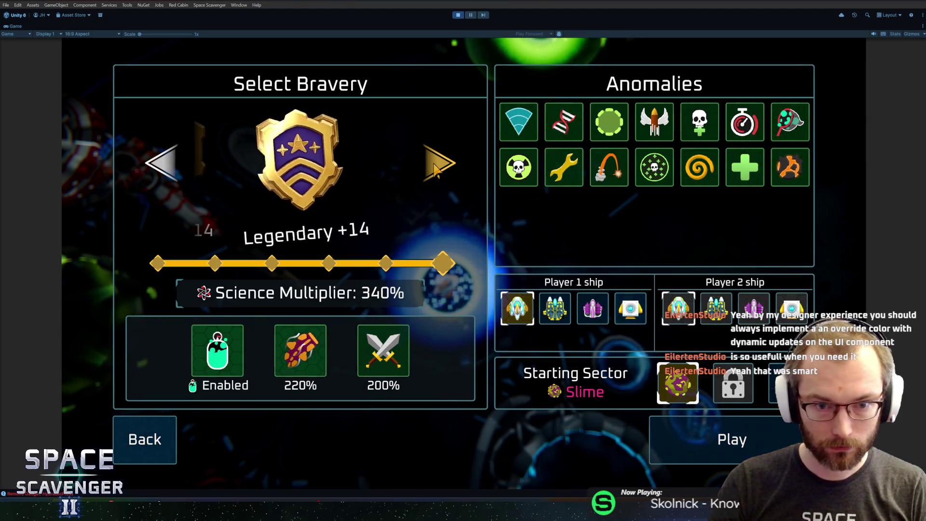
{"action": "left_click", "coordinate": [172, 166]}
{"action": "left_click", "coordinate": [172, 167]}
{"action": "left_click", "coordinate": [173, 166]}
{"action": "left_click", "coordinate": [173, 167]}
{"action": "left_click", "coordinate": [453, 171]}
{"action": "left_click", "coordinate": [179, 166]}
{"action": "left_click", "coordinate": [178, 166]}
{"action": "left_click", "coordinate": [456, 176]}
{"action": "left_click", "coordinate": [456, 176]}
{"action": "left_click", "coordinate": [456, 176]}
{"action": "left_click", "coordinate": [456, 176]}
{"action": "left_click", "coordinate": [455, 176]}
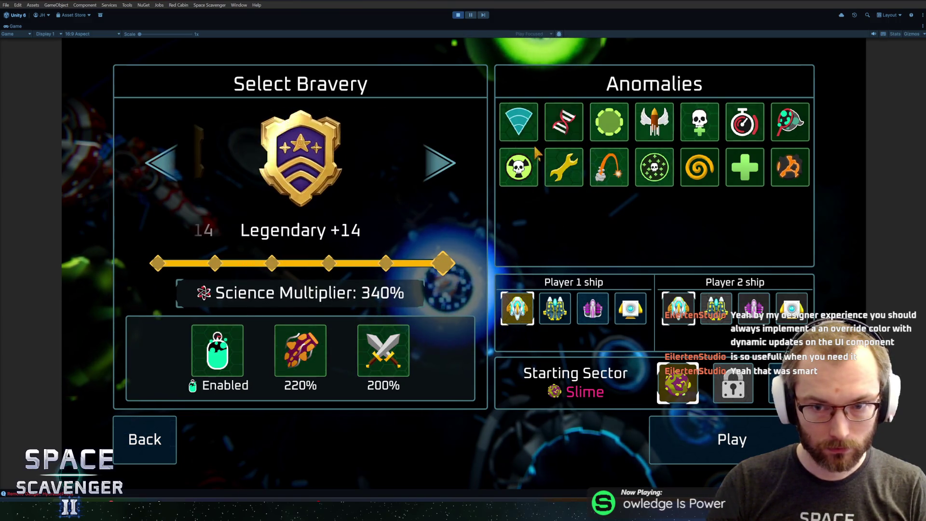
- Put Player 1 on the purple ship and leave the trial setup without starting
{"action": "mouse_move", "coordinate": [787, 127]}
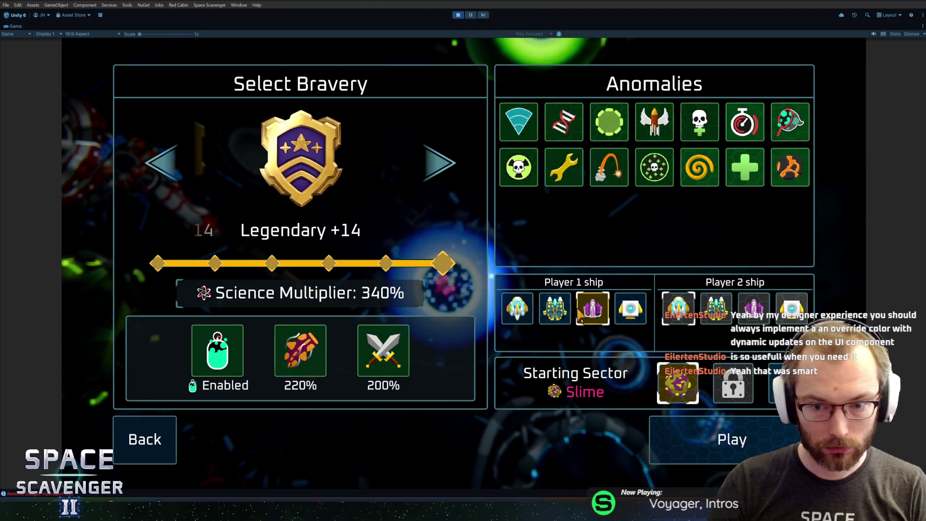
{"action": "left_click", "coordinate": [530, 314]}
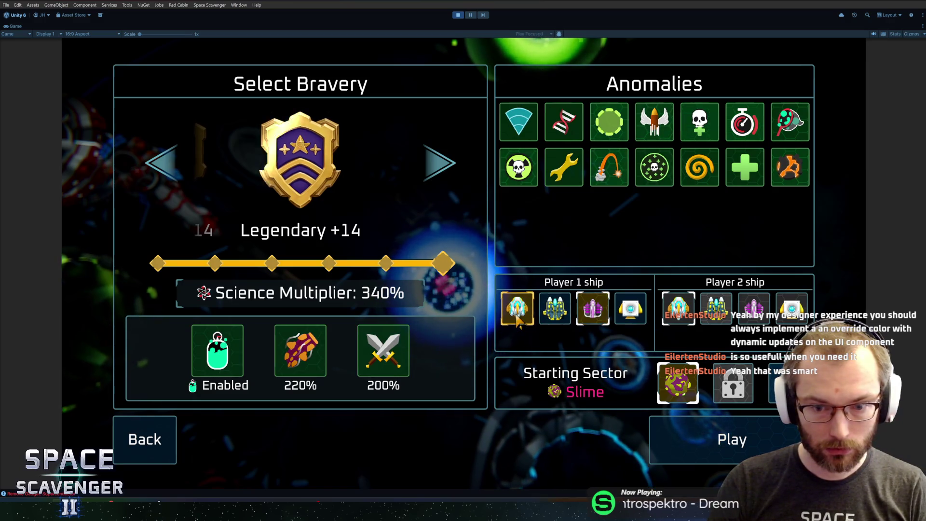
{"action": "left_click", "coordinate": [139, 438]}
- Scroll through the Science Research list to check every entry is unlocked
{"action": "key", "text": "f"}
{"action": "scroll", "coordinate": [304, 221], "scroll_direction": "down", "scroll_amount": 8}
{"action": "scroll", "coordinate": [297, 278], "scroll_direction": "down", "scroll_amount": 15}
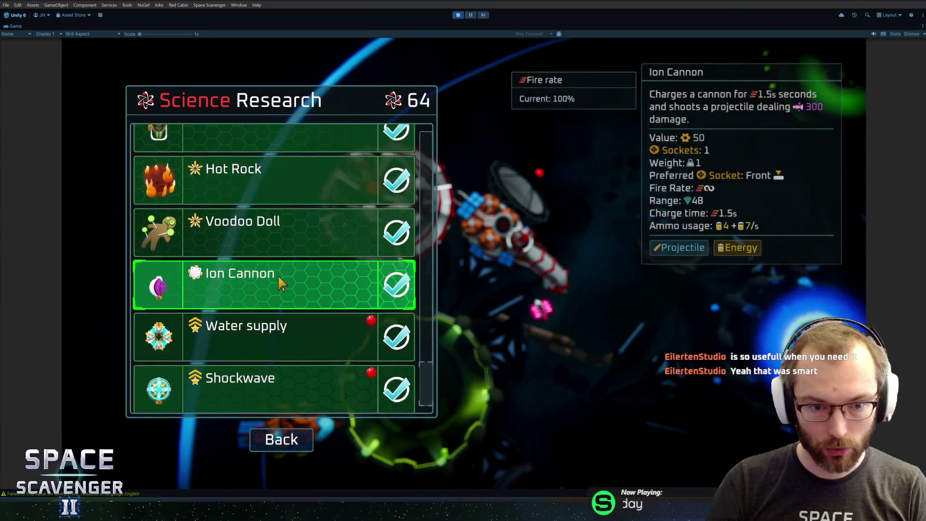
{"action": "key", "text": "Escape"}
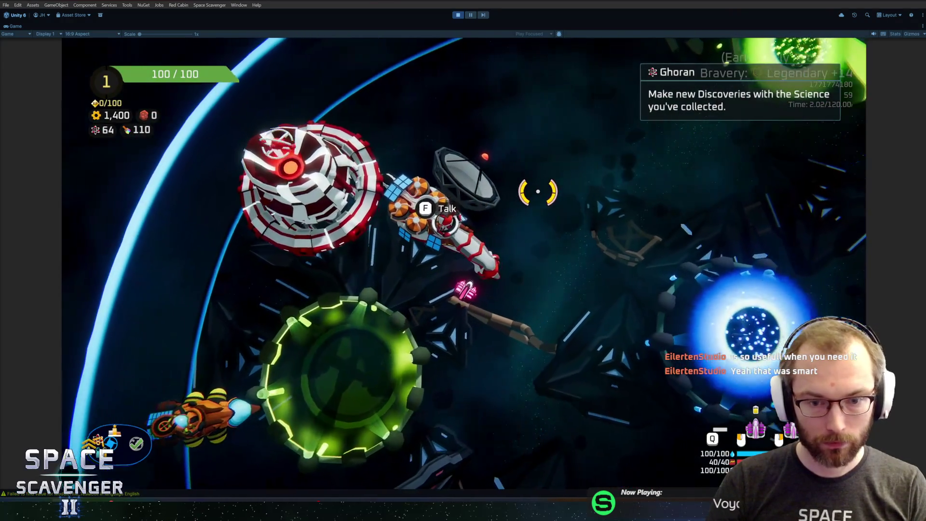
- Restart Play mode, dismiss the welcome message, and expand the Game view
{"action": "key", "text": "ctrl+p"}
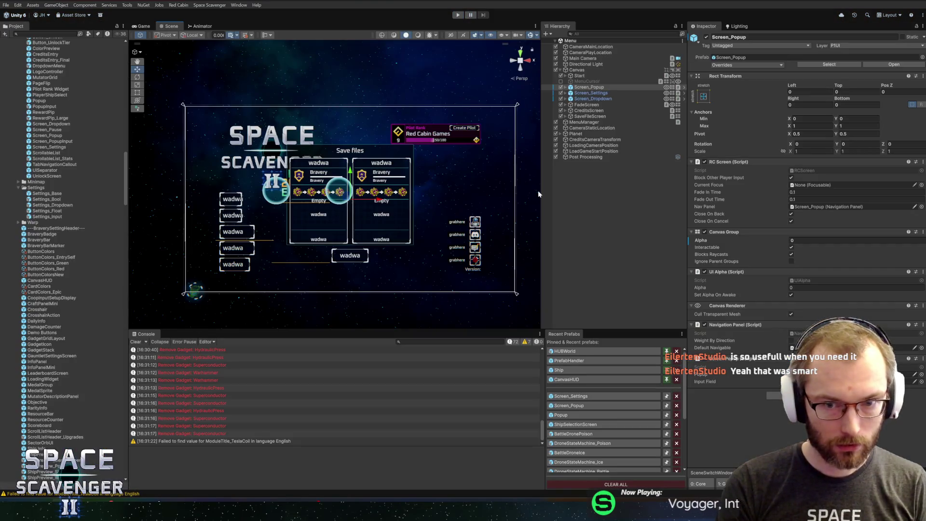
{"action": "key", "text": "ctrl+p"}
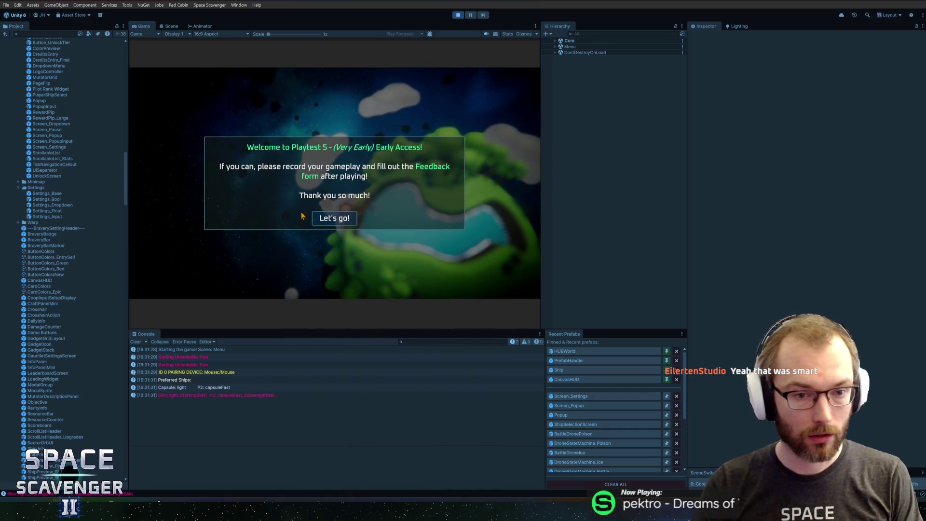
{"action": "left_click", "coordinate": [337, 220]}
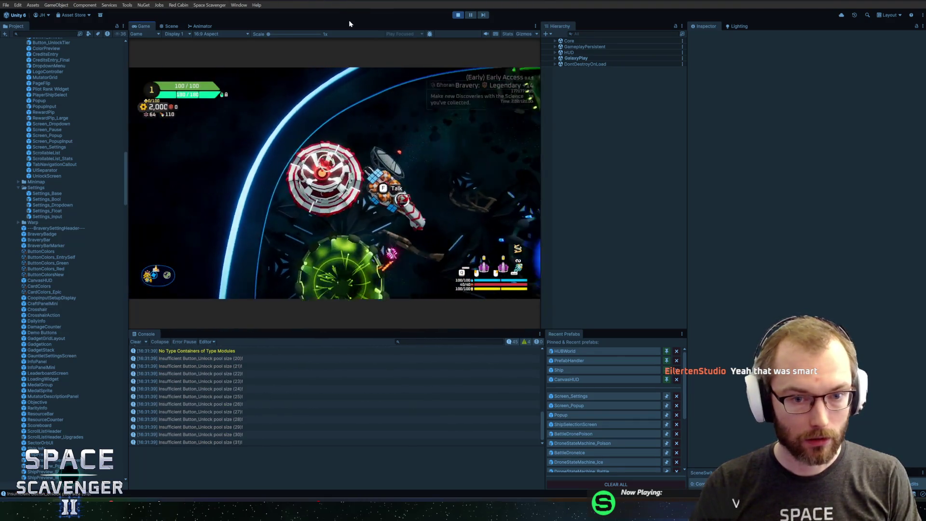
{"action": "scroll", "coordinate": [246, 163], "scroll_direction": "down", "scroll_amount": 3}
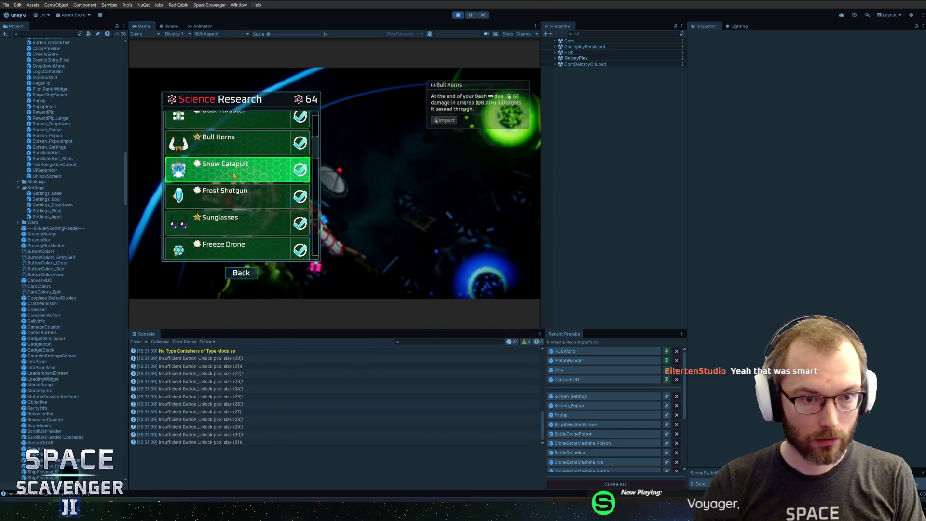
{"action": "scroll", "coordinate": [212, 229], "scroll_direction": "down", "scroll_amount": 3}
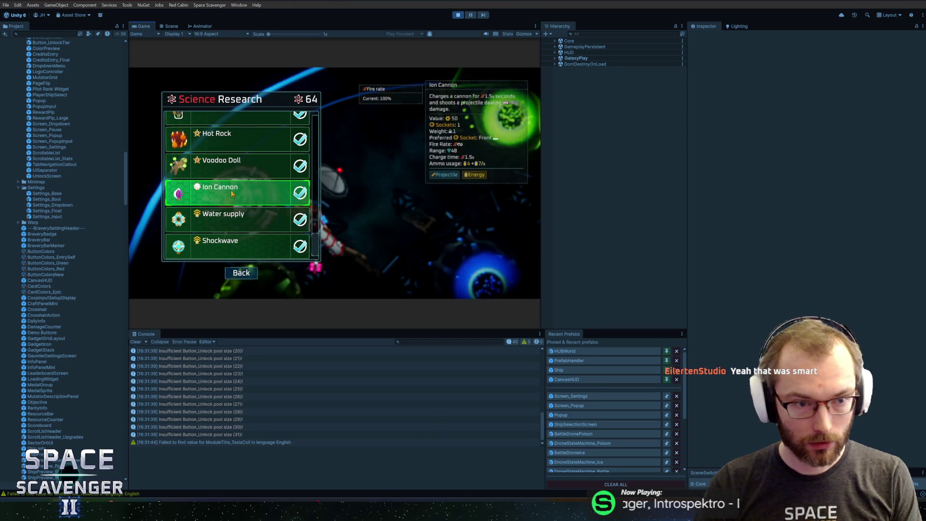
{"action": "left_click_drag", "start_coordinate": [141, 27], "coordinate": [138, 30]}
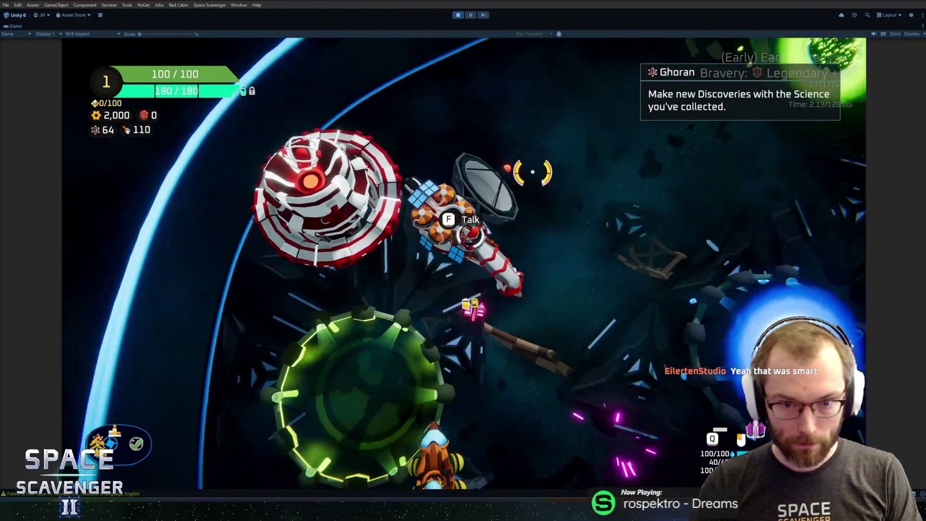
- Reopen the Science Research list to recheck it, then stop Play mode
{"action": "key", "text": "a"}
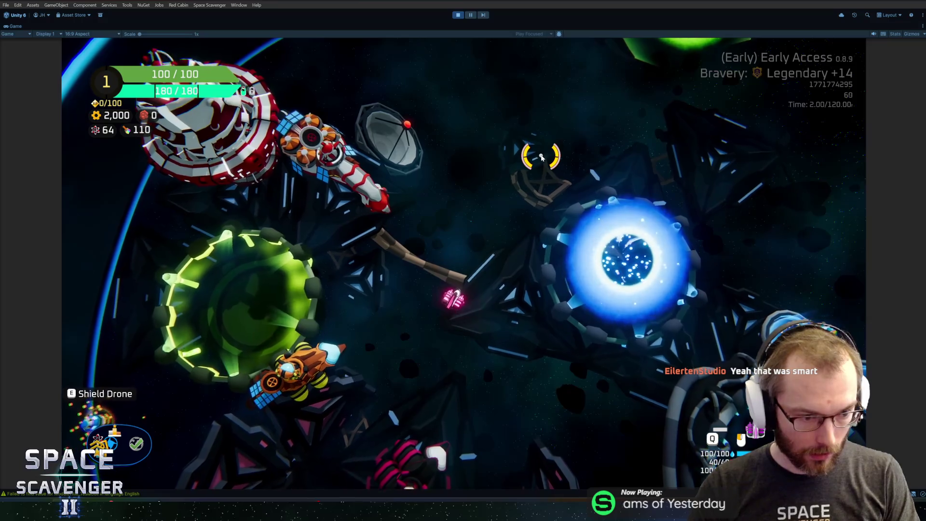
{"action": "key", "text": "r"}
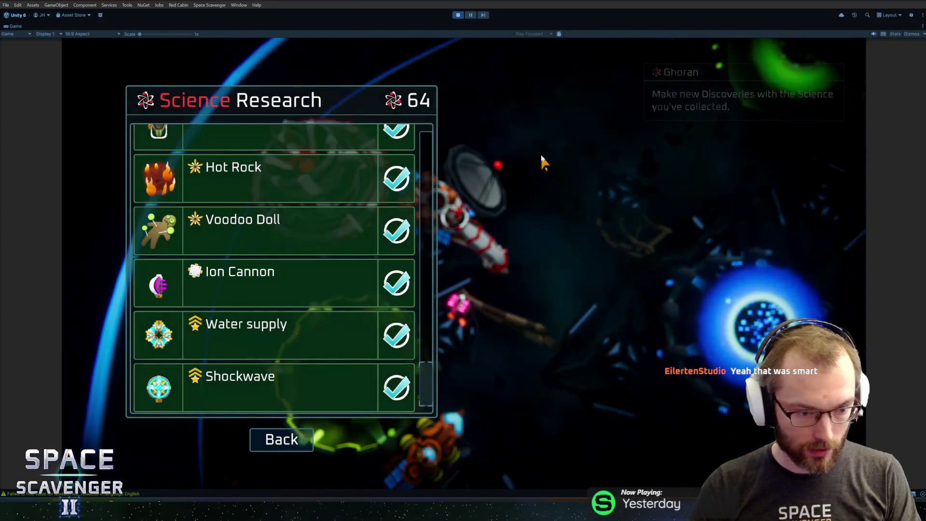
{"action": "key", "text": "Escape"}
{"action": "key", "text": "ctrl+p"}
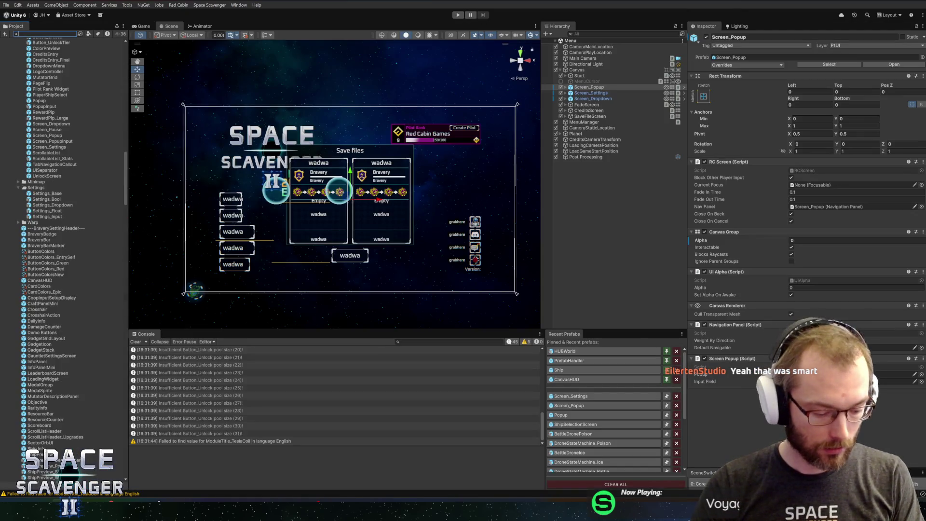
- Find the Tesla Coil unlock asset and assign it the Tesla Coil title text
{"action": "type", "text": "tesla"}
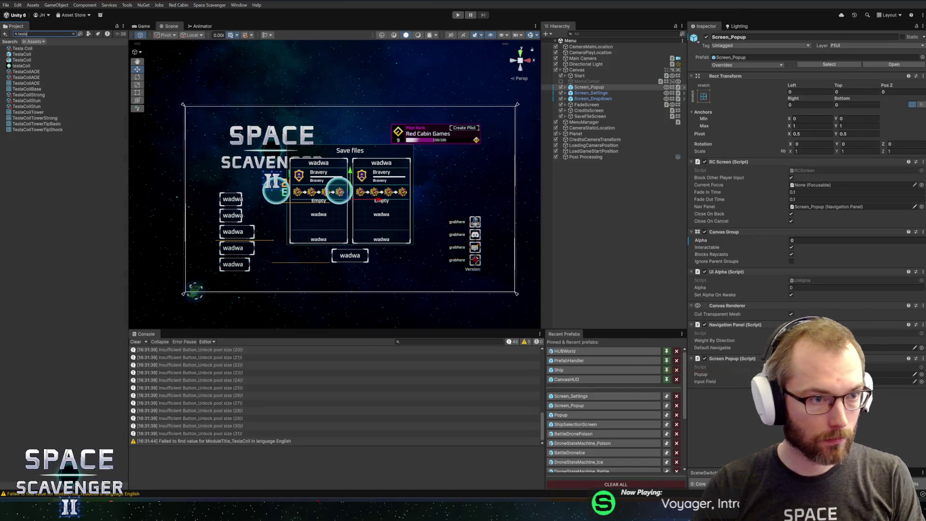
{"action": "left_click", "coordinate": [22, 48]}
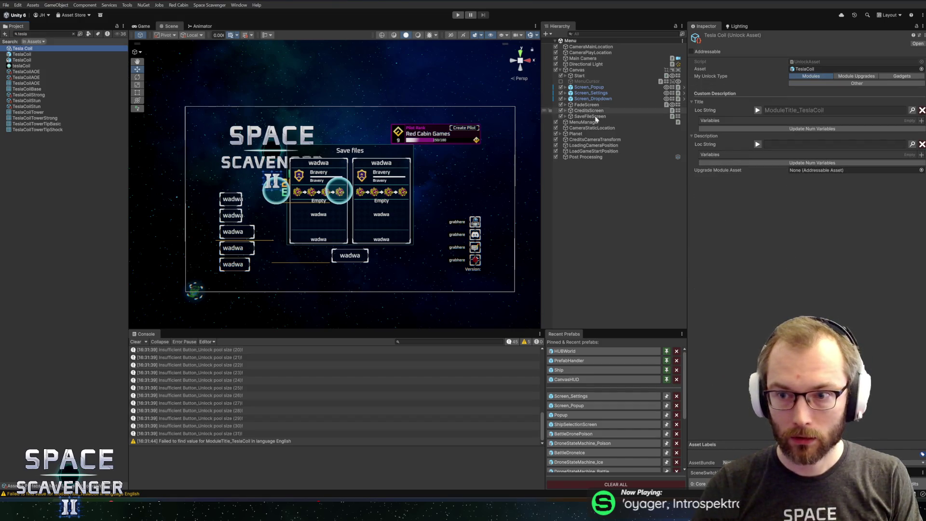
{"action": "left_click", "coordinate": [757, 111]}
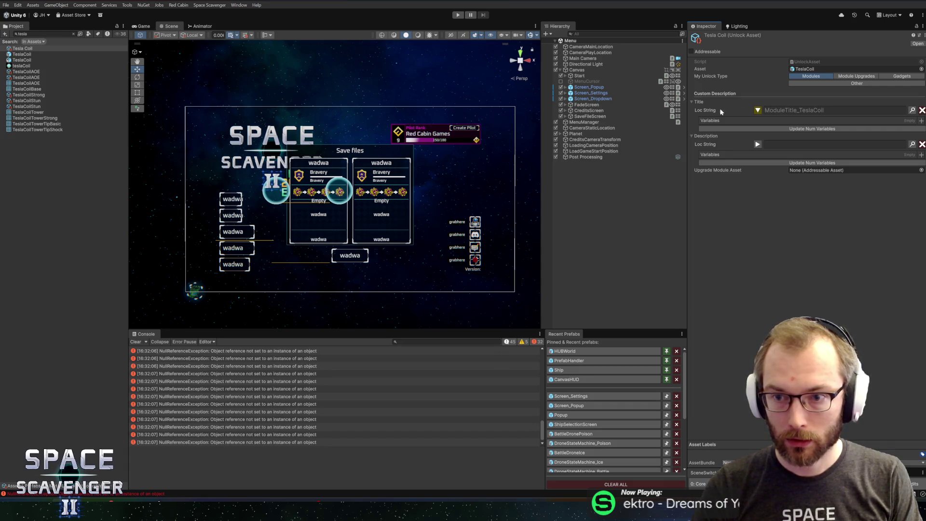
{"action": "key", "text": "Up"}
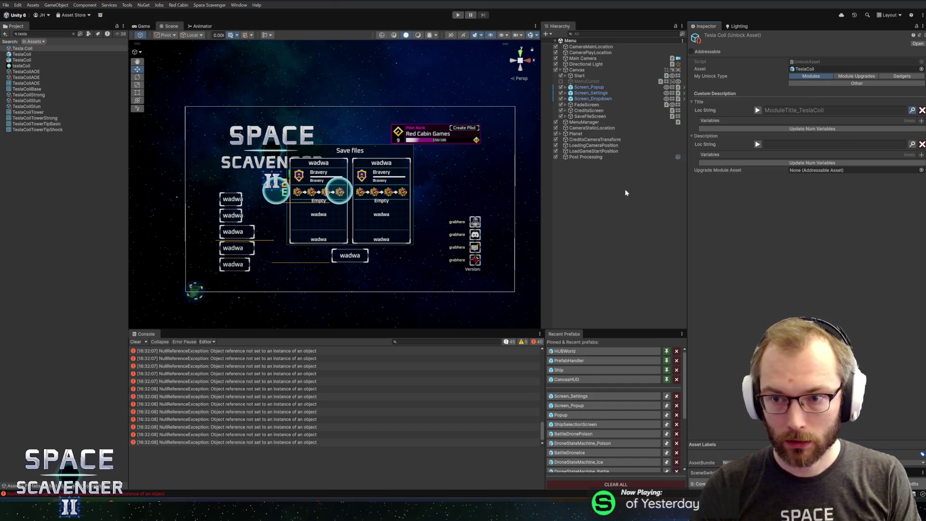
{"action": "type", "text": "tesla coi"}
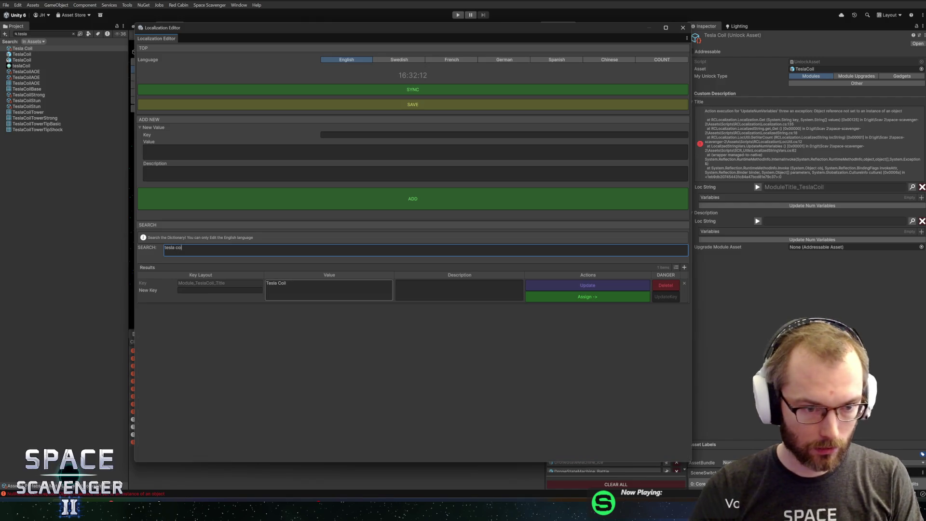
{"action": "left_click", "coordinate": [572, 299]}
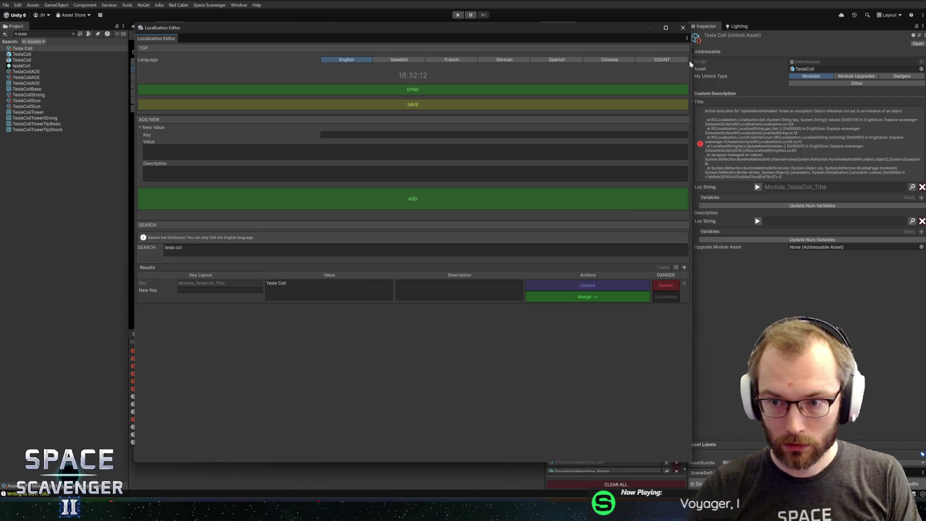
{"action": "left_click", "coordinate": [682, 28]}
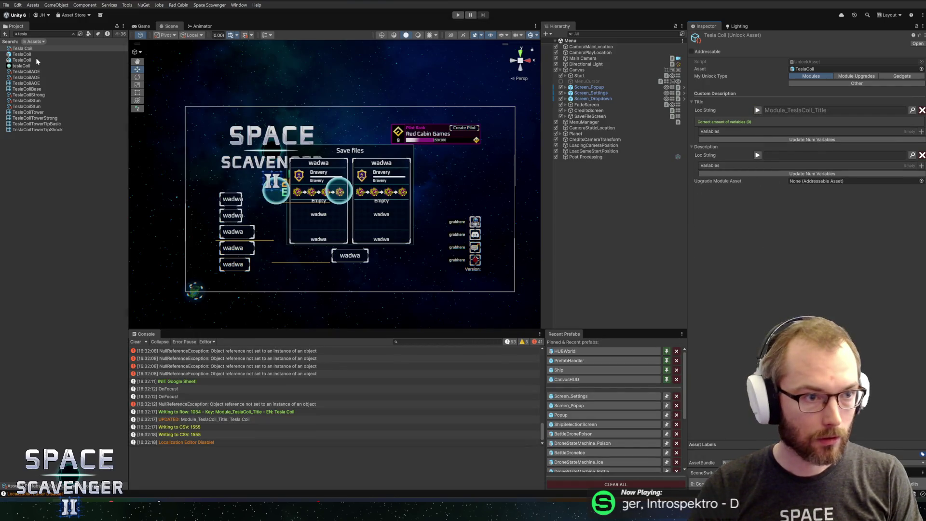
- Select the TeslaCoilStun asset, enter Play mode, and dismiss the Playtest 5 welcome
{"action": "left_click", "coordinate": [27, 72]}
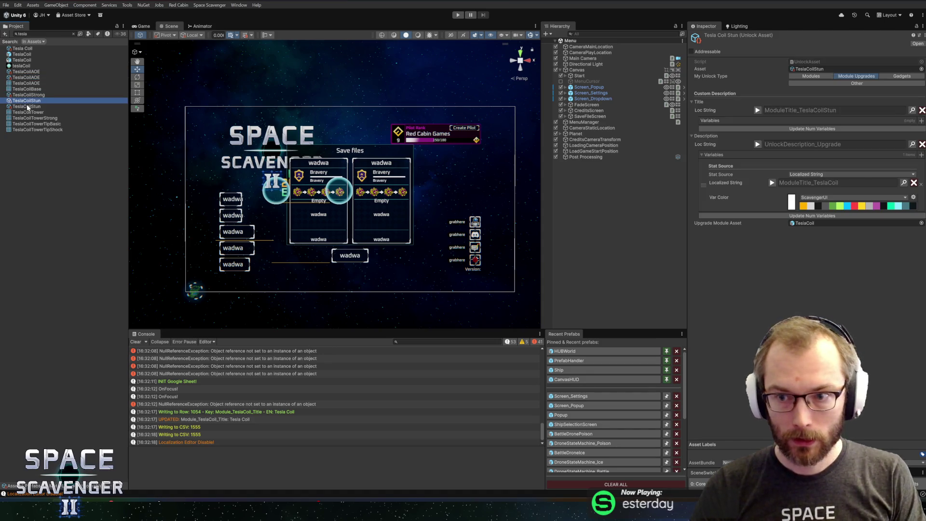
{"action": "left_click", "coordinate": [27, 107]}
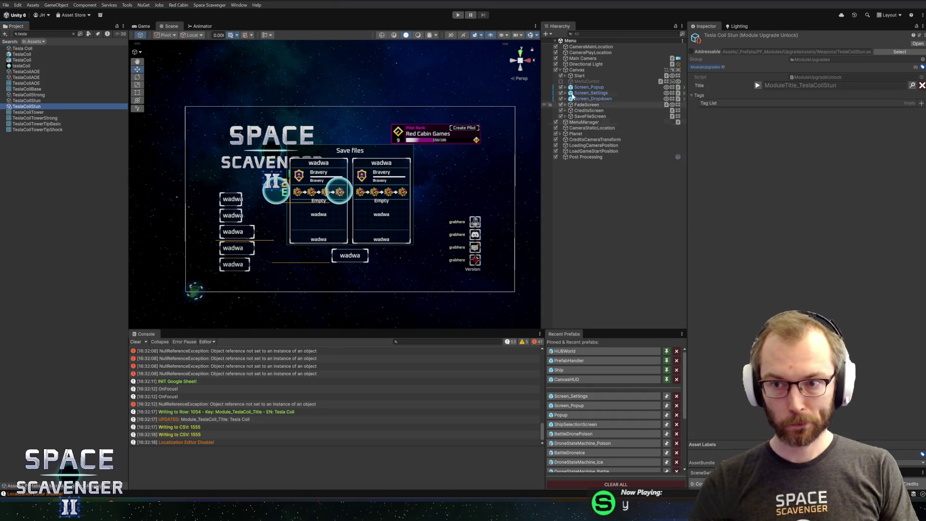
{"action": "left_click", "coordinate": [452, 16]}
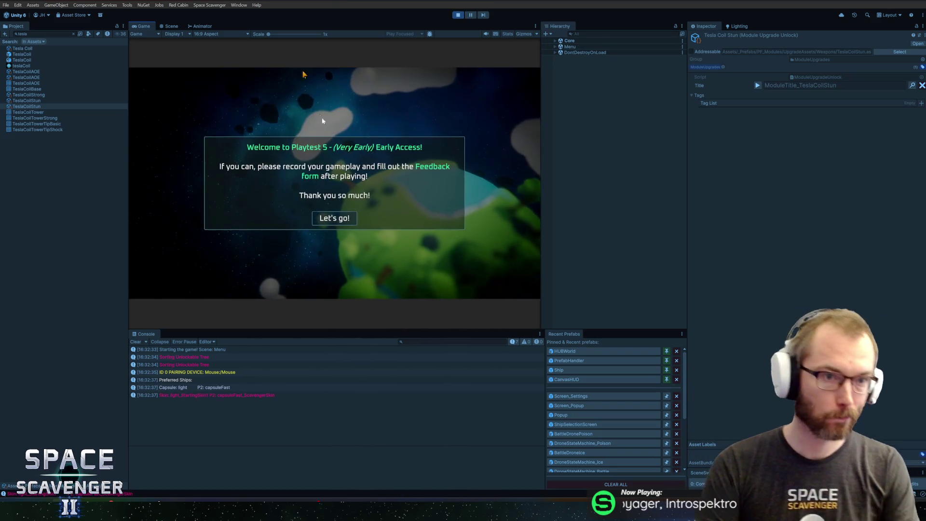
{"action": "left_click", "coordinate": [334, 219]}
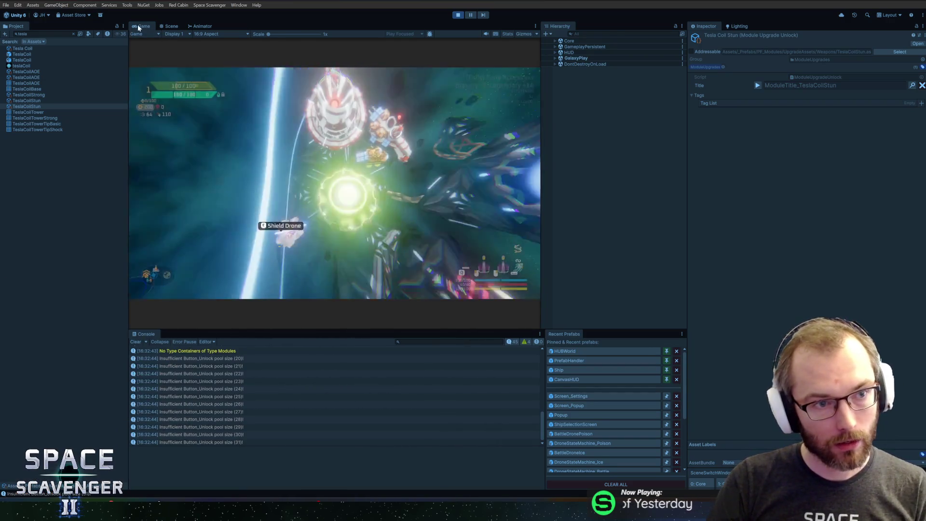
- Maximize the Game view and spawn a Tesla Coil with 'spawn tesla' in the debug console
{"action": "key", "text": "shift+space"}
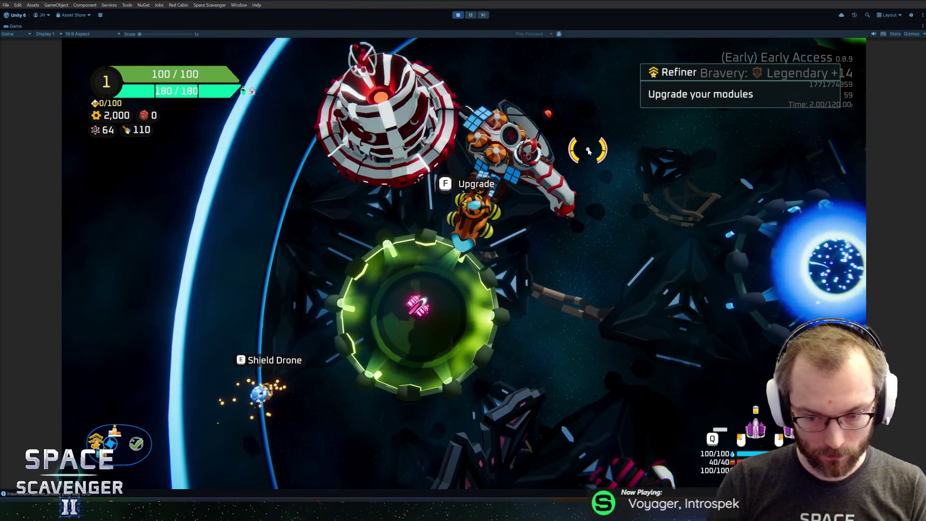
{"action": "key", "text": "grave"}
{"action": "type", "text": "spawn tesla"}
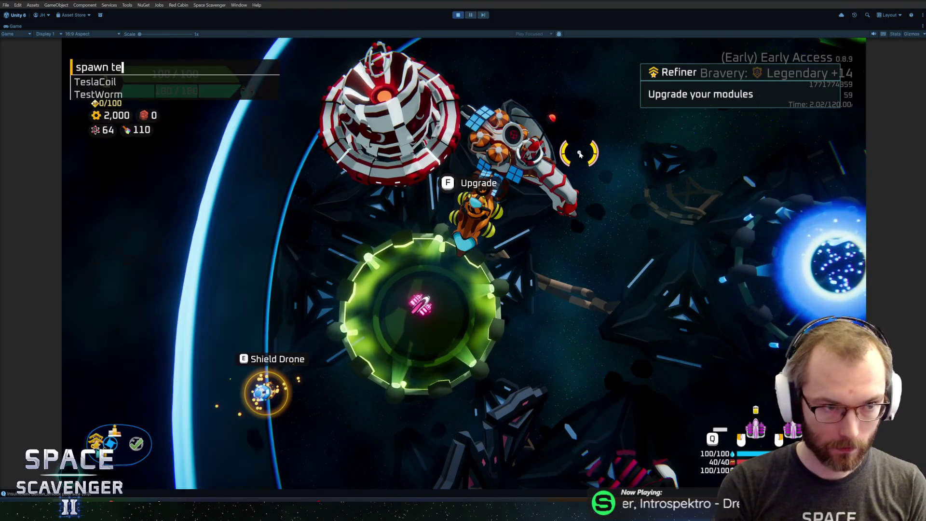
{"action": "key", "text": "Return"}
{"action": "scroll", "coordinate": [507, 196], "scroll_direction": "up", "scroll_amount": 5}
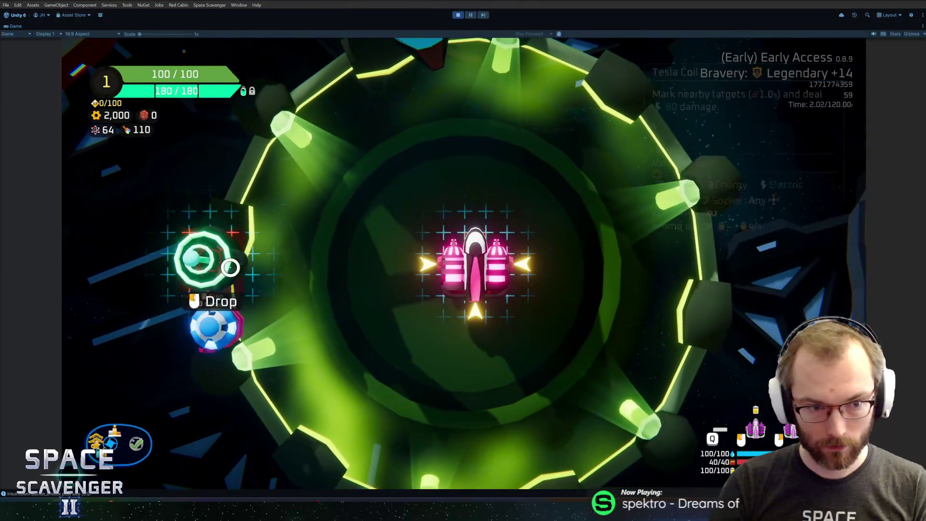
{"action": "scroll", "coordinate": [507, 195], "scroll_direction": "down", "scroll_amount": 5}
- Fly toward the blue portal and spawn asteroids with 'spawn asteroid 1'
{"action": "key", "text": "d"}
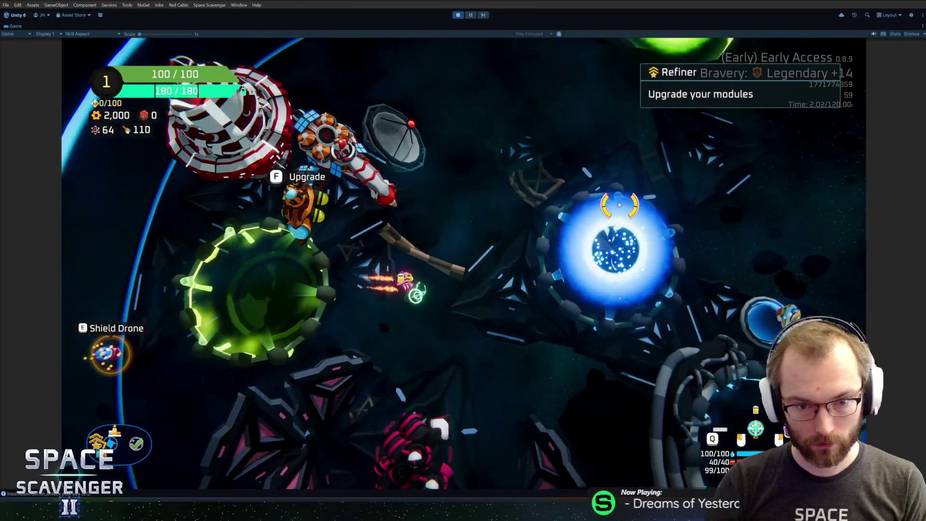
{"action": "key", "text": "grave"}
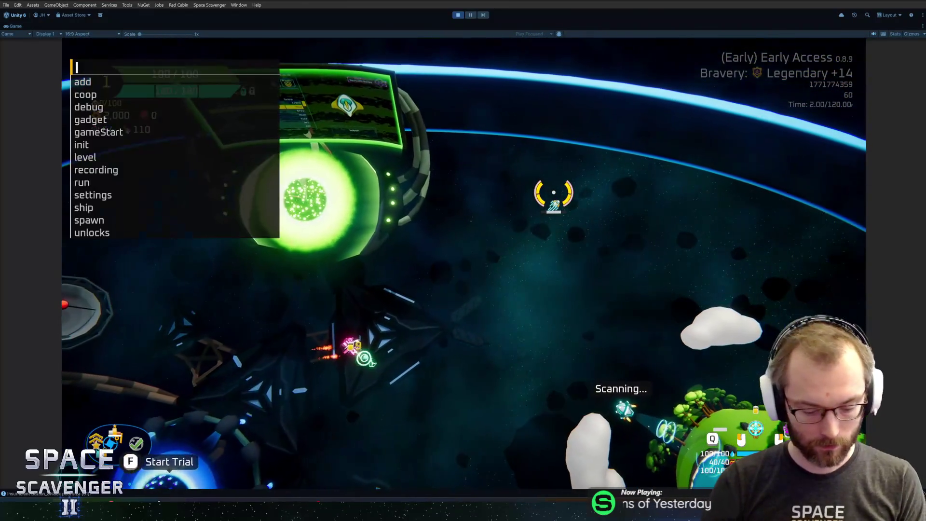
{"action": "type", "text": "spawn asteroid 1"}
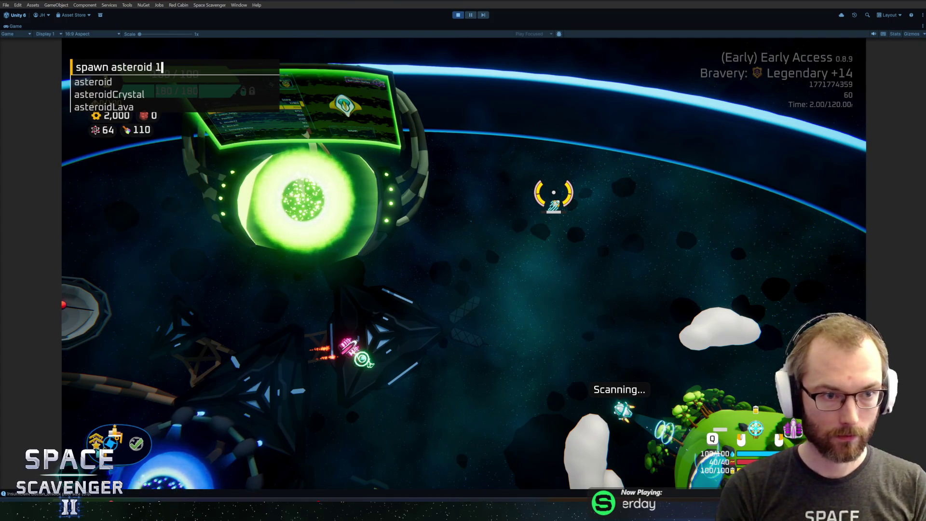
{"action": "key", "text": "Return"}
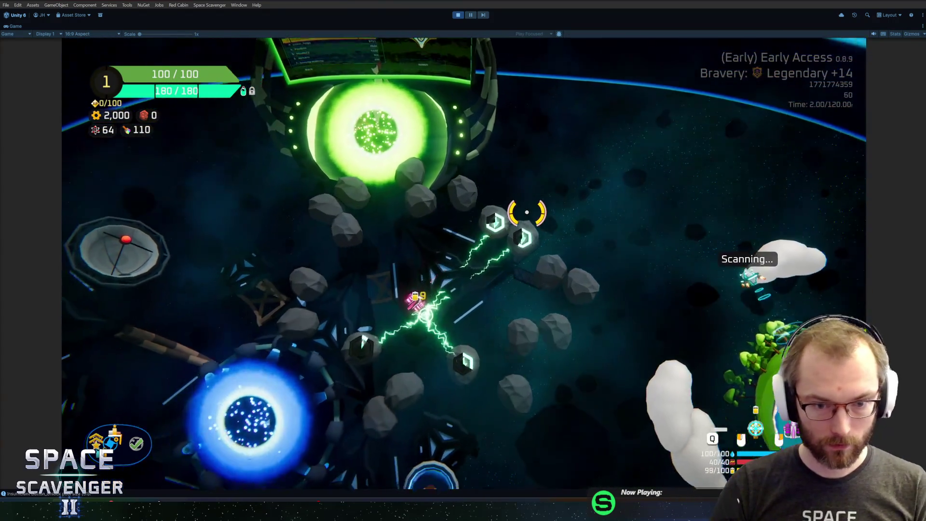
- Fly across the asteroid field into the Daily Challenge portal and open its menu
{"action": "key", "text": "a"}
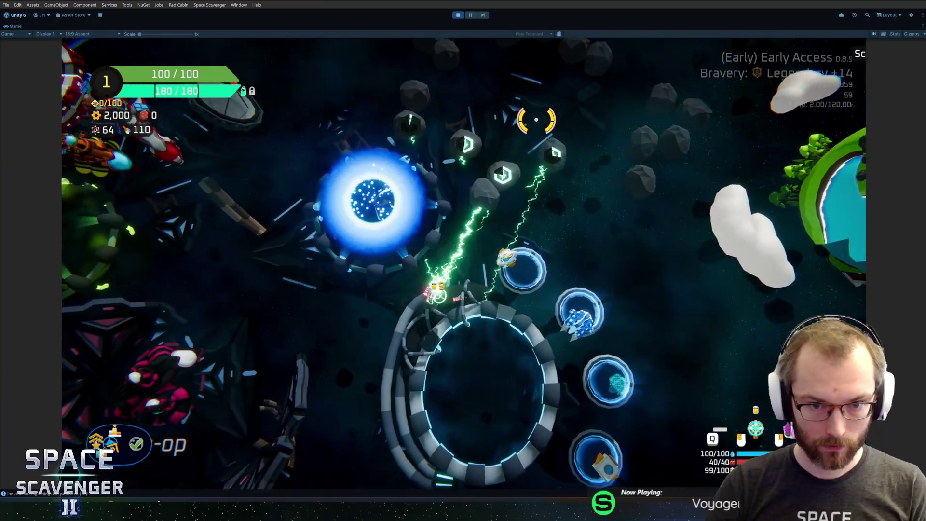
{"action": "key", "text": "w"}
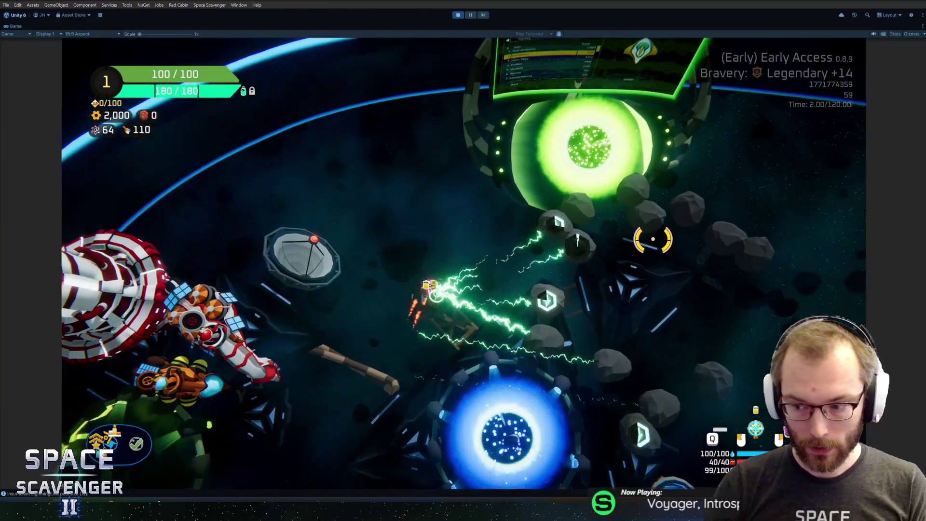
{"action": "key", "text": "d"}
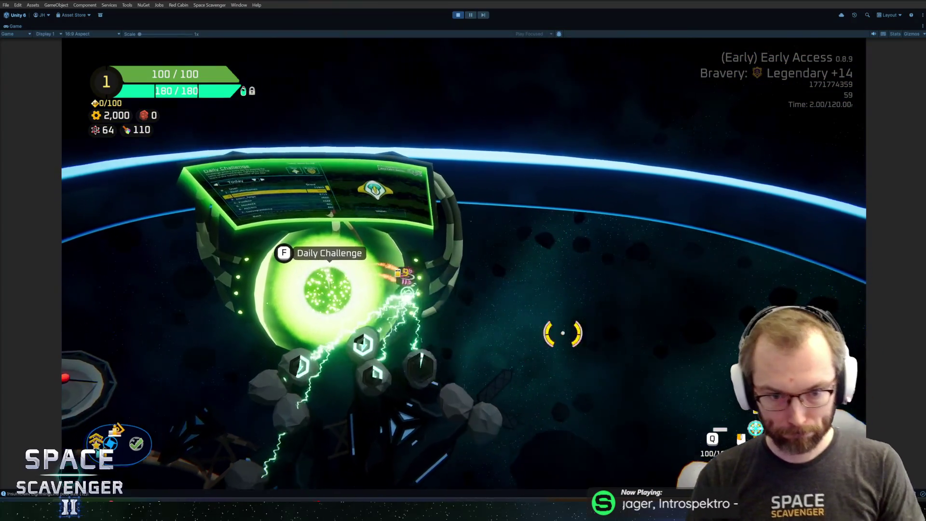
{"action": "key", "text": "d"}
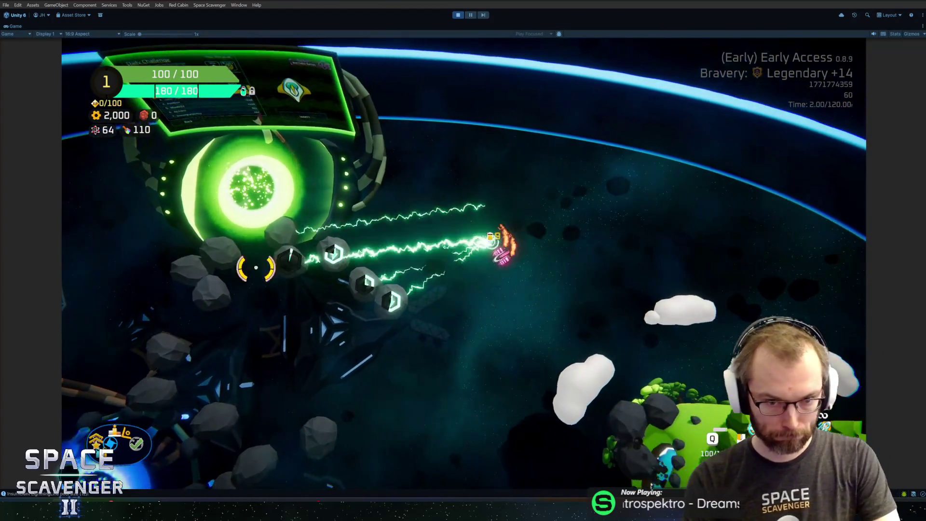
{"action": "key", "text": "a"}
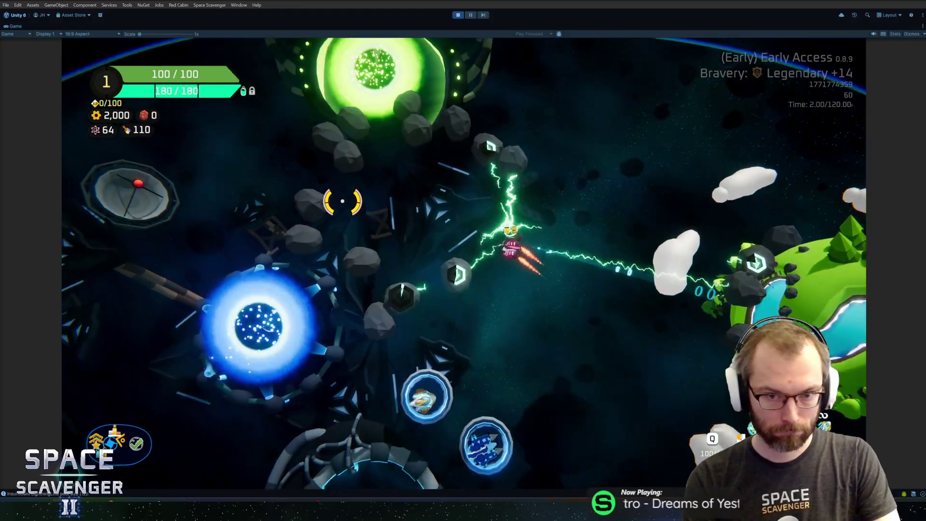
{"action": "key", "text": "a"}
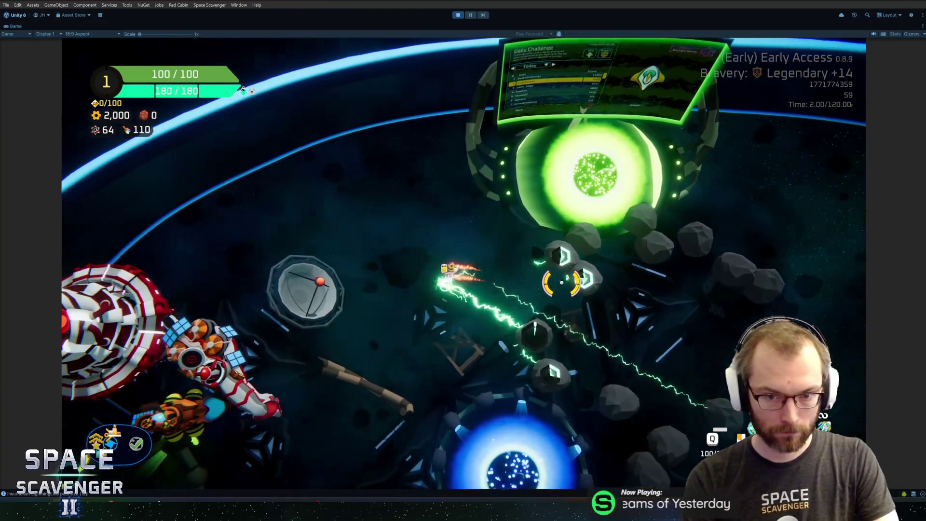
{"action": "key", "text": "d"}
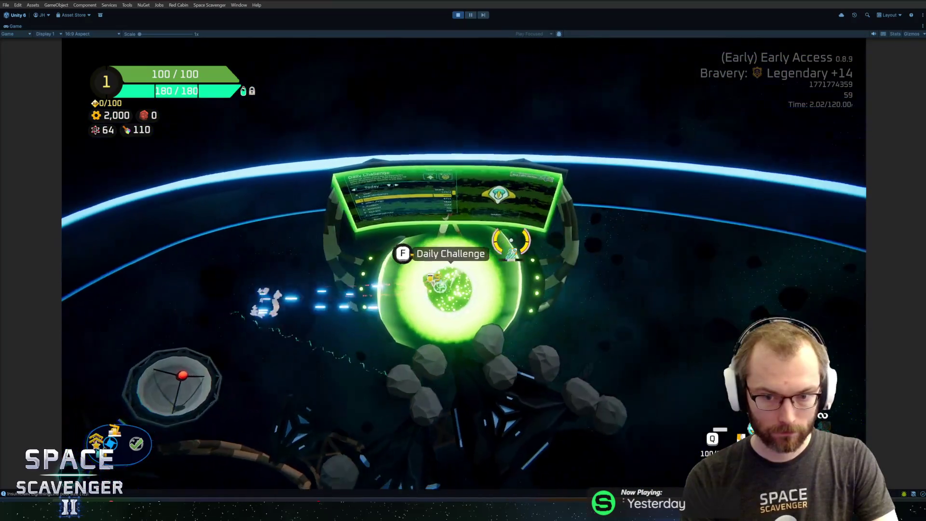
{"action": "key", "text": "f"}
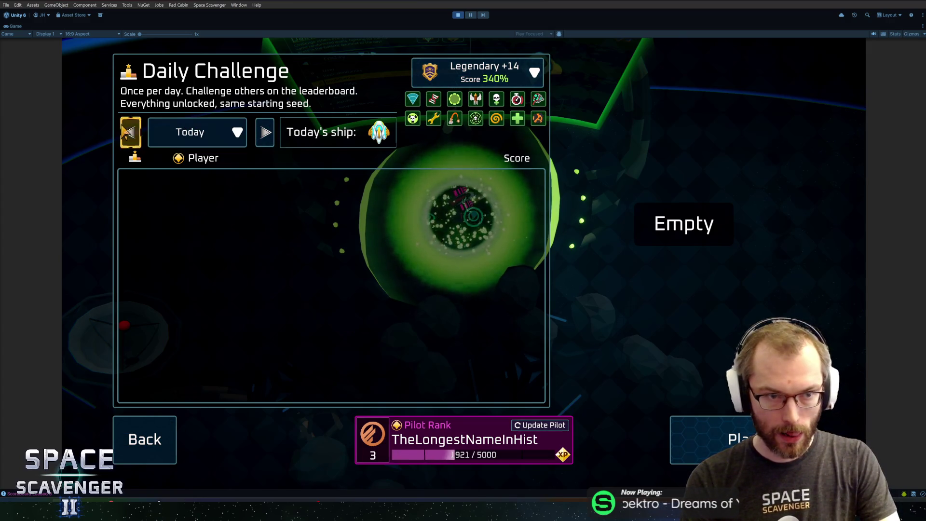
- Leave the Daily Challenge menu and fly the ship around the hub
{"action": "left_click", "coordinate": [150, 451]}
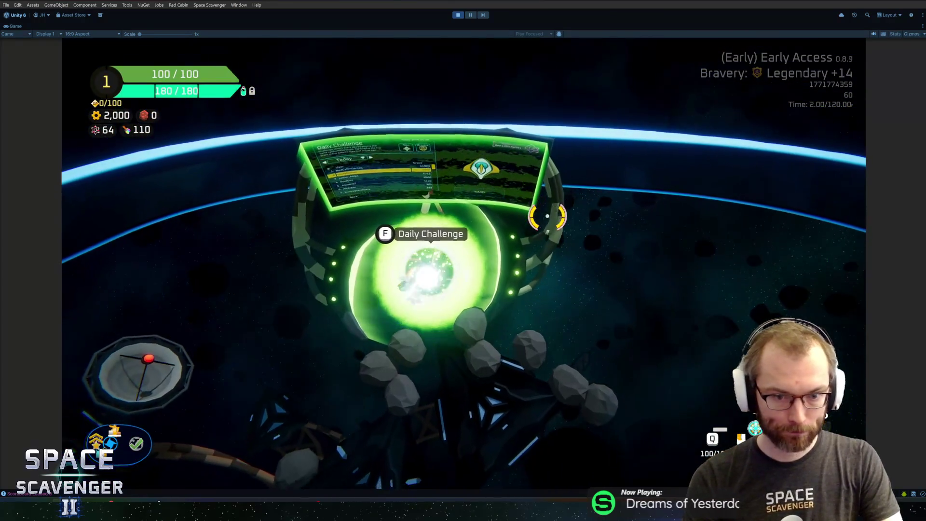
{"action": "key", "text": "a"}
{"action": "key", "text": "s"}
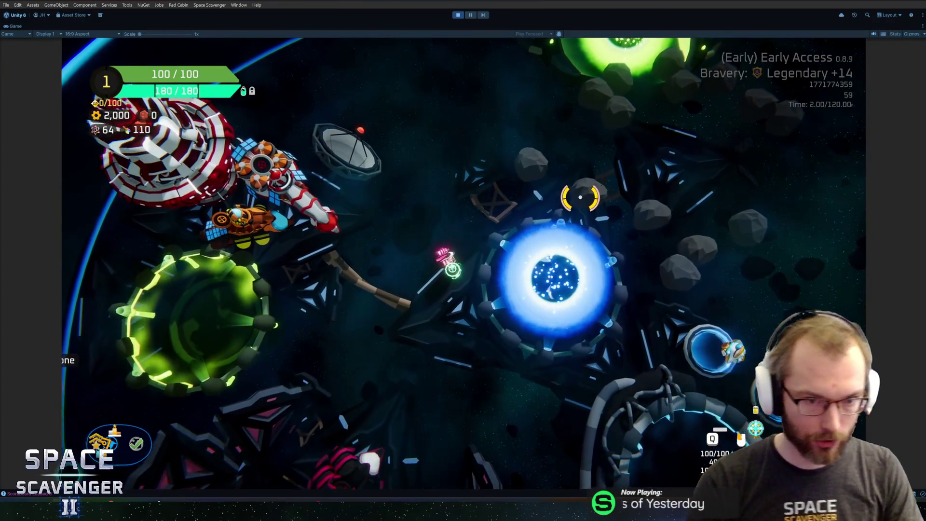
{"action": "key", "text": "d"}
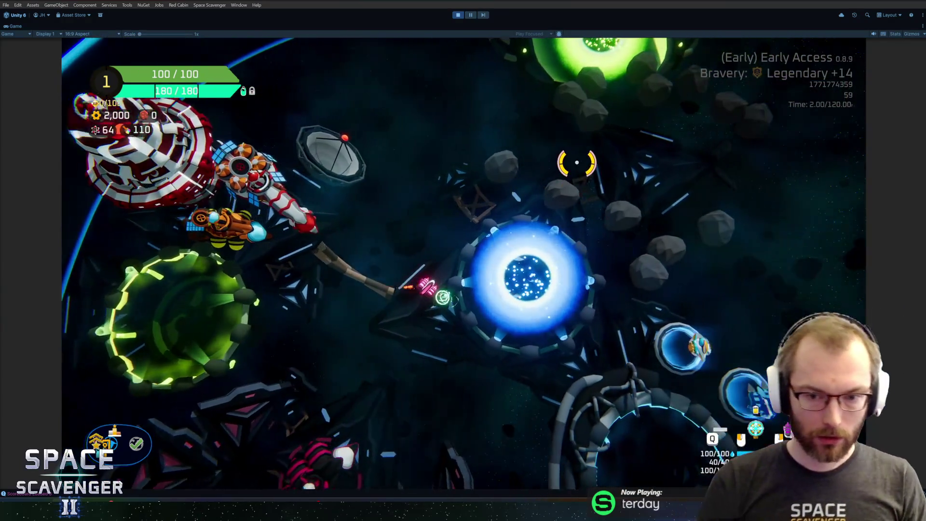
{"action": "key", "text": "a"}
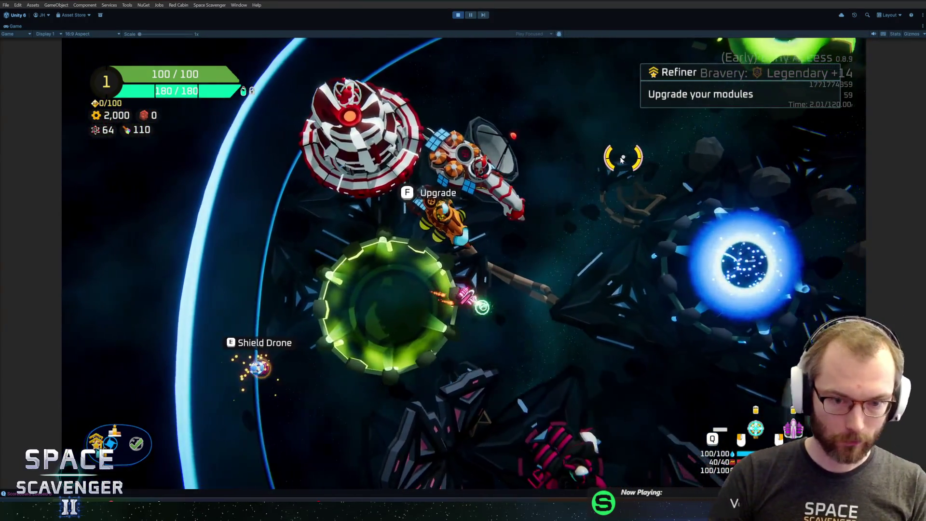
- Pause the game and open the Settings menu's System page
{"action": "key", "text": "Escape"}
{"action": "left_click", "coordinate": [213, 379]}
{"action": "left_click", "coordinate": [627, 91]}
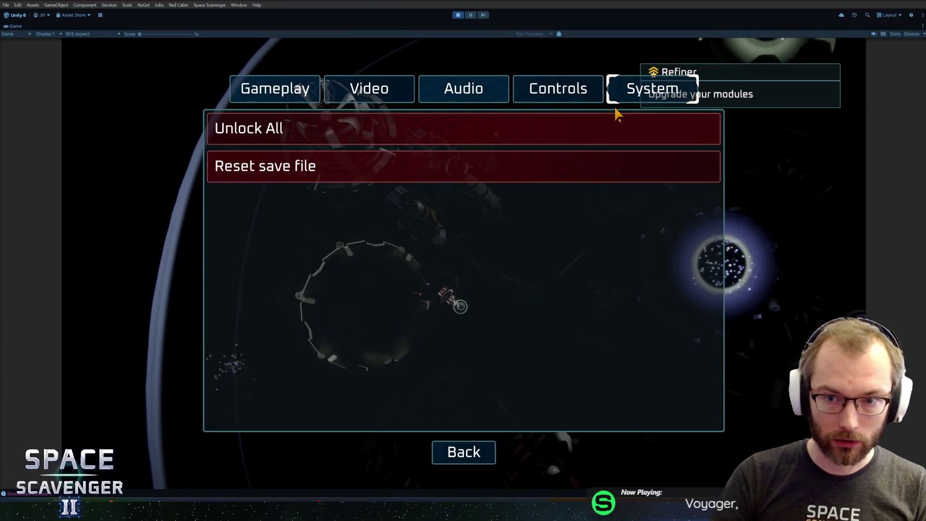
- Go back to the pause menu, reopen Settings to review System, then return again
{"action": "left_click", "coordinate": [451, 452]}
{"action": "left_click", "coordinate": [207, 378]}
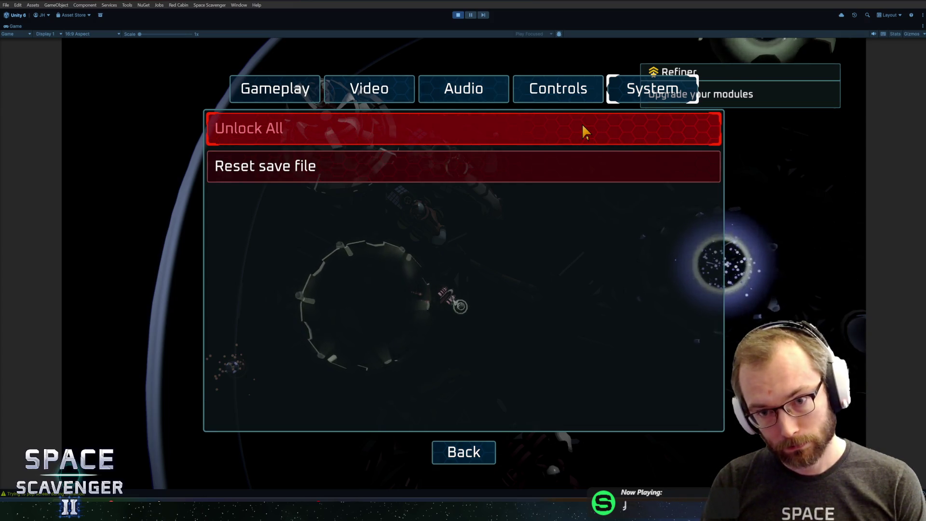
{"action": "left_click", "coordinate": [465, 452]}
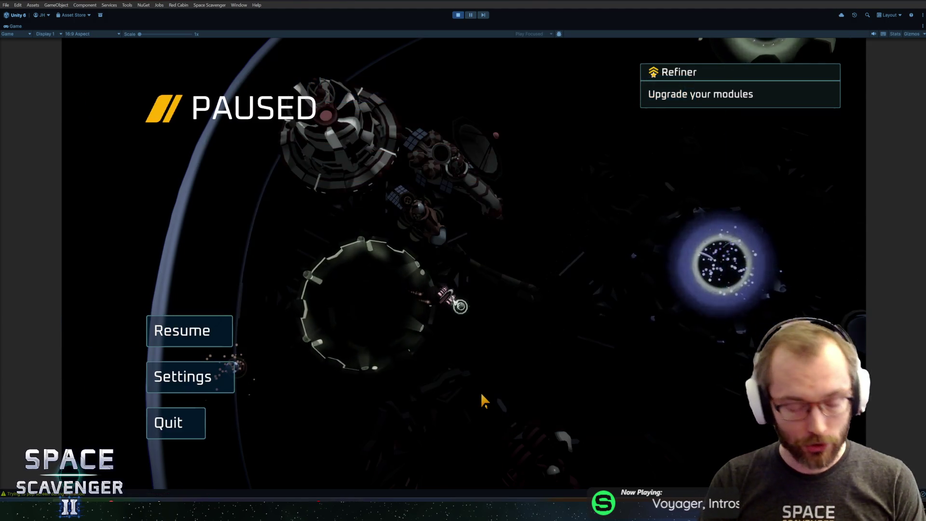
- Stop Play mode and open the Screen_Settings prefab with the full hierarchy shown
{"action": "key", "text": "ctrl+p"}
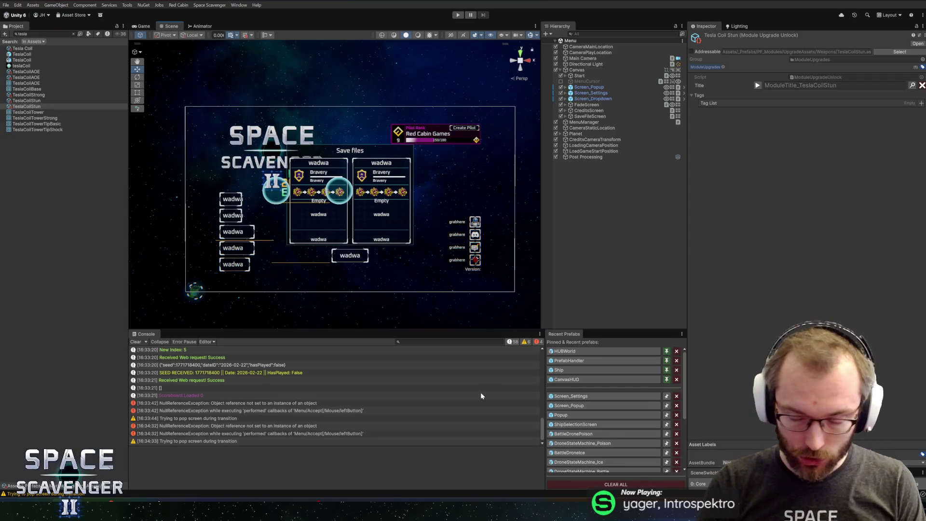
{"action": "left_click", "coordinate": [596, 396]}
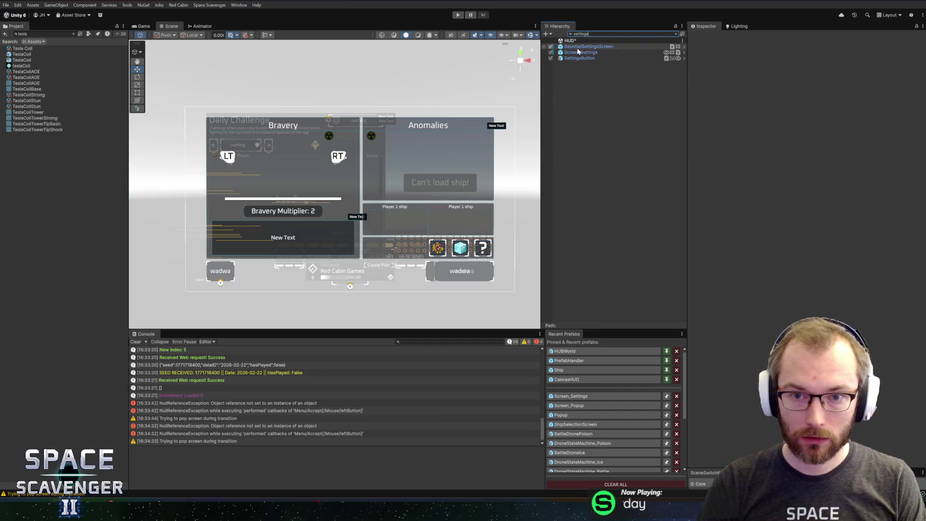
{"action": "left_click", "coordinate": [581, 51]}
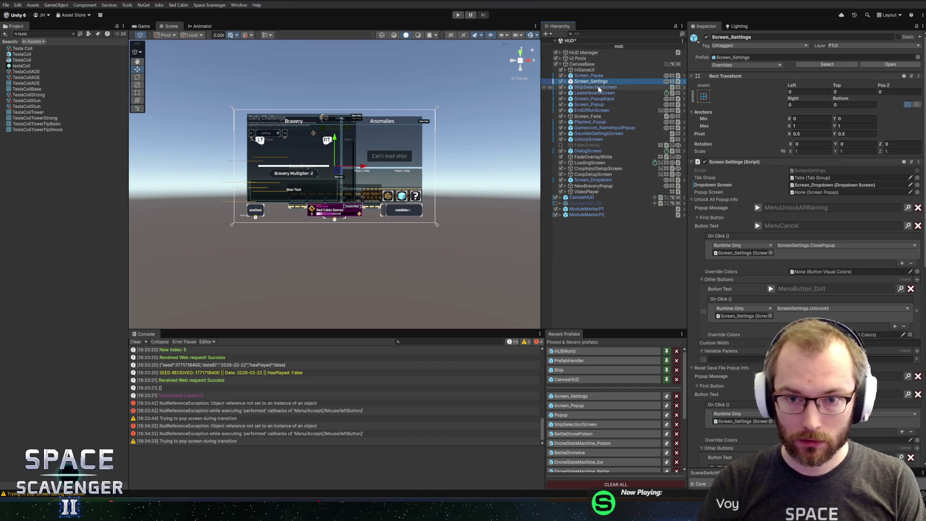
- Assign Screen_Popup to the Popup Screen reference and open ScreenSettings.cs via Edit Script
{"action": "left_click", "coordinate": [588, 105]}
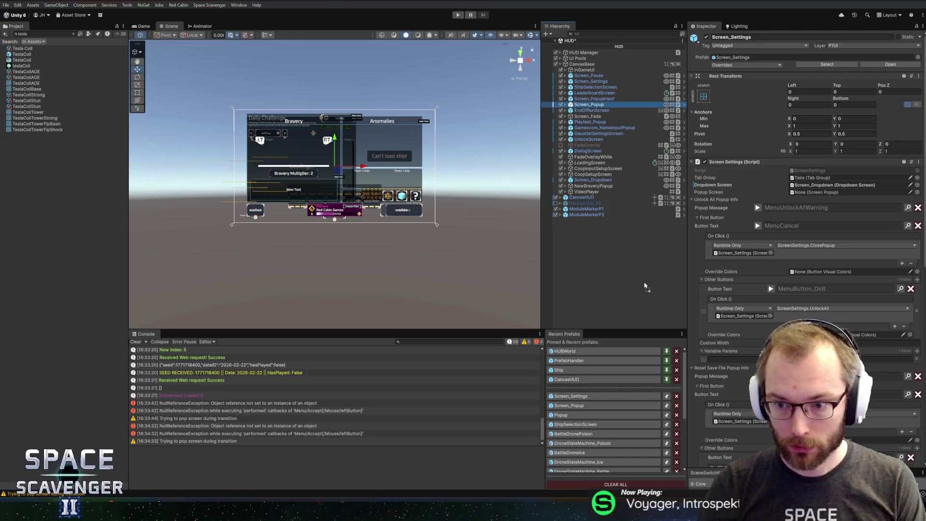
{"action": "left_click", "coordinate": [808, 193]}
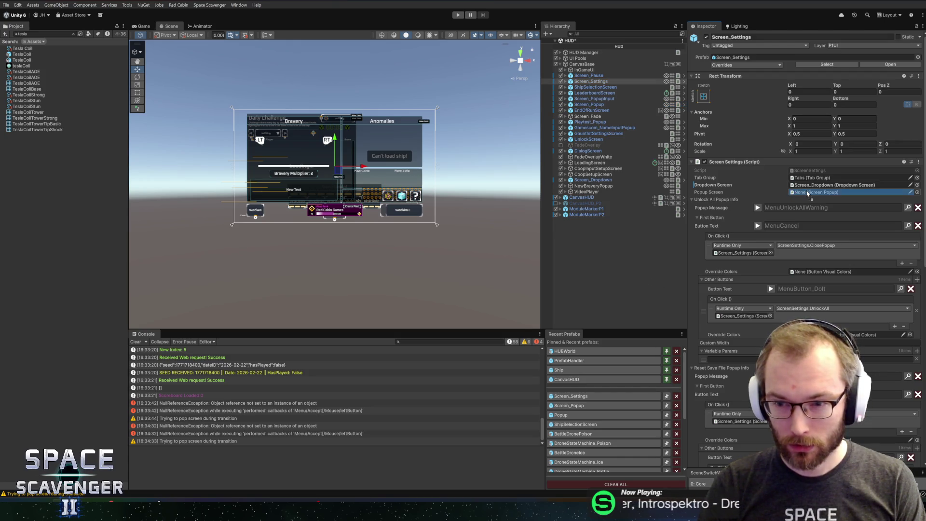
{"action": "left_click_drag", "start_coordinate": [809, 194], "coordinate": [809, 194]}
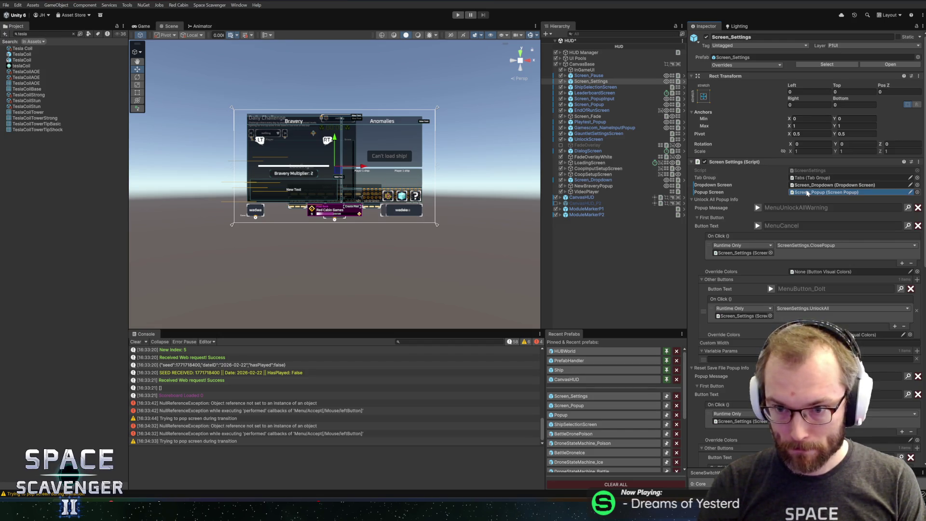
{"action": "right_click", "coordinate": [719, 162]}
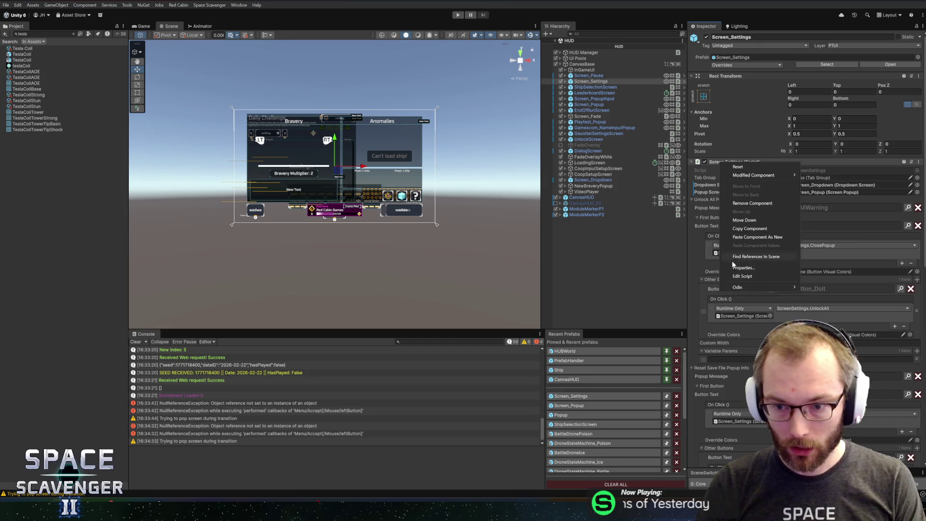
{"action": "left_click", "coordinate": [735, 276]}
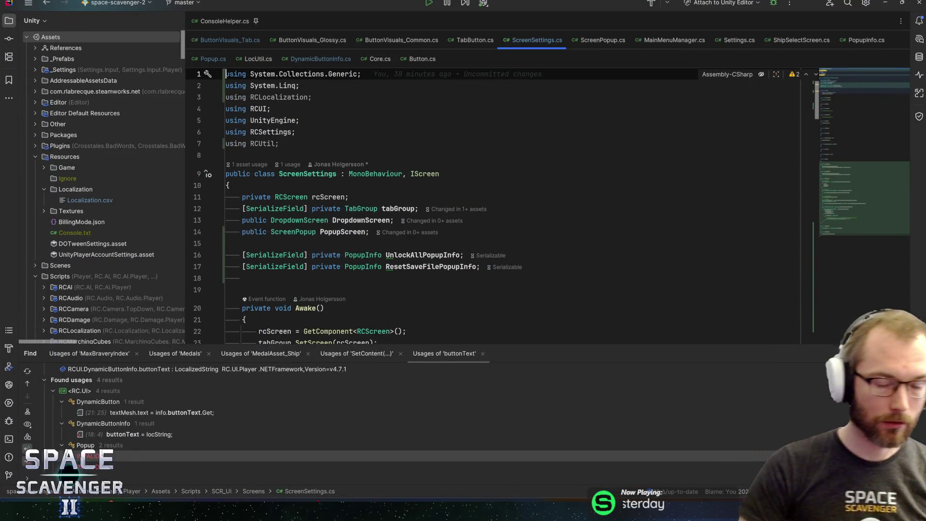
- Scroll ScreenSettings.cs to review TryUnlockAll, TryResetSave and UnlockAll, then switch back to Unity
{"action": "left_click", "coordinate": [348, 197]}
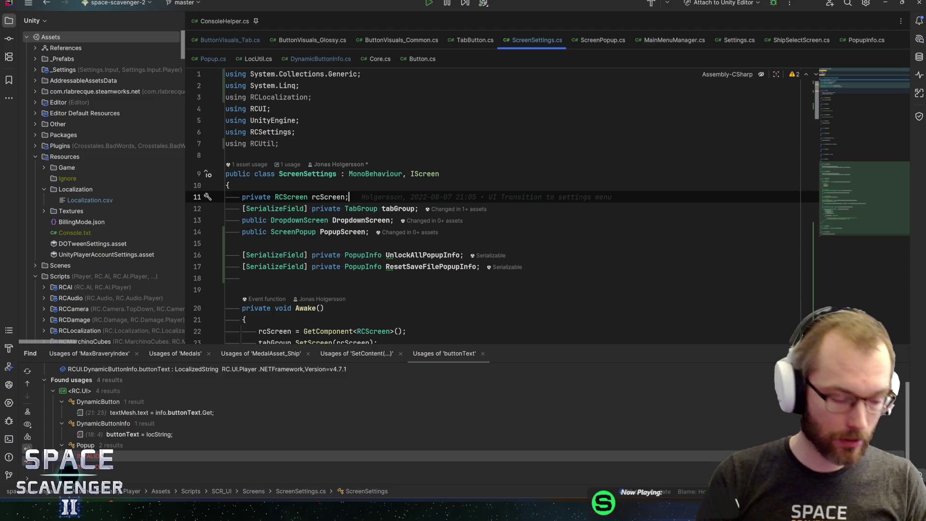
{"action": "mouse_move", "coordinate": [376, 174]}
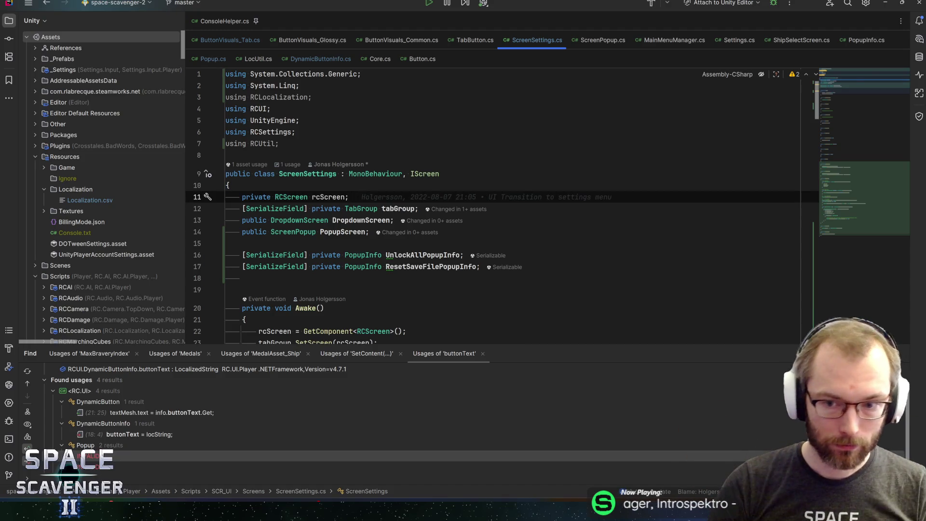
{"action": "scroll", "coordinate": [482, 207], "scroll_direction": "down", "scroll_amount": 8}
{"action": "scroll", "coordinate": [483, 208], "scroll_direction": "down", "scroll_amount": 12}
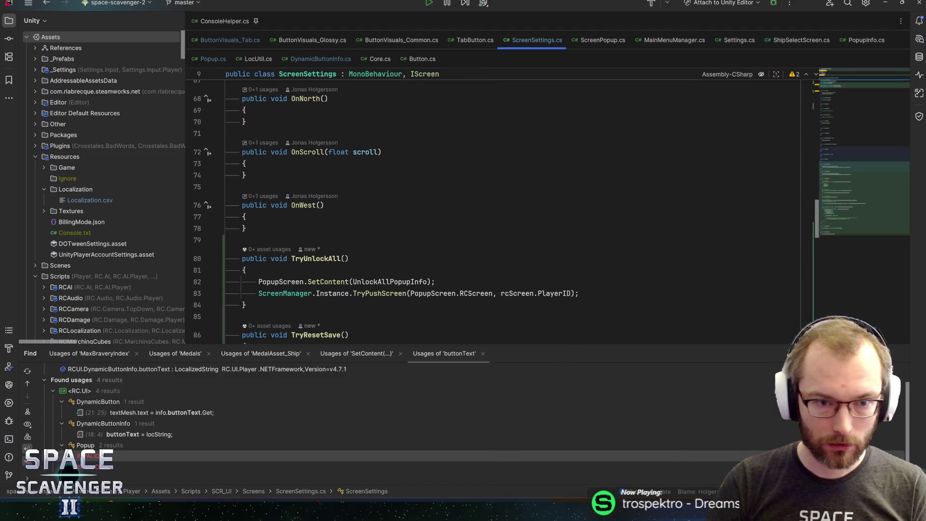
{"action": "scroll", "coordinate": [482, 207], "scroll_direction": "down", "scroll_amount": 4}
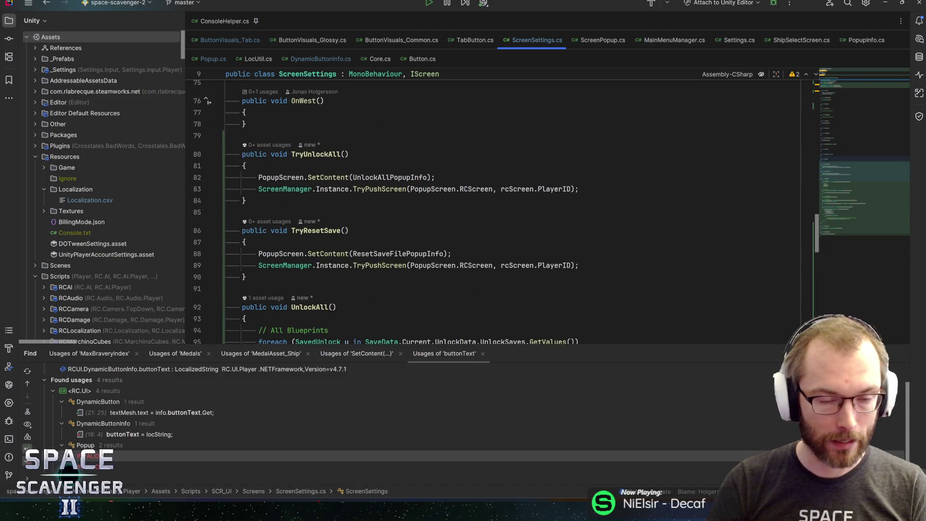
{"action": "left_click", "coordinate": [226, 135]}
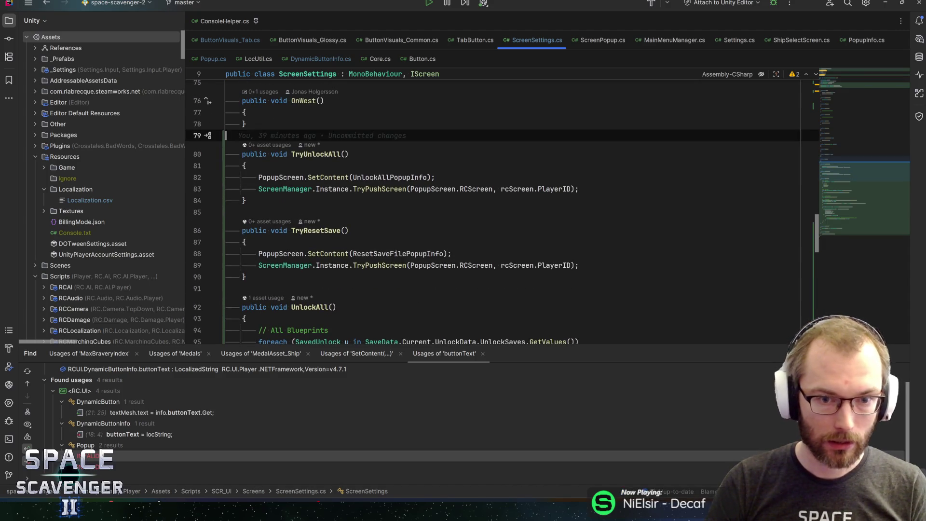
{"action": "left_click", "coordinate": [435, 177]}
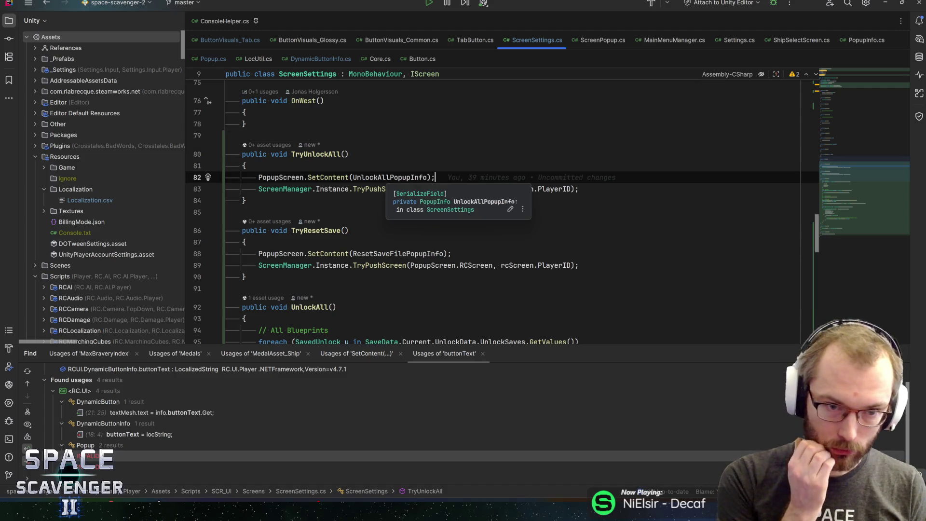
{"action": "key", "text": "alt+Tab"}
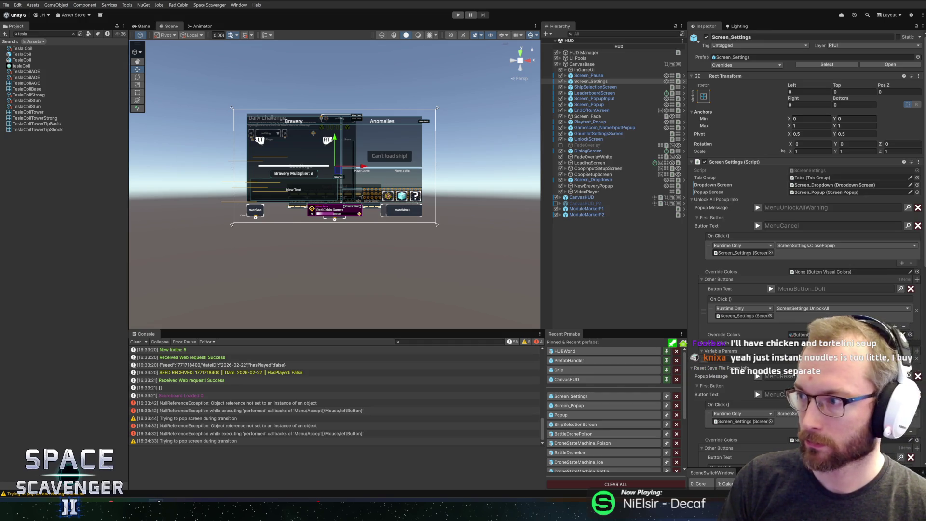
{"action": "key", "text": "alt+Tab"}
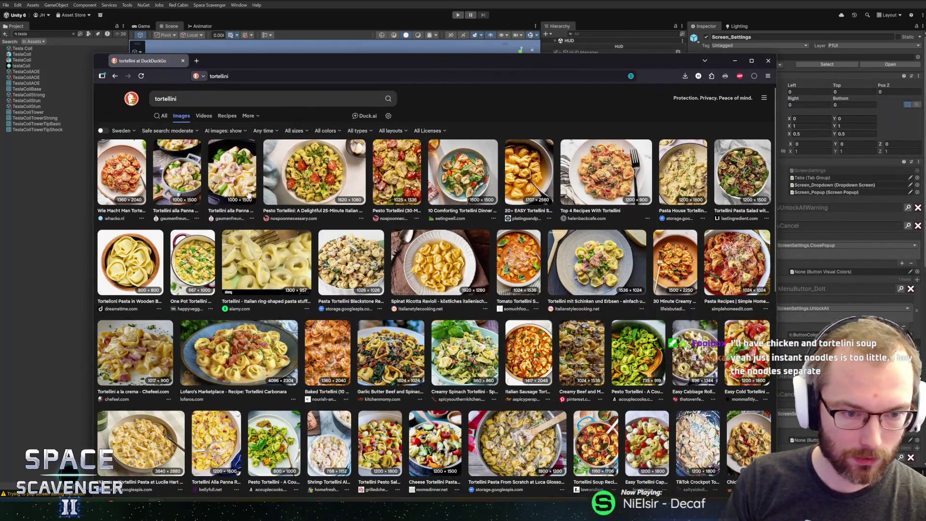
{"action": "left_click", "coordinate": [249, 195]}
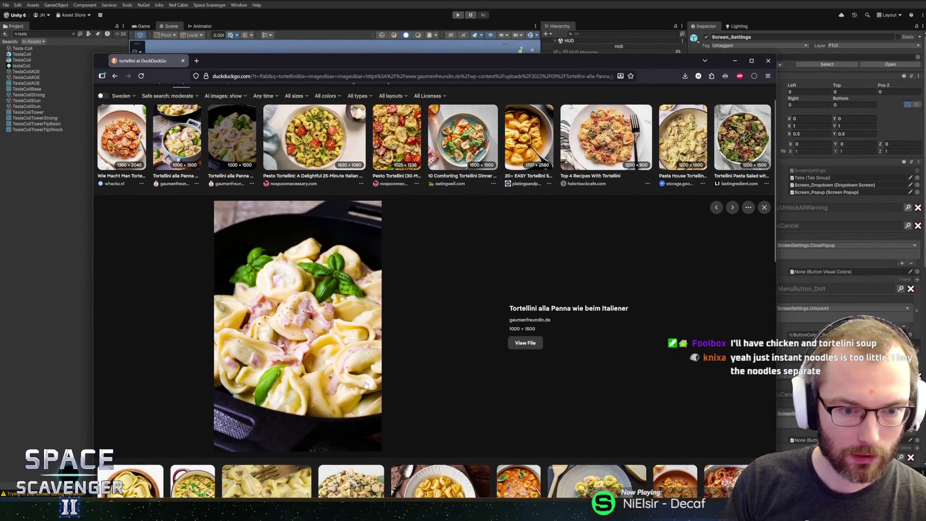
{"action": "left_click", "coordinate": [315, 145]}
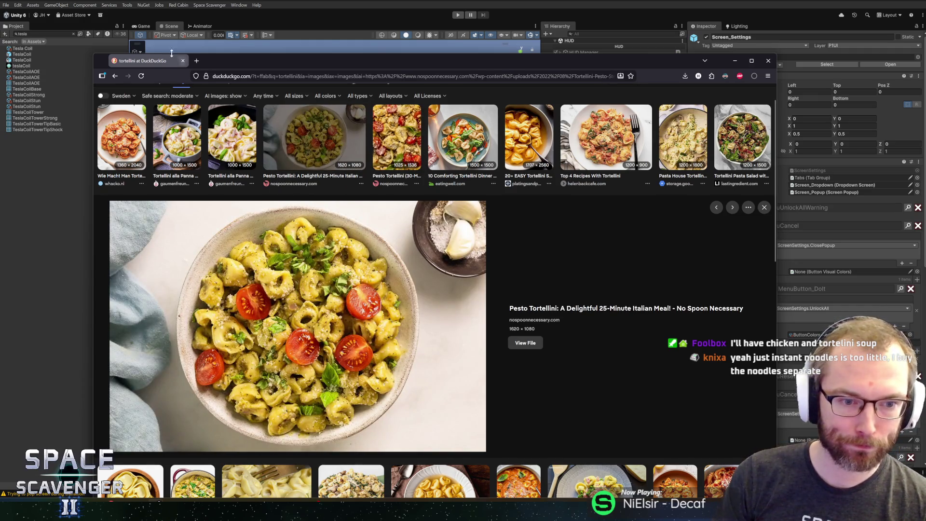
{"action": "key", "text": "alt+Tab"}
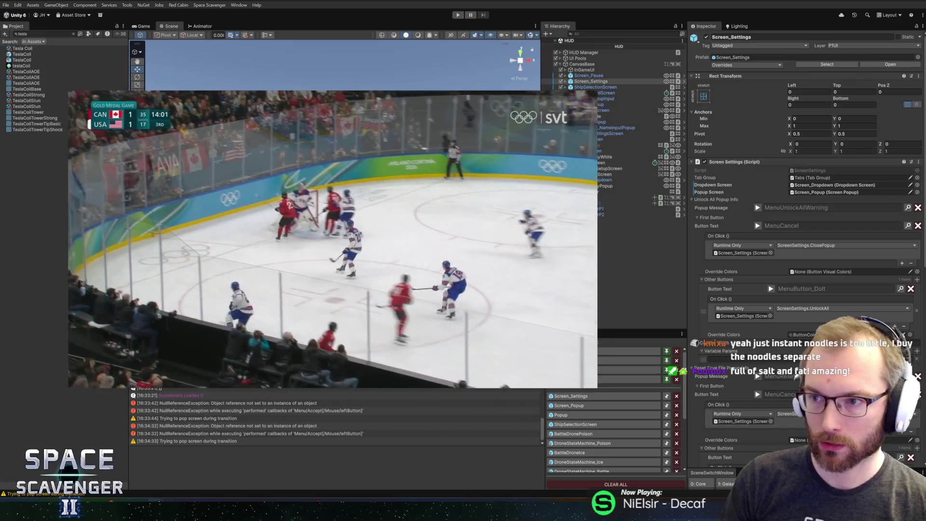
- Reposition and enlarge the floating hockey video, then drag it off the editor panels
{"action": "mouse_move", "coordinate": [285, 209]}
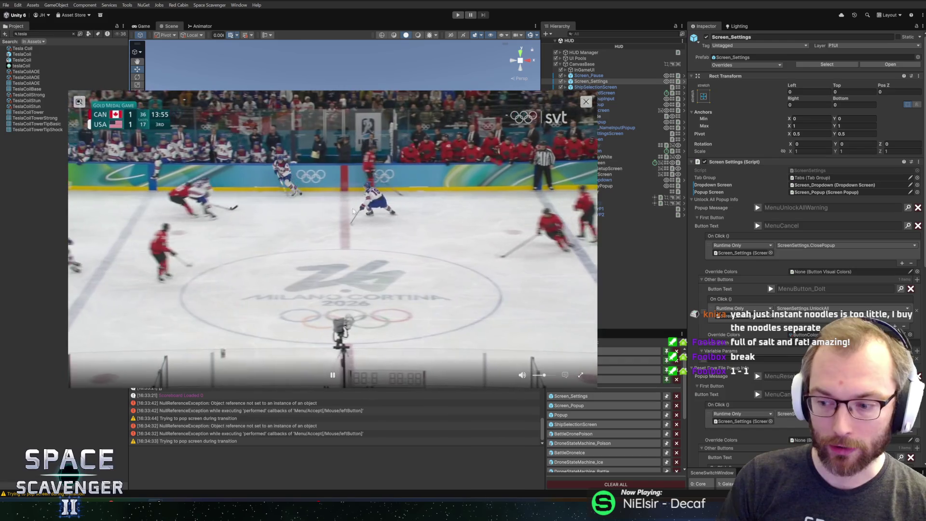
{"action": "left_click_drag", "start_coordinate": [349, 210], "coordinate": [375, 196]}
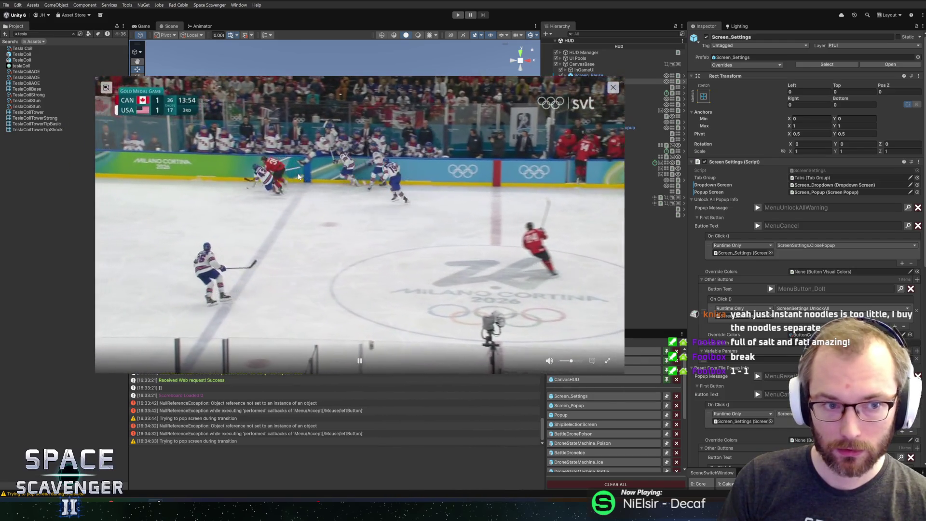
{"action": "left_click_drag", "start_coordinate": [299, 177], "coordinate": [286, 175]}
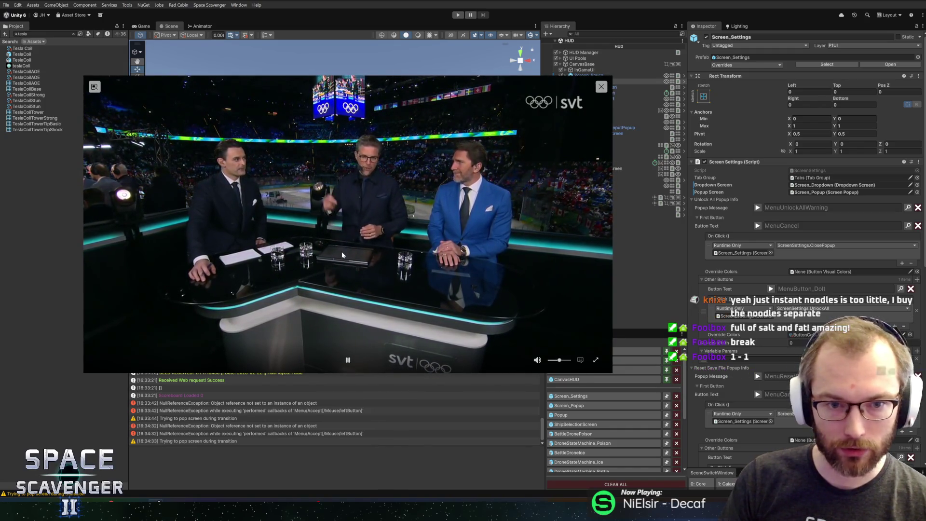
{"action": "mouse_move", "coordinate": [344, 191]}
{"action": "left_mouse_down"}
{"action": "mouse_move", "coordinate": [373, 185]}
{"action": "mouse_move", "coordinate": [344, 181]}
{"action": "left_mouse_up"}
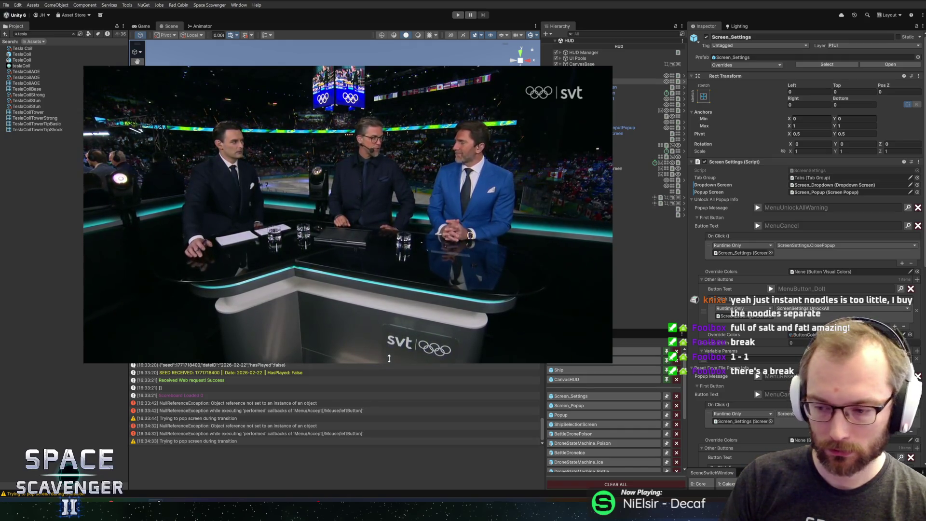
{"action": "mouse_move", "coordinate": [390, 359]}
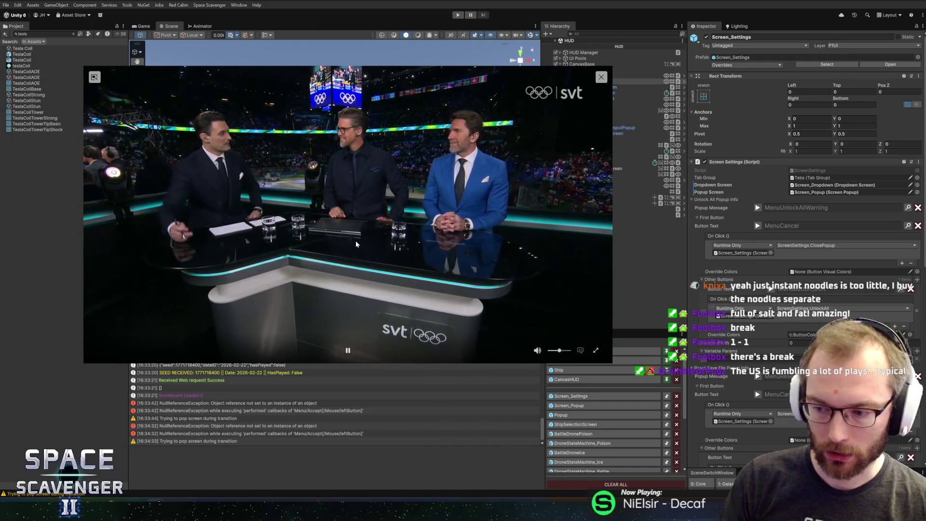
{"action": "mouse_move", "coordinate": [353, 183]}
{"action": "left_mouse_down"}
{"action": "mouse_move", "coordinate": [371, 193]}
{"action": "mouse_move", "coordinate": [364, 202]}
{"action": "mouse_move", "coordinate": [340, 182]}
{"action": "left_mouse_up"}
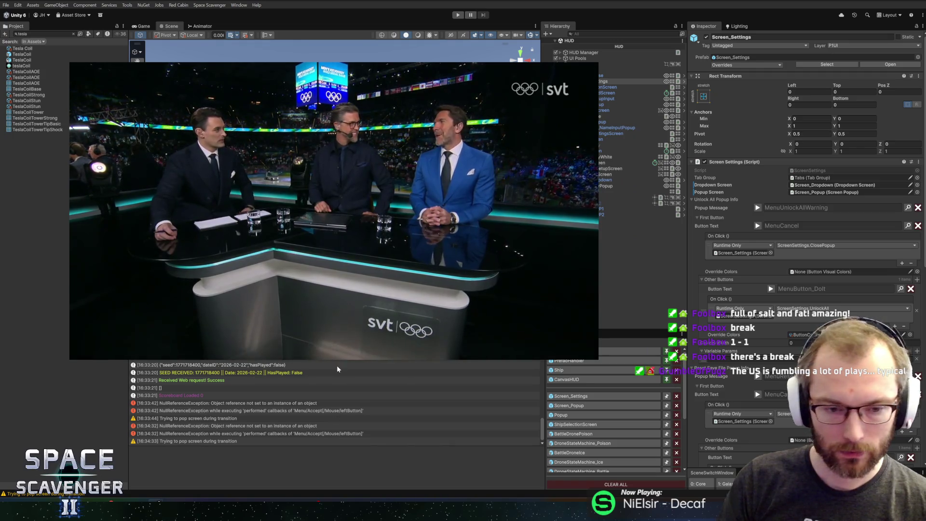
{"action": "mouse_move", "coordinate": [338, 361]}
{"action": "left_mouse_down"}
{"action": "mouse_move", "coordinate": [358, 429]}
{"action": "mouse_move", "coordinate": [465, 446]}
{"action": "mouse_move", "coordinate": [449, 408]}
{"action": "mouse_move", "coordinate": [443, 437]}
{"action": "mouse_move", "coordinate": [427, 394]}
{"action": "mouse_move", "coordinate": [433, 423]}
{"action": "mouse_move", "coordinate": [427, 409]}
{"action": "left_mouse_up"}
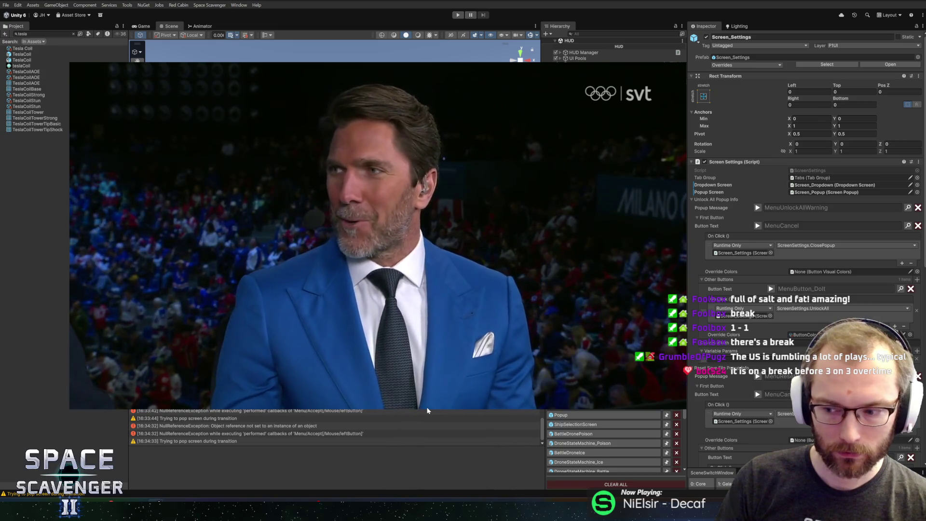
{"action": "mouse_move", "coordinate": [365, 311]}
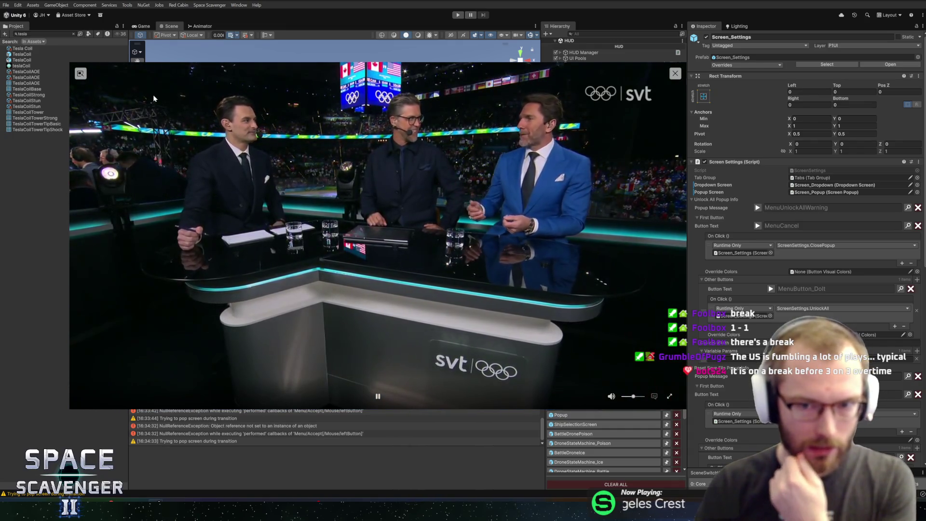
{"action": "left_click_drag", "start_coordinate": [153, 96], "coordinate": [341, 147]}
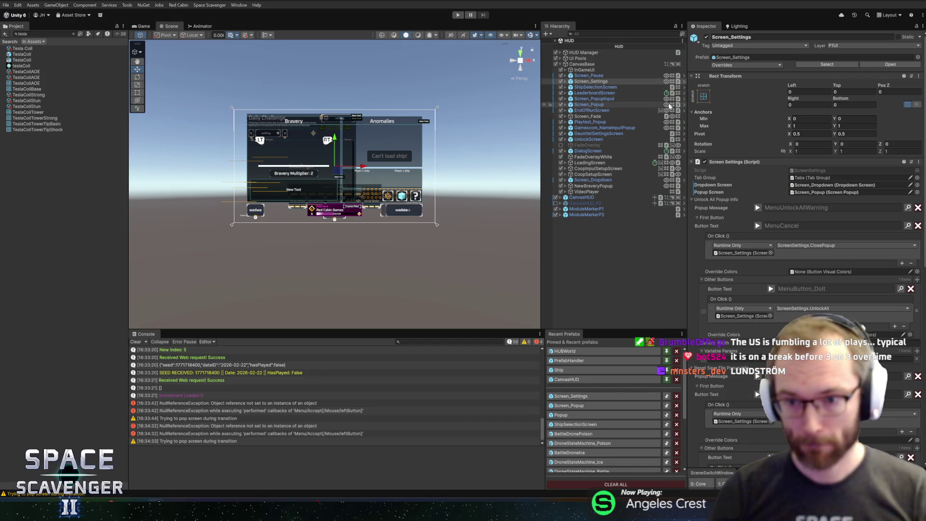
{"action": "scroll", "coordinate": [726, 213], "scroll_direction": "down", "scroll_amount": 8}
{"action": "scroll", "coordinate": [726, 213], "scroll_direction": "up", "scroll_amount": 7}
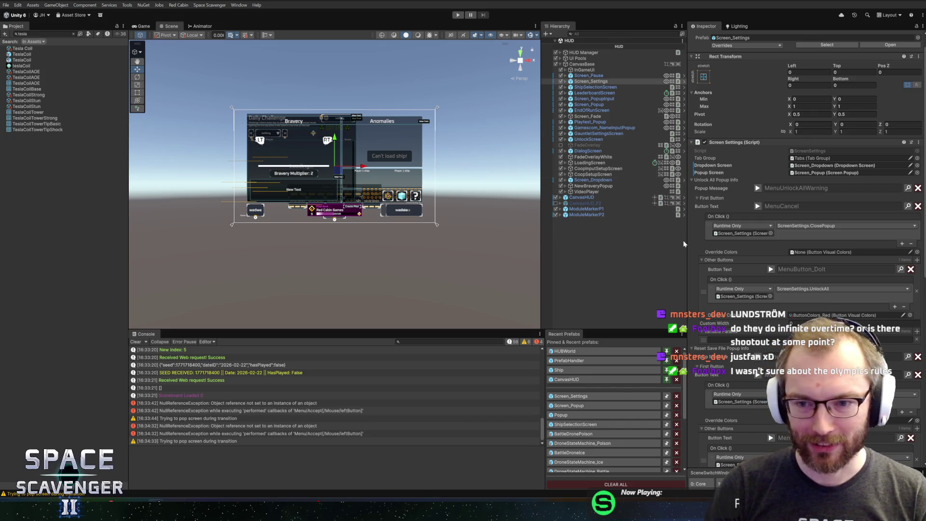
- Remove the MenuButton_DoIt entry from the Unlock All popup's Other Buttons list
{"action": "left_click_drag", "start_coordinate": [687, 241], "coordinate": [694, 239]}
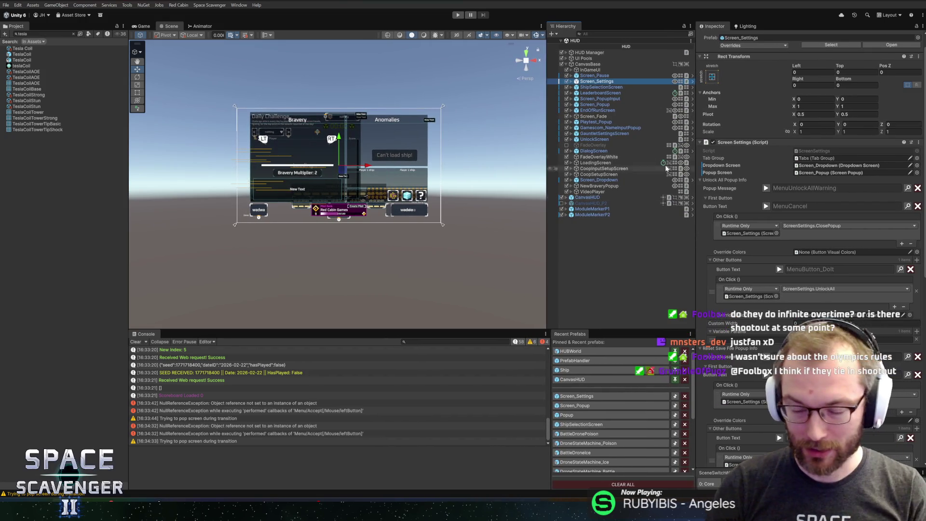
{"action": "scroll", "coordinate": [800, 265], "scroll_direction": "down", "scroll_amount": 5}
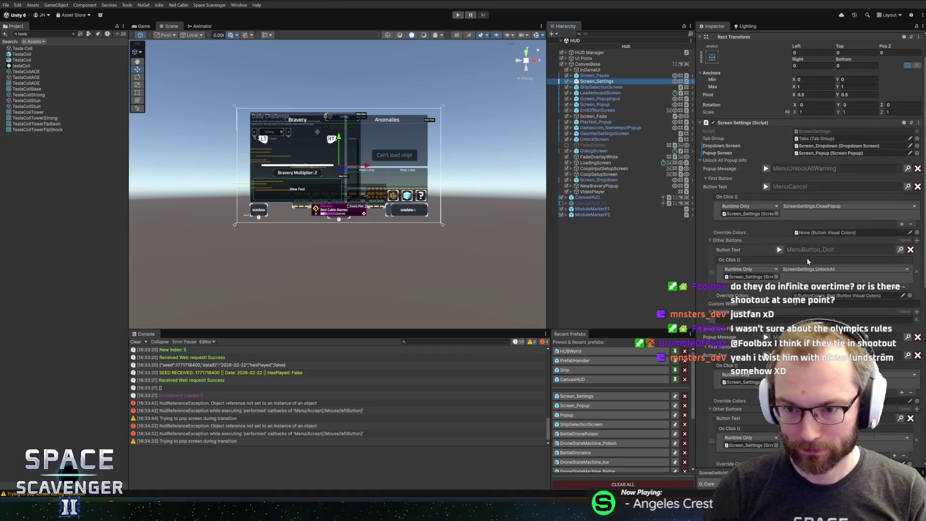
{"action": "scroll", "coordinate": [807, 262], "scroll_direction": "up", "scroll_amount": 6}
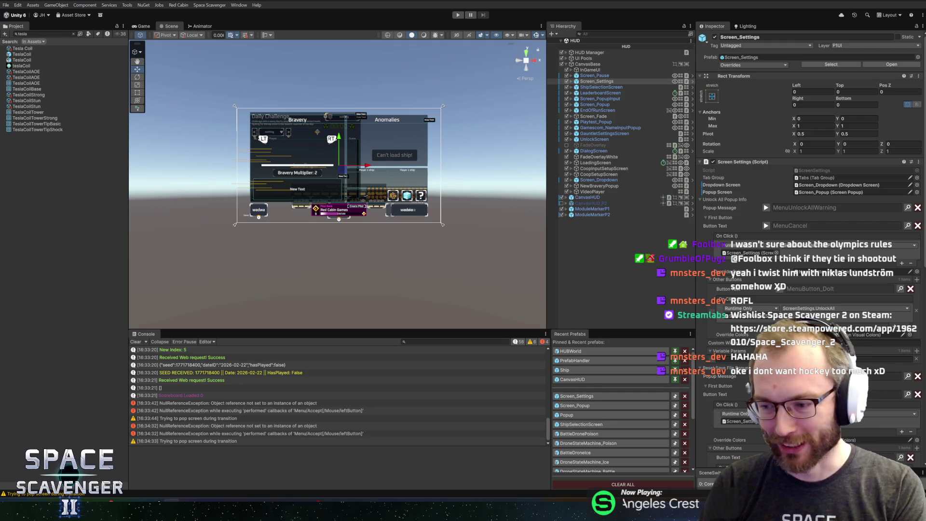
{"action": "left_click", "coordinate": [610, 7]}
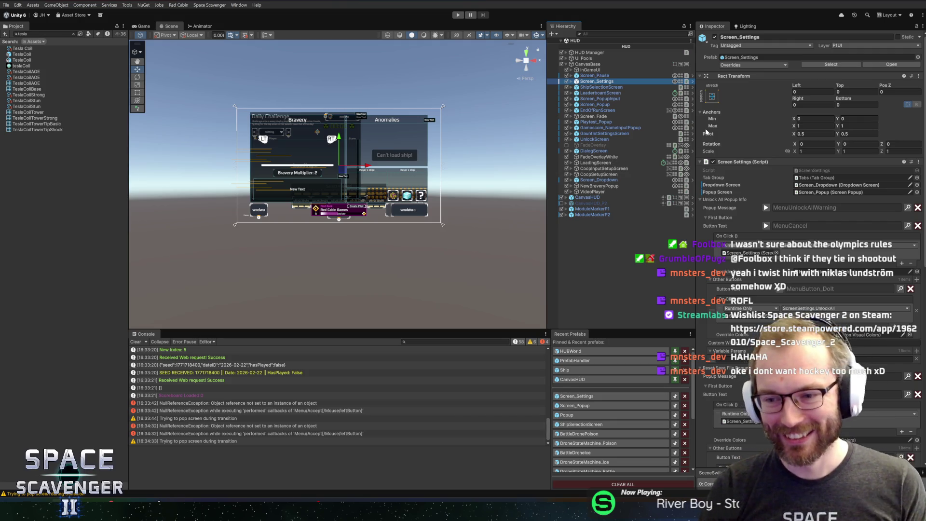
{"action": "scroll", "coordinate": [706, 132], "scroll_direction": "down", "scroll_amount": 4}
{"action": "scroll", "coordinate": [772, 289], "scroll_direction": "up", "scroll_amount": 4}
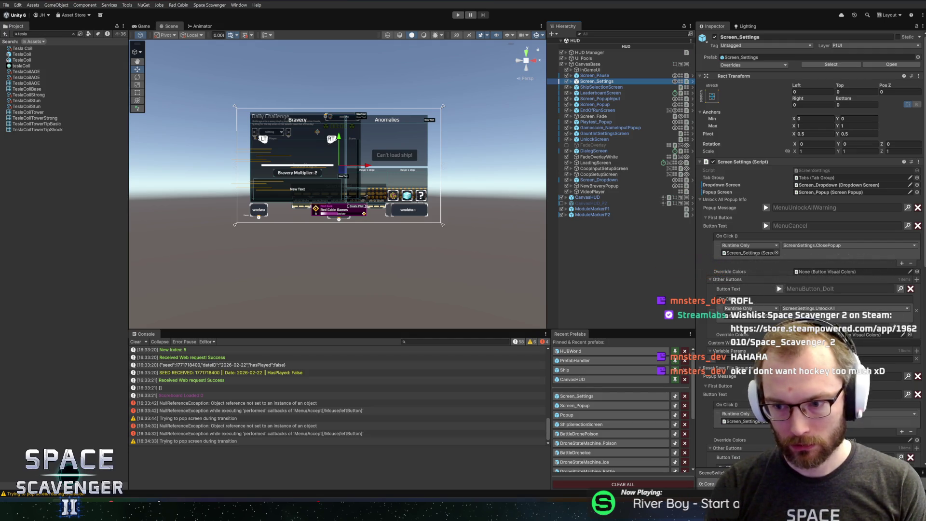
{"action": "left_click", "coordinate": [918, 312]}
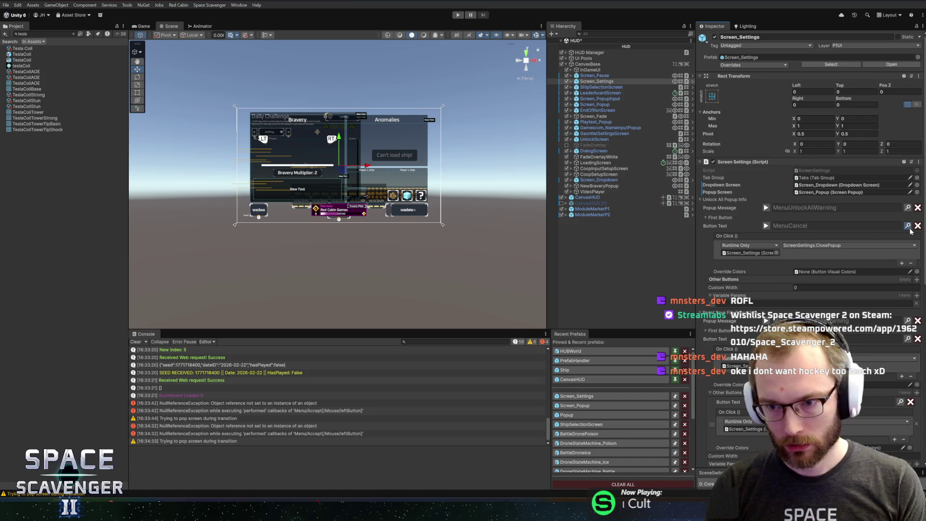
- Assign the MenuButton_OK localization key as the popup's first button text
{"action": "key", "text": "ctrl+l"}
{"action": "left_click", "coordinate": [488, 250]}
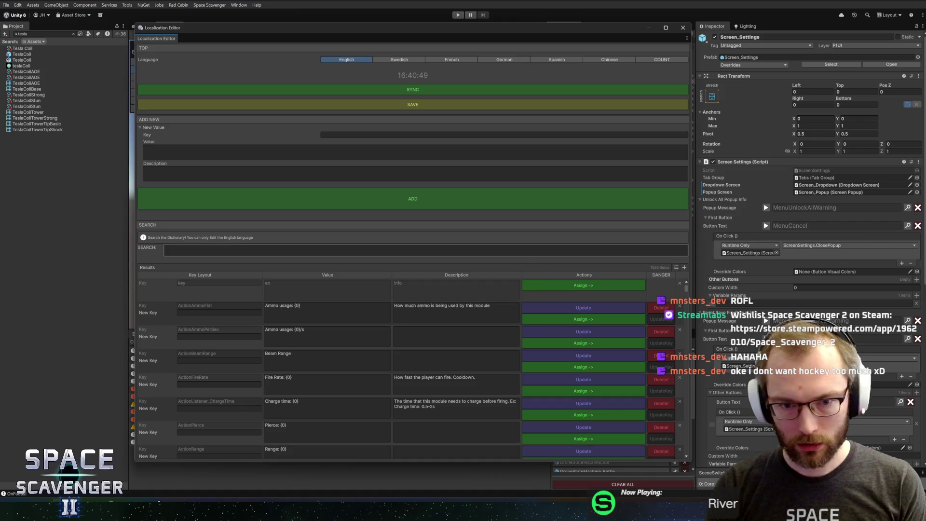
{"action": "type", "text": "ok"}
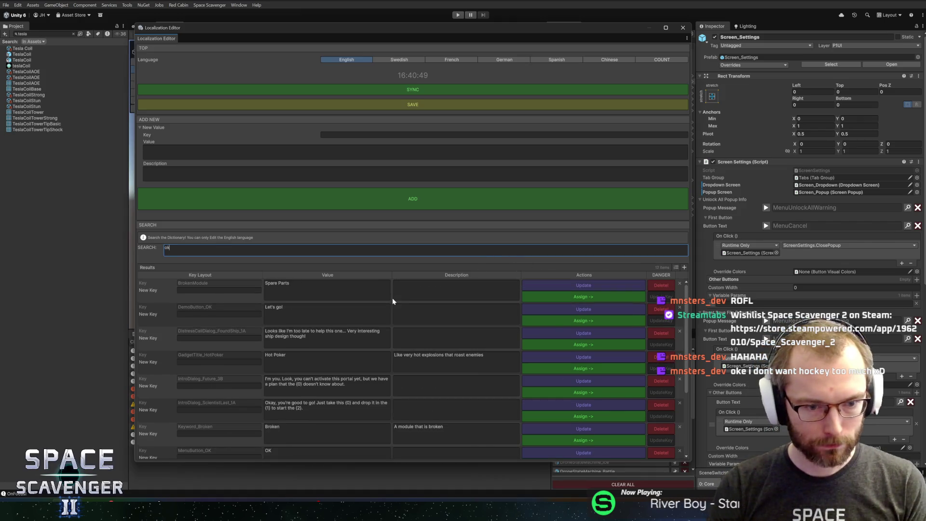
{"action": "scroll", "coordinate": [392, 297], "scroll_direction": "down", "scroll_amount": 2}
{"action": "left_click", "coordinate": [557, 418]}
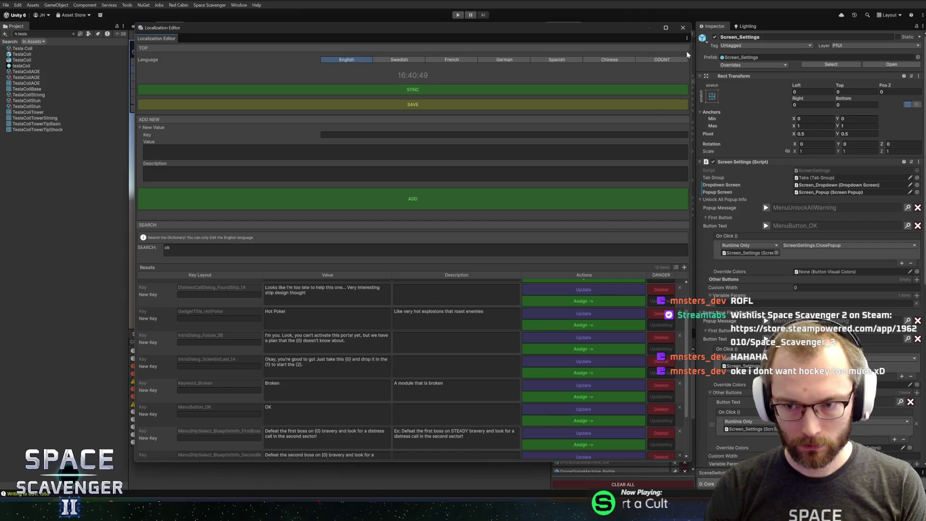
{"action": "left_click", "coordinate": [685, 30]}
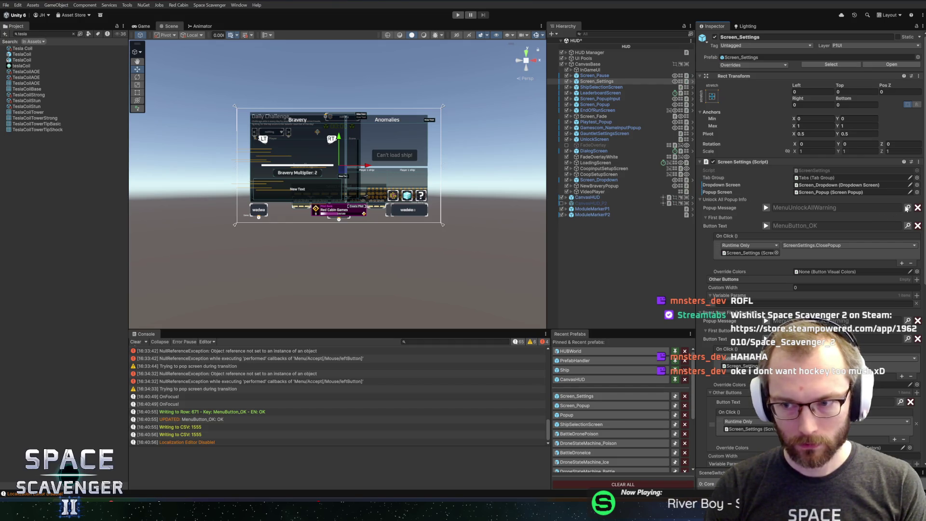
- Add localization entry MenuPopupOnlyFromMainMenu and assign it as the Unlock All popup message
{"action": "key", "text": "ctrl+l"}
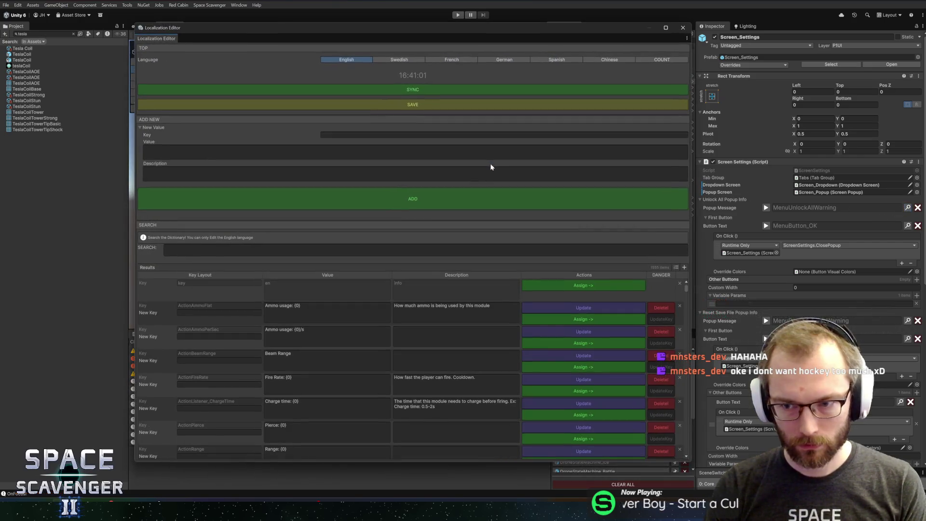
{"action": "type", "text": "Menu"}
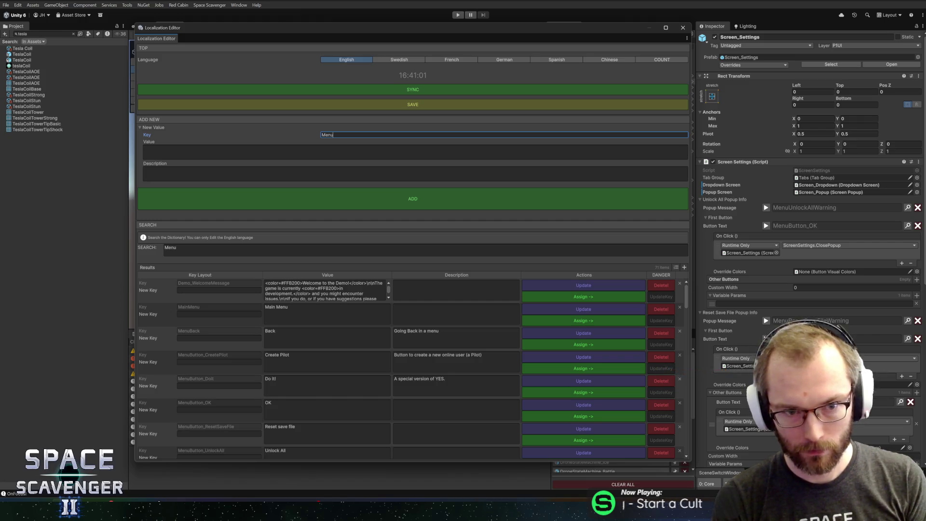
{"action": "type", "text": "PopupOnlyF"}
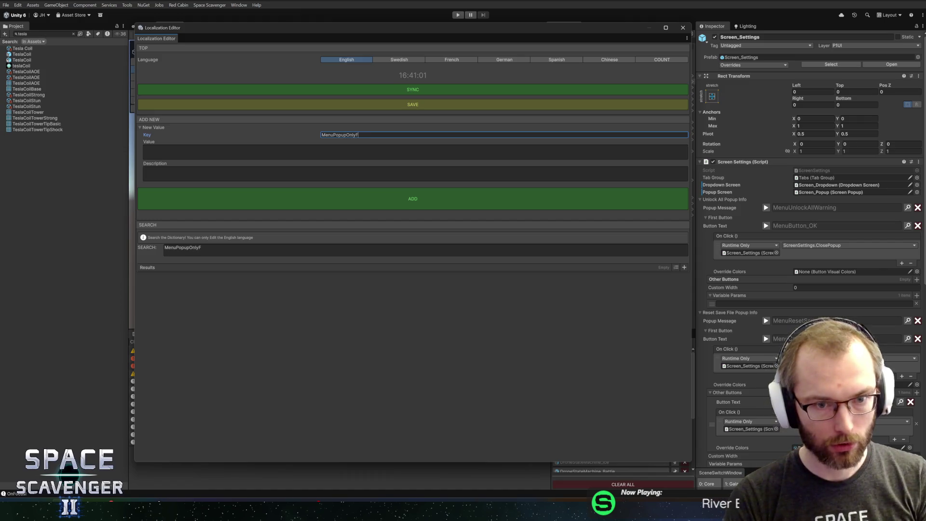
{"action": "type", "text": "nu"}
{"action": "key", "text": "Tab"}
{"action": "type", "text": "This can only be done from the main menu"}
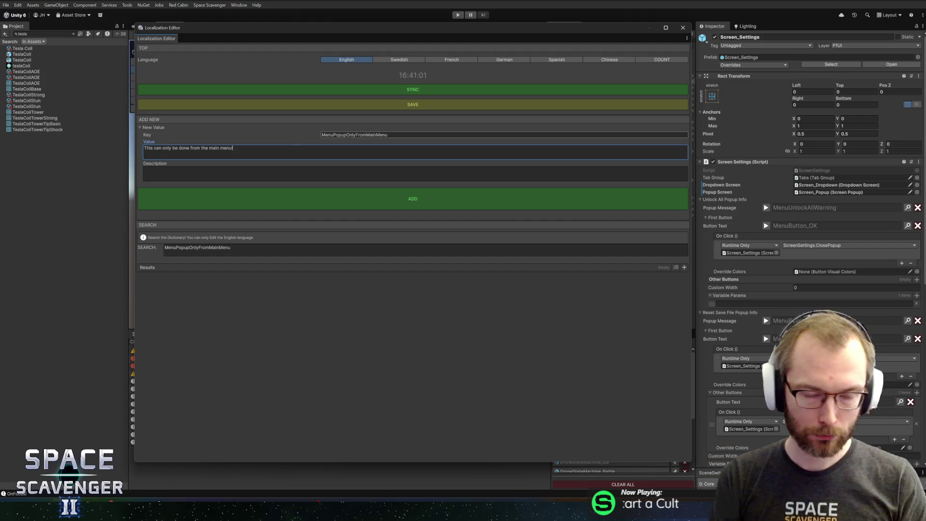
{"action": "left_click", "coordinate": [372, 197]}
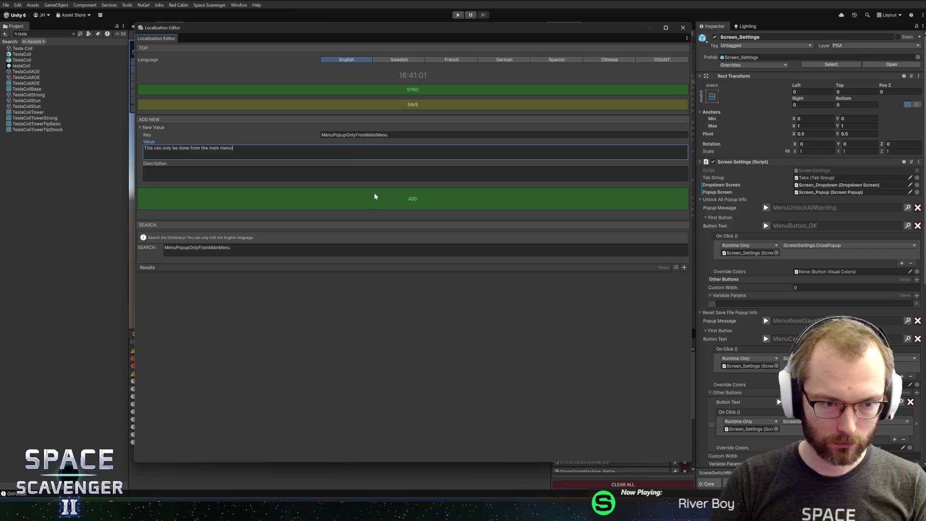
{"action": "left_click", "coordinate": [374, 196]}
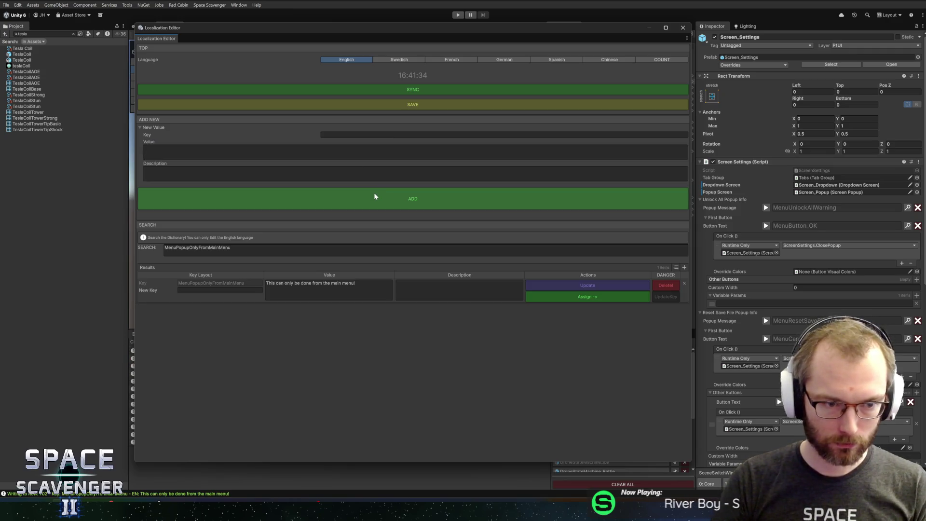
{"action": "left_click", "coordinate": [535, 299]}
{"action": "left_click", "coordinate": [536, 299]}
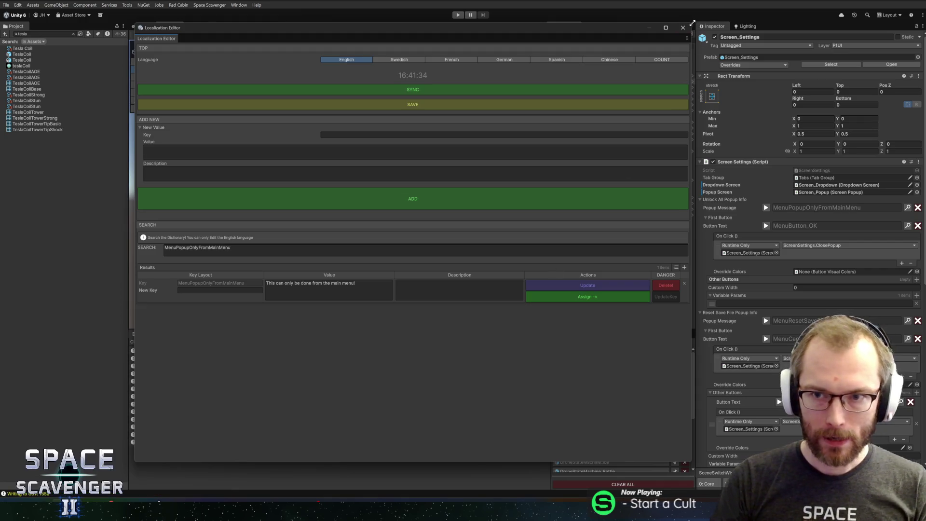
{"action": "left_click", "coordinate": [682, 29]}
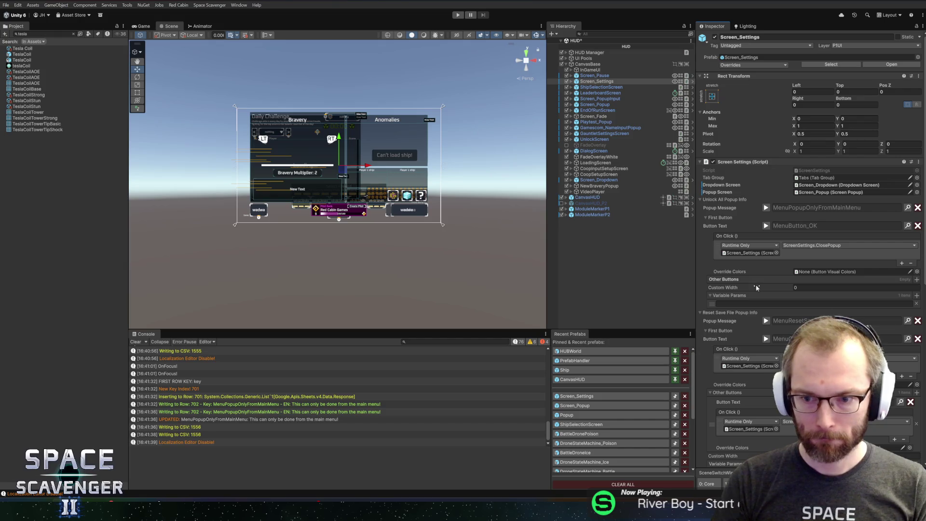
- Revert both the Unlock All and Reset Save File Popup Info settings to their prefab values
{"action": "right_click", "coordinate": [718, 199]}
{"action": "left_click", "coordinate": [728, 203]}
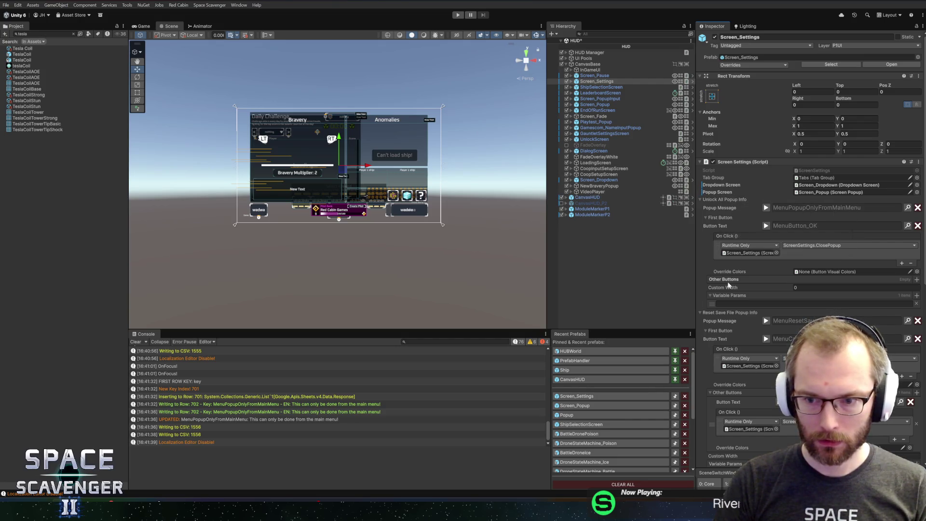
{"action": "right_click", "coordinate": [720, 314]}
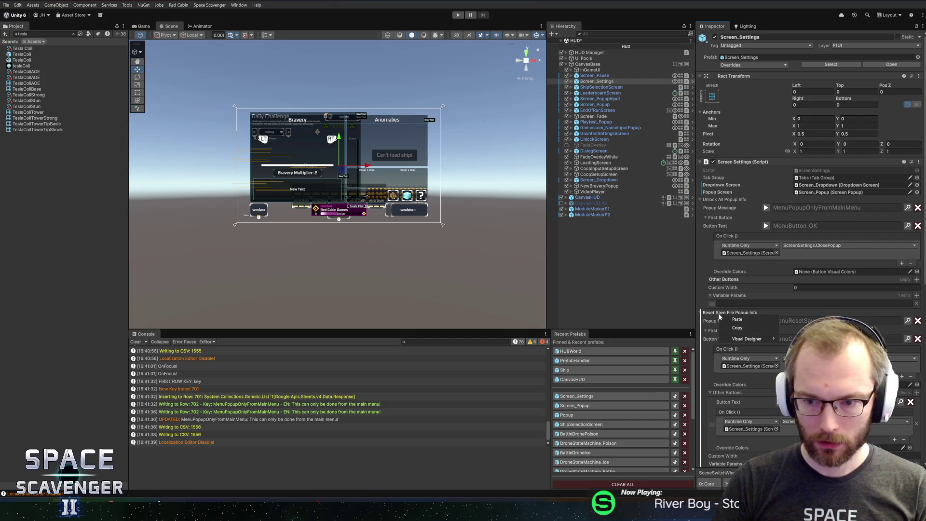
{"action": "left_click", "coordinate": [725, 316]}
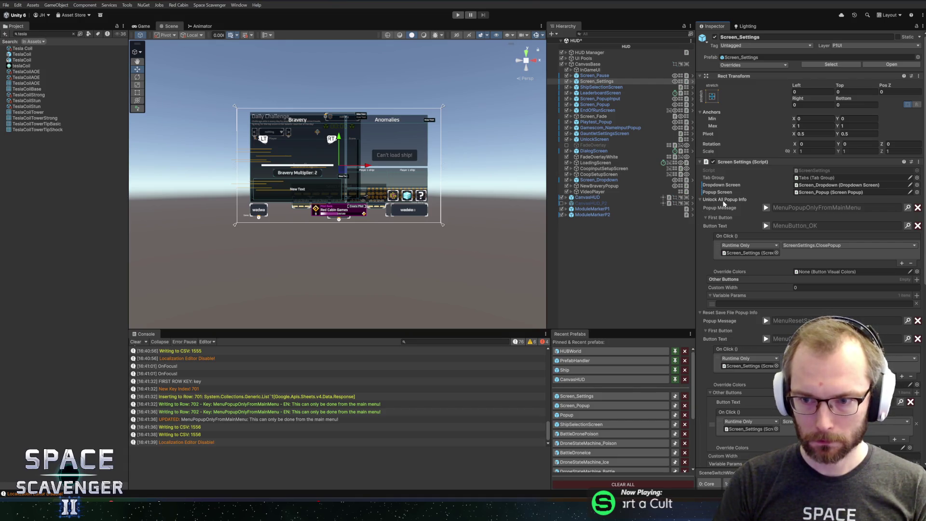
- Copy the Unlock All Popup Info settings and paste them into Reset Save File Popup Info
{"action": "right_click", "coordinate": [723, 200]}
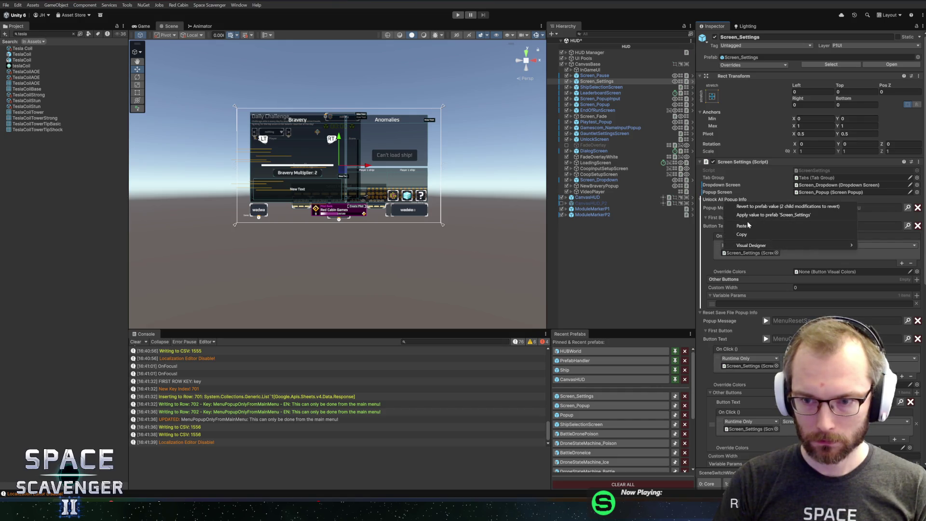
{"action": "left_click", "coordinate": [749, 236]}
{"action": "right_click", "coordinate": [720, 315]}
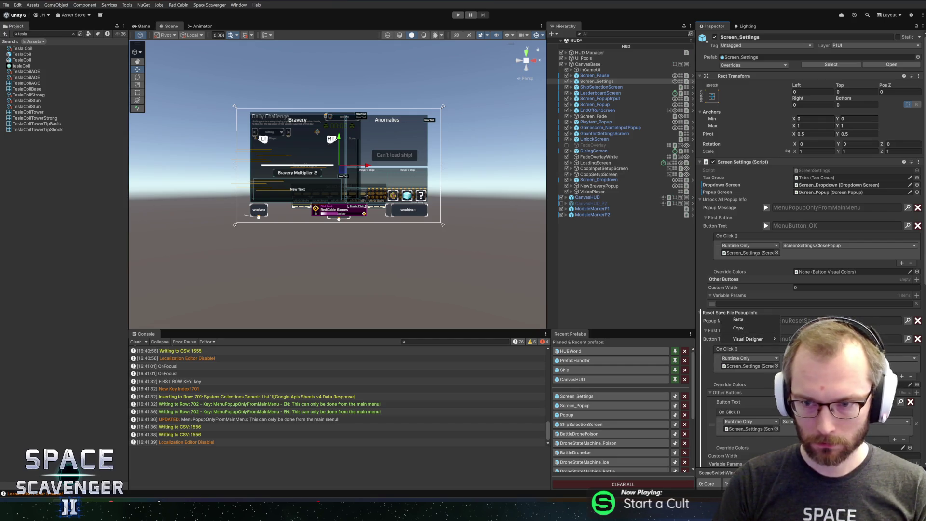
{"action": "left_click", "coordinate": [739, 321]}
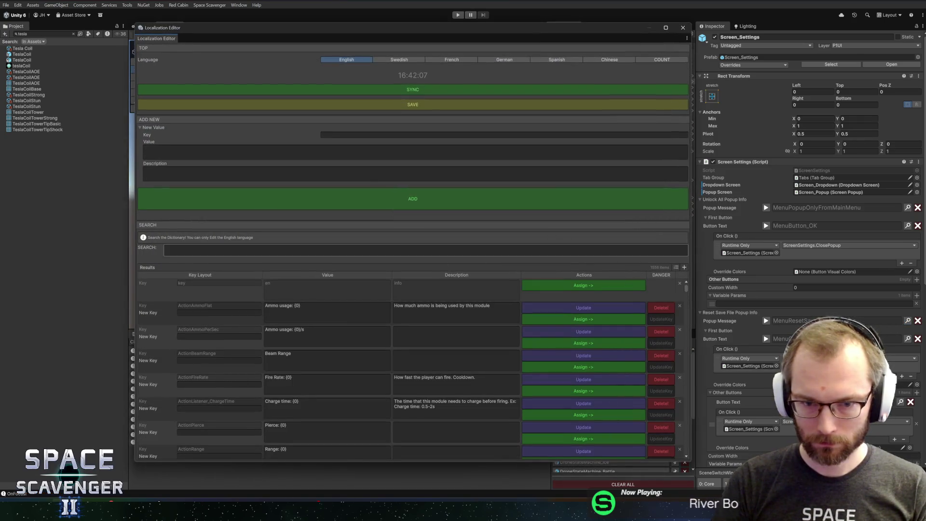
- Assign the MenuPopupOnlyFromMainMenu text as the Reset Save File popup message
{"action": "type", "text": "onlyfrom"}
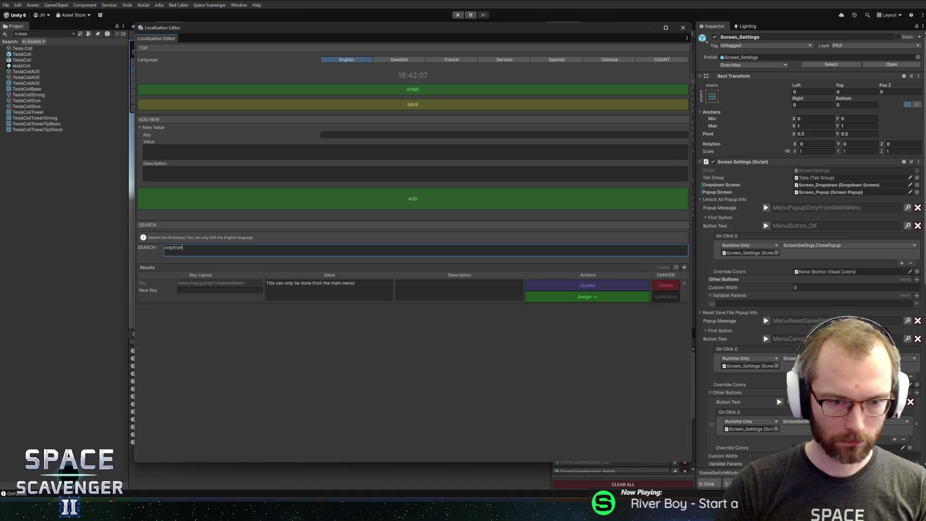
{"action": "left_click", "coordinate": [545, 299]}
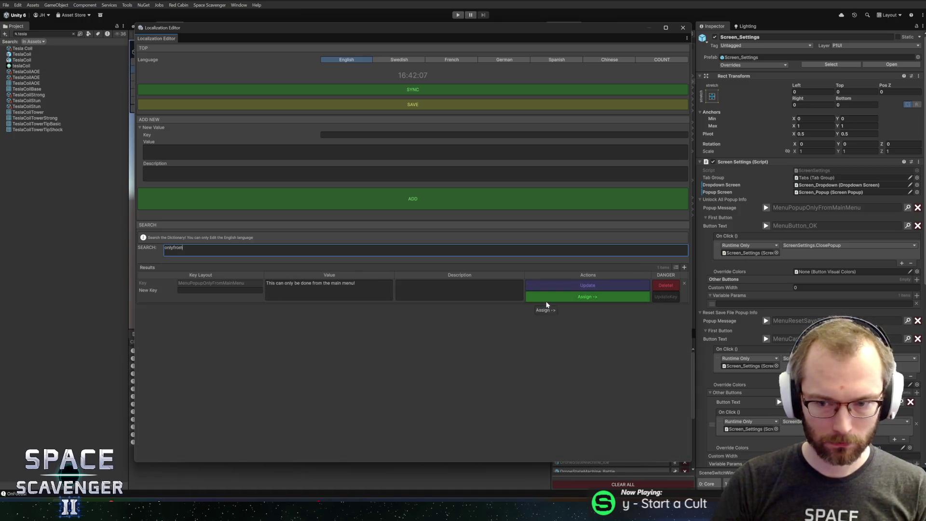
{"action": "left_click", "coordinate": [683, 28]}
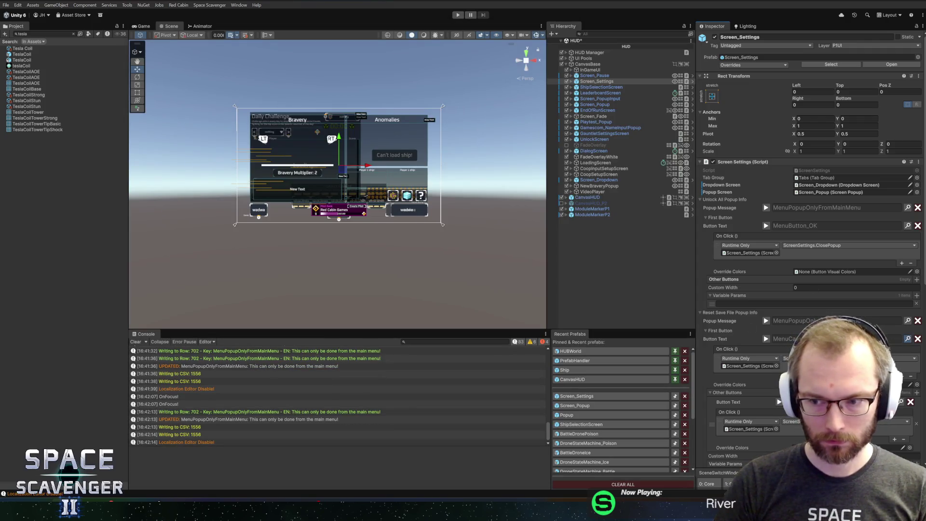
- Assign MenuButton_OK to the Reset Save File popup's button and remove its extra button
{"action": "key", "text": "ctrl+l"}
{"action": "type", "text": "d"}
{"action": "type", "text": "k"}
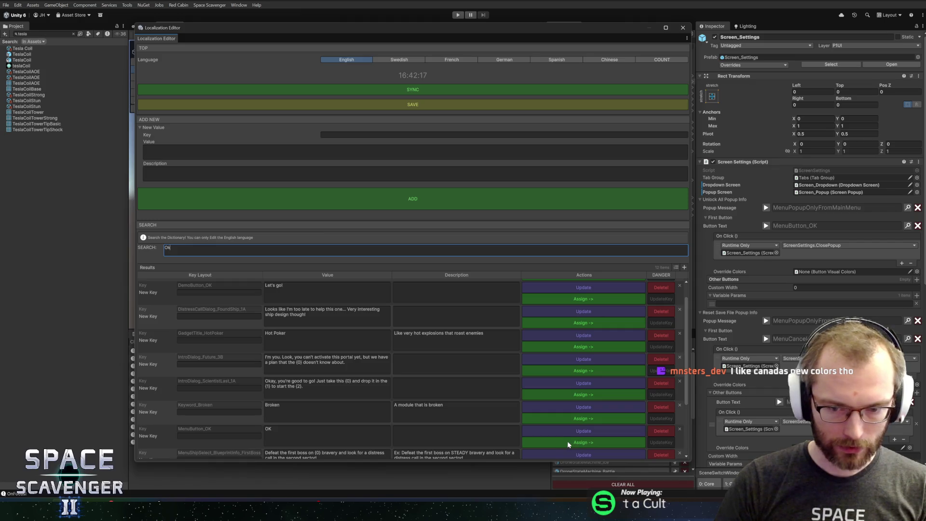
{"action": "left_click", "coordinate": [655, 233]}
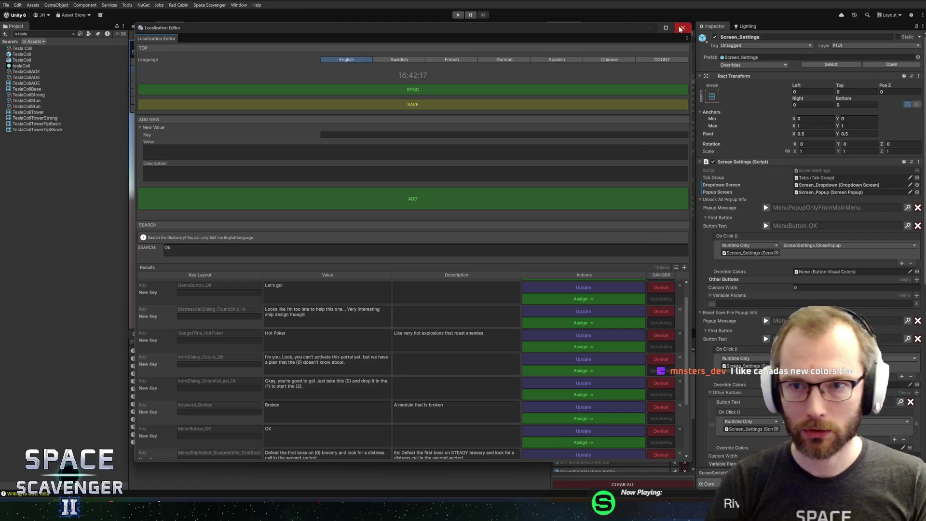
{"action": "left_click", "coordinate": [683, 27]}
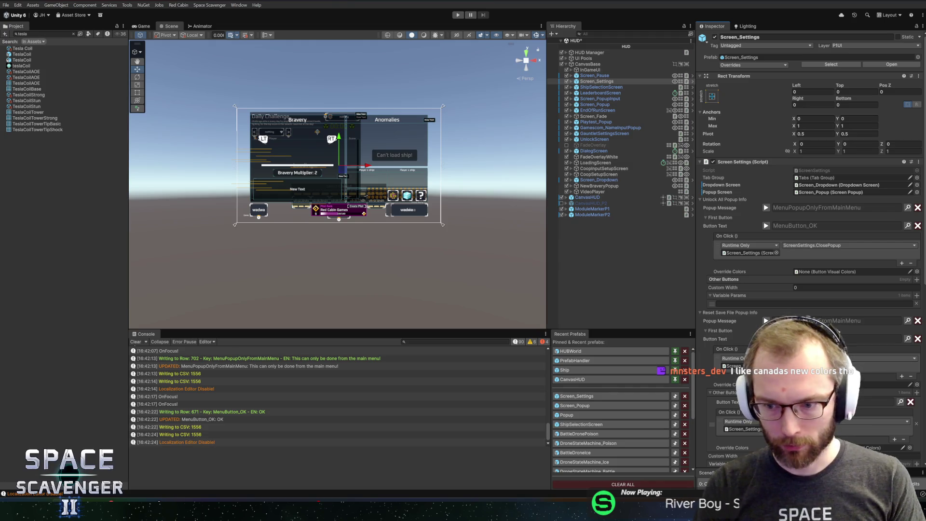
{"action": "scroll", "coordinate": [753, 284], "scroll_direction": "down", "scroll_amount": 1}
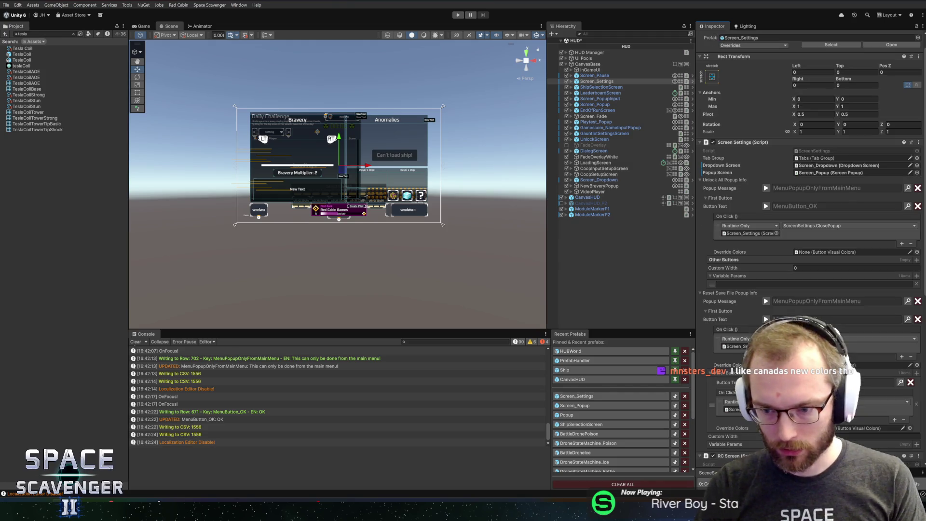
{"action": "left_click", "coordinate": [917, 404]}
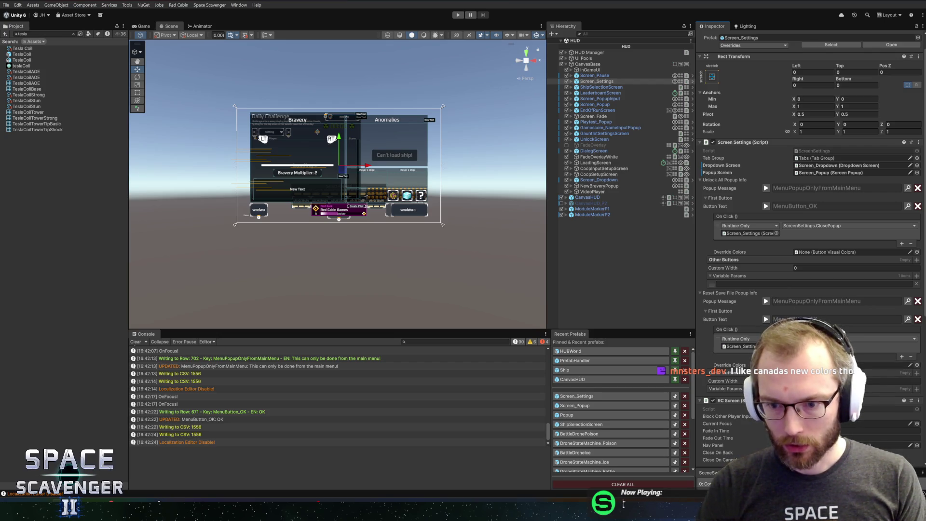
- Enter Play mode and try Unlock All and Reset save file from the main menu's System settings
{"action": "left_click", "coordinate": [459, 15]}
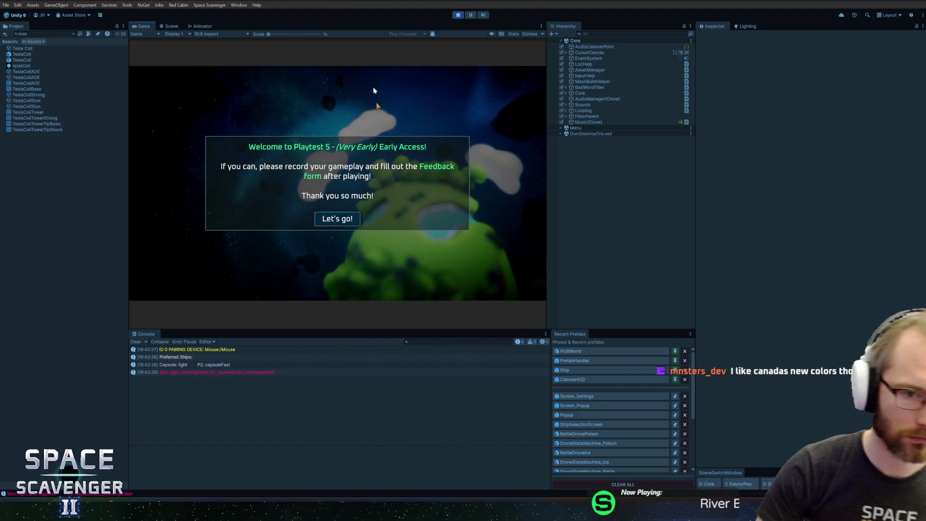
{"action": "left_click", "coordinate": [341, 219]}
{"action": "left_click", "coordinate": [198, 248]}
{"action": "left_click", "coordinate": [442, 91]}
{"action": "left_click", "coordinate": [415, 112]}
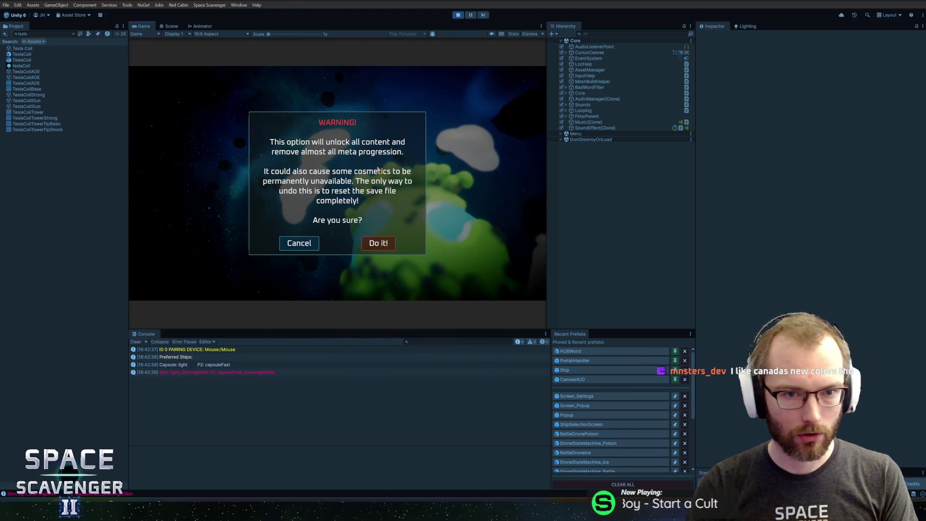
{"action": "left_click", "coordinate": [299, 244]}
{"action": "left_click", "coordinate": [266, 132]}
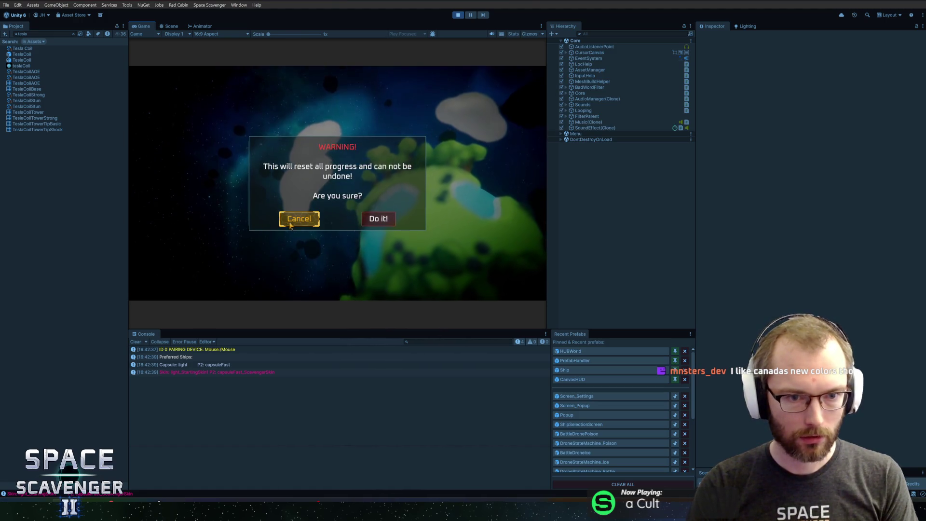
{"action": "left_click", "coordinate": [296, 219]}
- Return to the main menu, start a new run, and maximize the Game view
{"action": "key", "text": "Escape"}
{"action": "key", "text": "Up"}
{"action": "key", "text": "Up"}
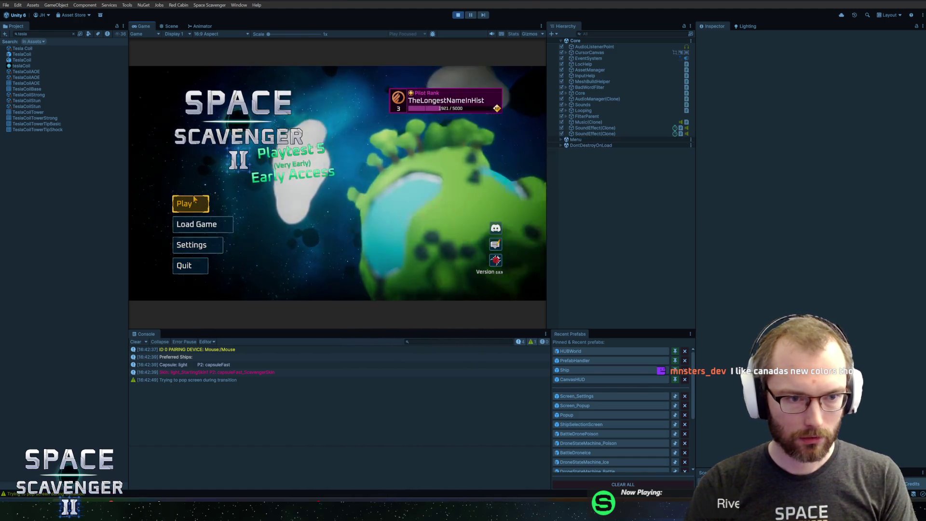
{"action": "key", "text": "Return"}
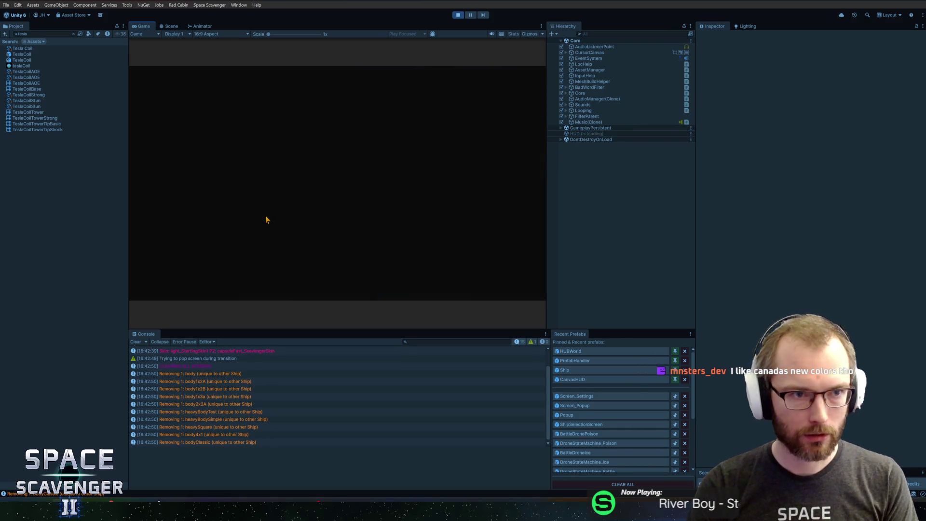
{"action": "key", "text": "super"}
{"action": "double_click", "coordinate": [143, 26]}
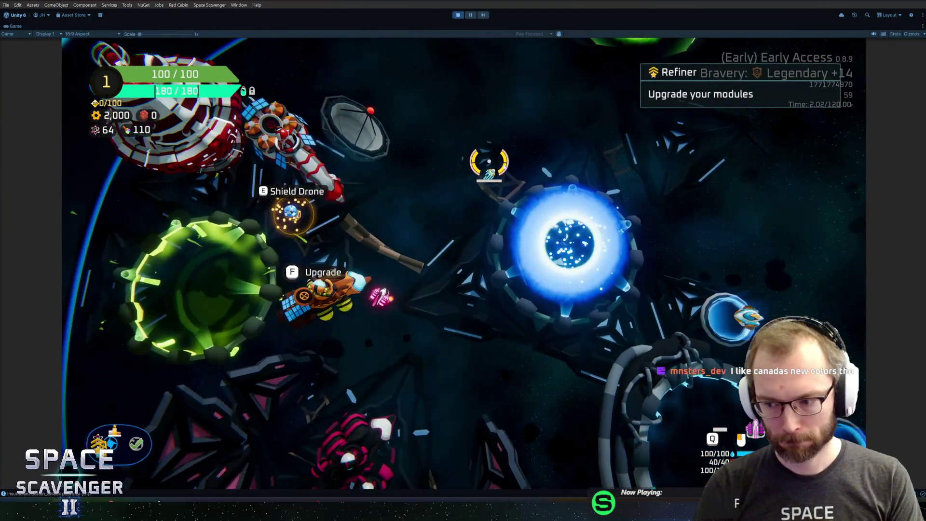
- Mid-run, open System settings from pause and try Unlock All and Reset save file
{"action": "key", "text": "Escape"}
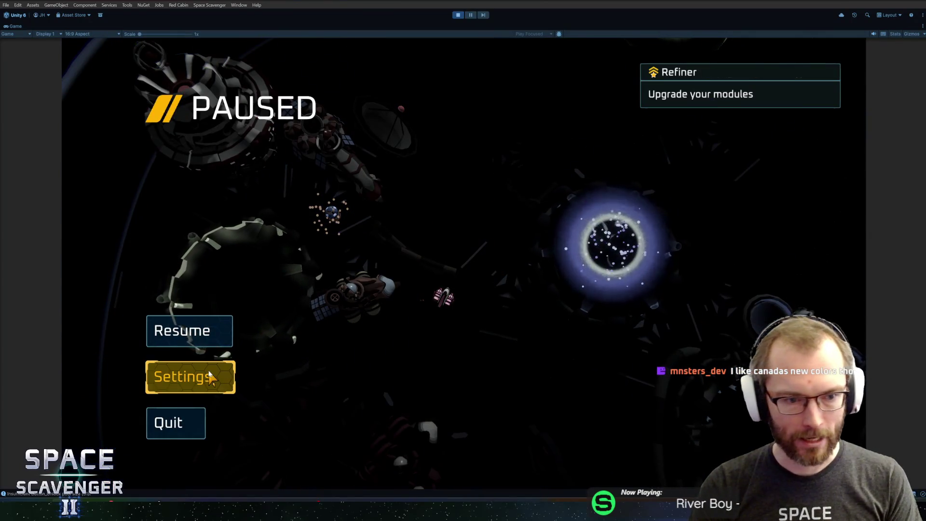
{"action": "left_click", "coordinate": [217, 376]}
{"action": "left_click", "coordinate": [651, 90]}
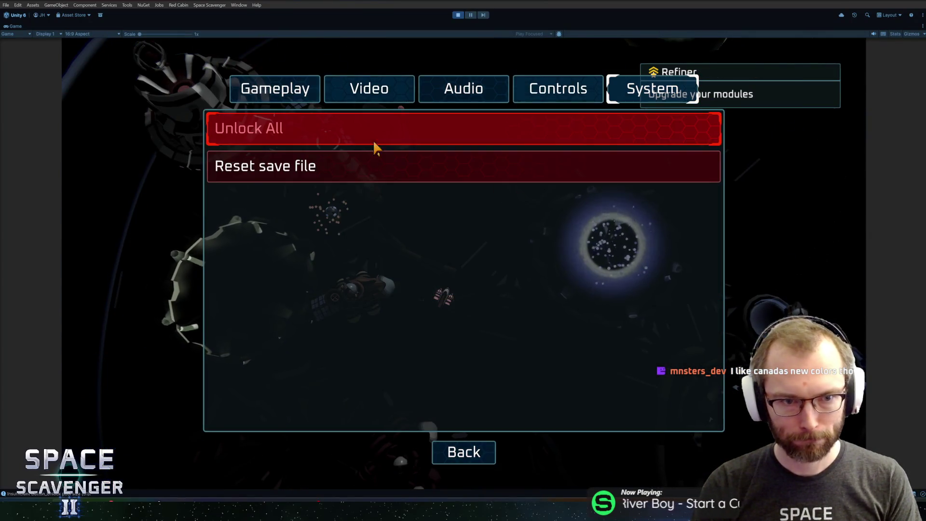
{"action": "left_click", "coordinate": [367, 130]}
{"action": "left_click", "coordinate": [461, 293]}
{"action": "left_click", "coordinate": [402, 167]}
{"action": "left_click", "coordinate": [463, 292]}
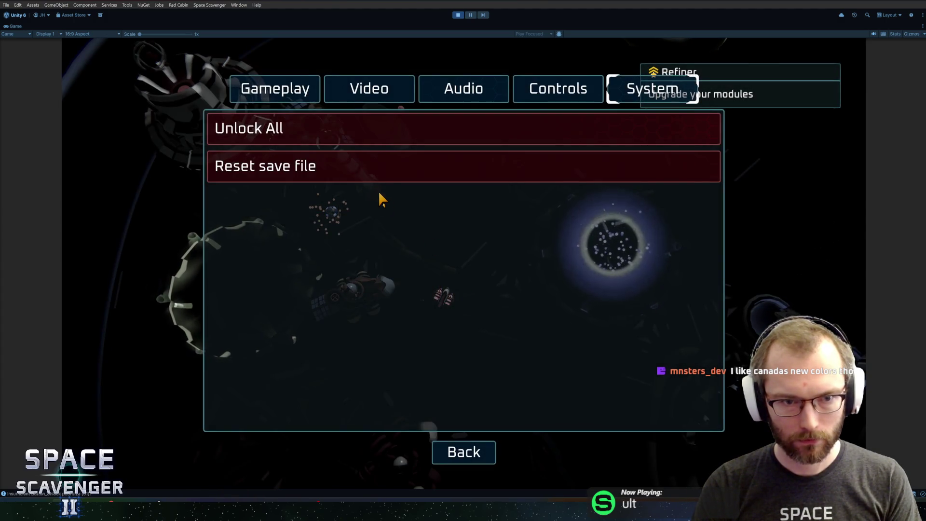
- Retry Reset save file mid-run, dismiss the main-menu-only notices, and resume the game
{"action": "left_click", "coordinate": [372, 180]}
{"action": "left_click", "coordinate": [463, 292]}
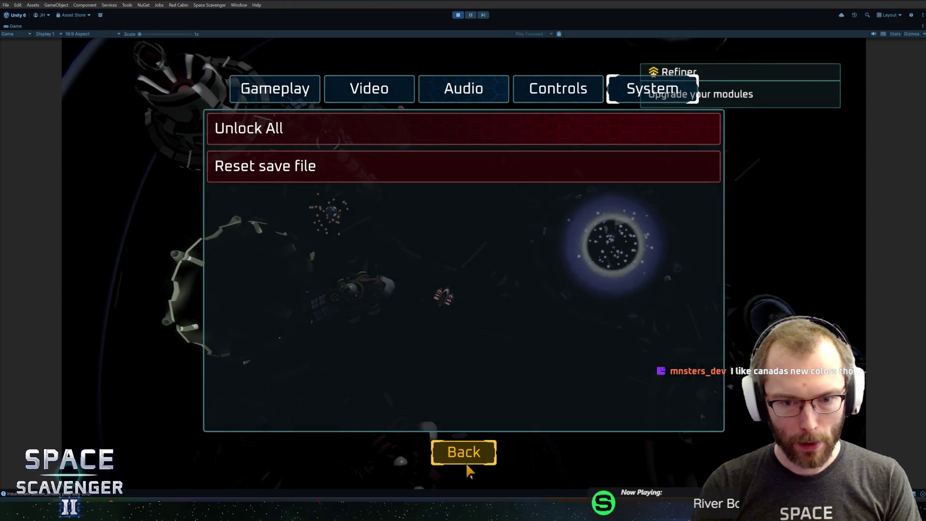
{"action": "left_click", "coordinate": [416, 169]}
{"action": "left_click", "coordinate": [467, 291]}
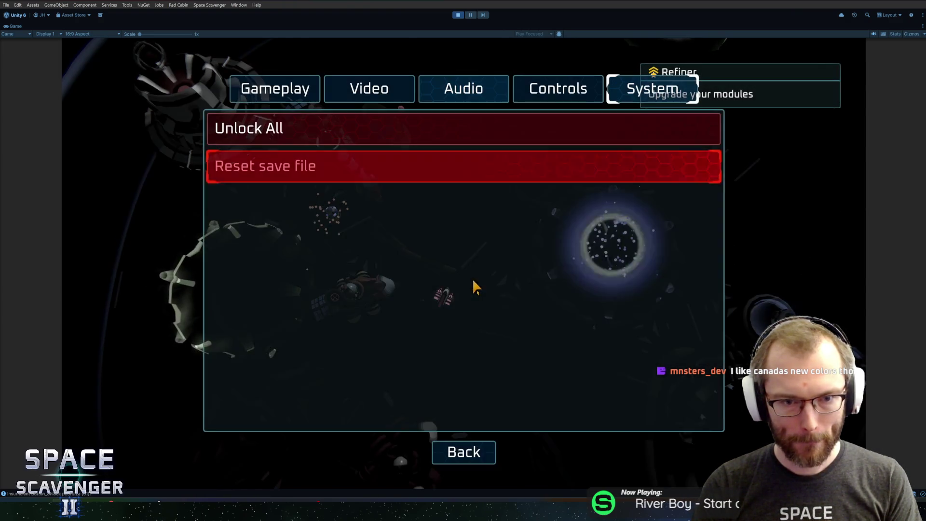
{"action": "left_click", "coordinate": [460, 443]}
{"action": "left_click", "coordinate": [186, 328]}
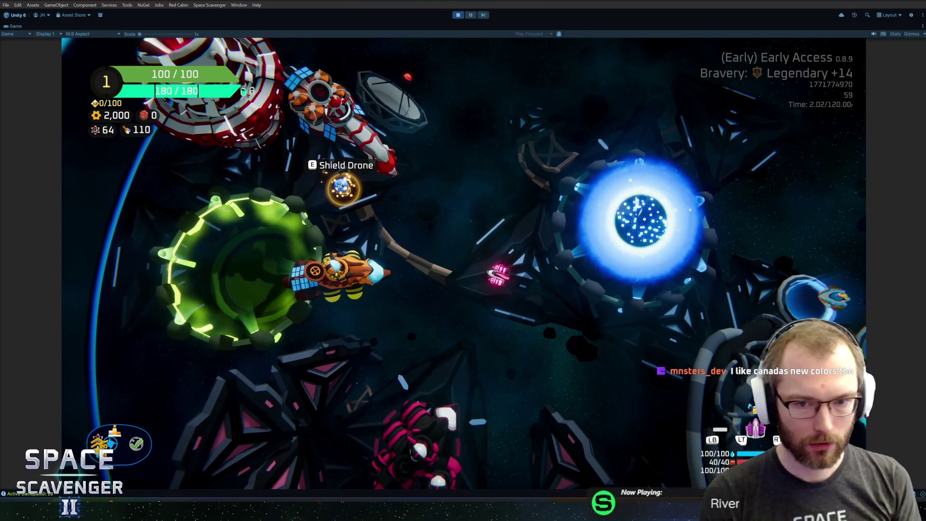
- Using the keyboard, pause and try Unlock All and Reset save file in System settings
{"action": "key", "text": "Escape"}
{"action": "key", "text": "Down"}
{"action": "key", "text": "Return"}
{"action": "key", "text": "q"}
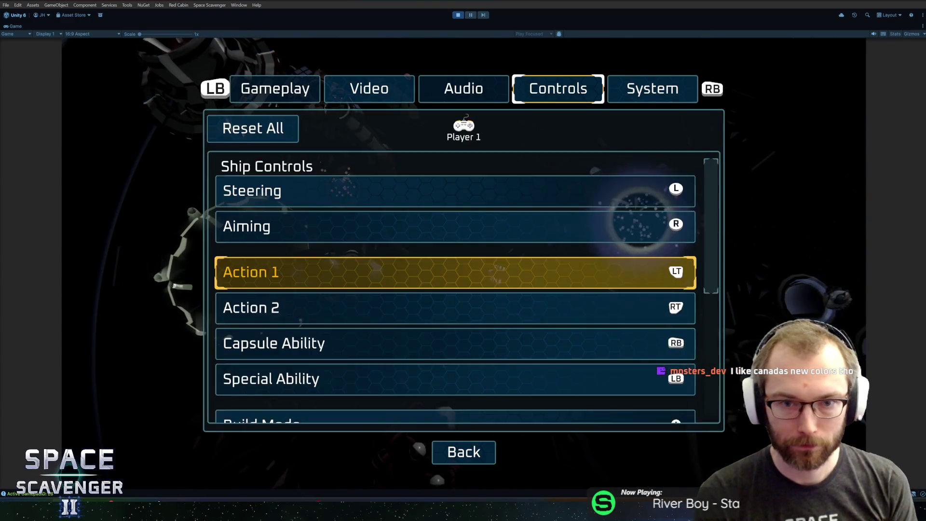
{"action": "key", "text": "e"}
{"action": "key", "text": "Down"}
{"action": "key", "text": "Up"}
{"action": "key", "text": "Return"}
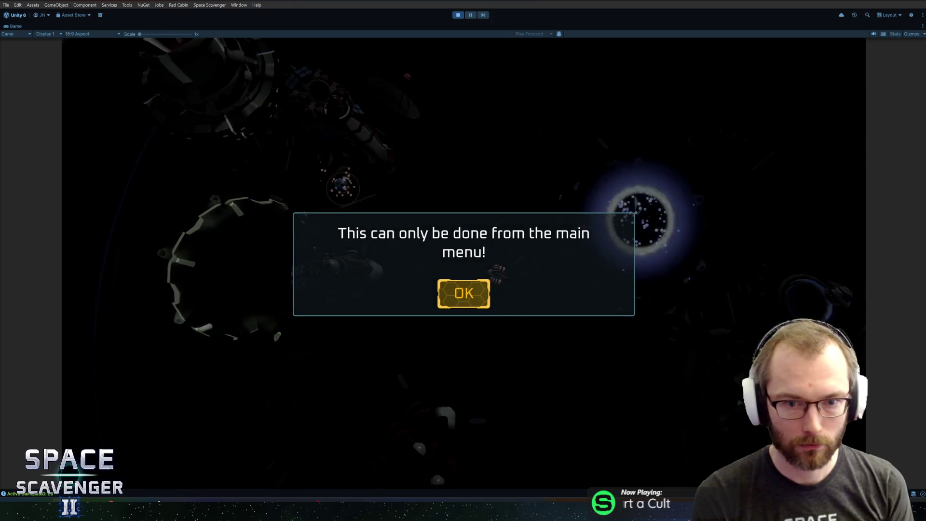
{"action": "key", "text": "Return"}
{"action": "key", "text": "Down"}
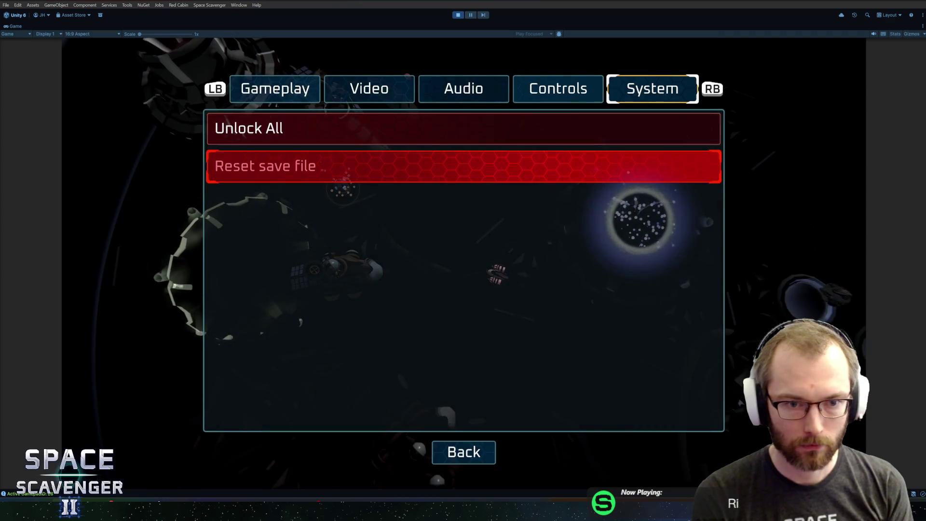
{"action": "key", "text": "Return"}
{"action": "key", "text": "Return"}
{"action": "key", "text": "q"}
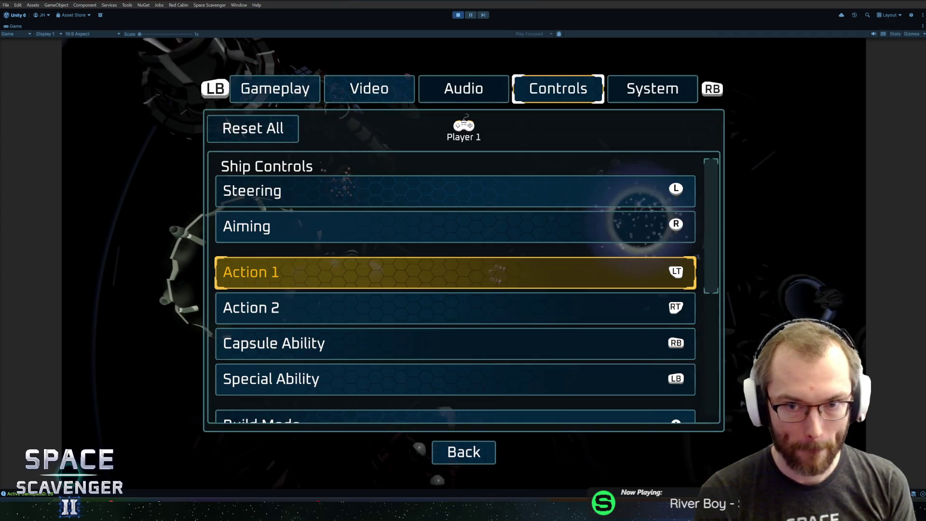
{"action": "key", "text": "q"}
- Close settings and quit the run back to the Space Scavenger II main menu
{"action": "key", "text": "Escape"}
{"action": "key", "text": "Up"}
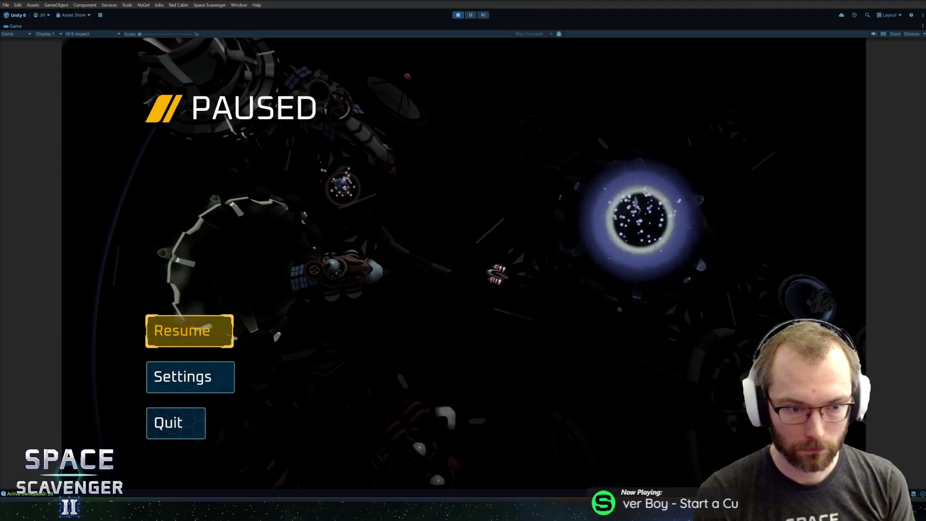
{"action": "key", "text": "Down"}
{"action": "key", "text": "Down"}
{"action": "key", "text": "Return"}
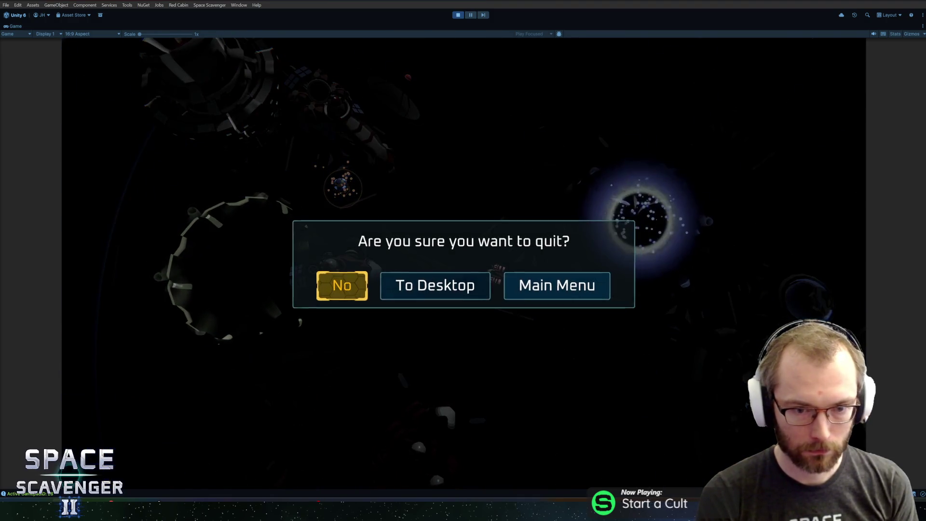
{"action": "key", "text": "Return"}
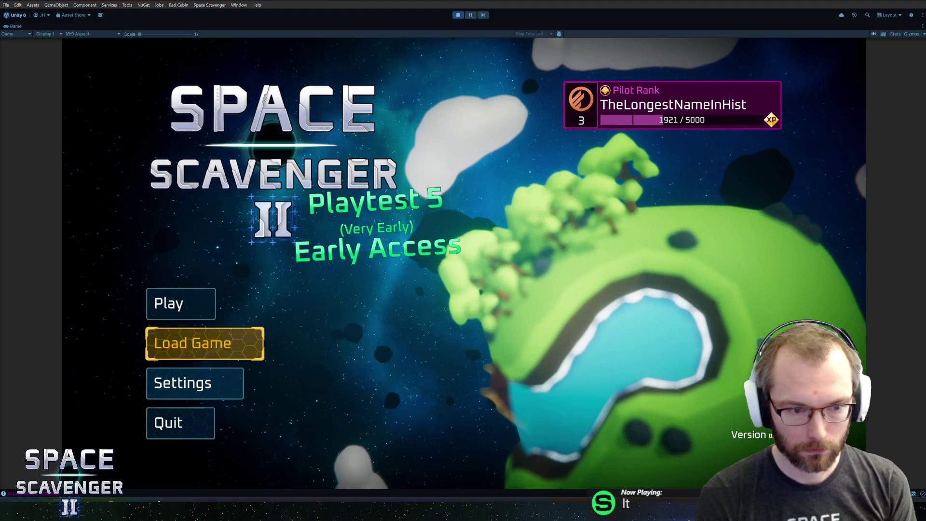
- From the main menu's System settings, trigger and cancel the Unlock All and Reset save file warnings
{"action": "key", "text": "Down"}
{"action": "key", "text": "Down"}
{"action": "key", "text": "Return"}
{"action": "key", "text": "e"}
{"action": "key", "text": "e"}
{"action": "key", "text": "e"}
{"action": "key", "text": "e"}
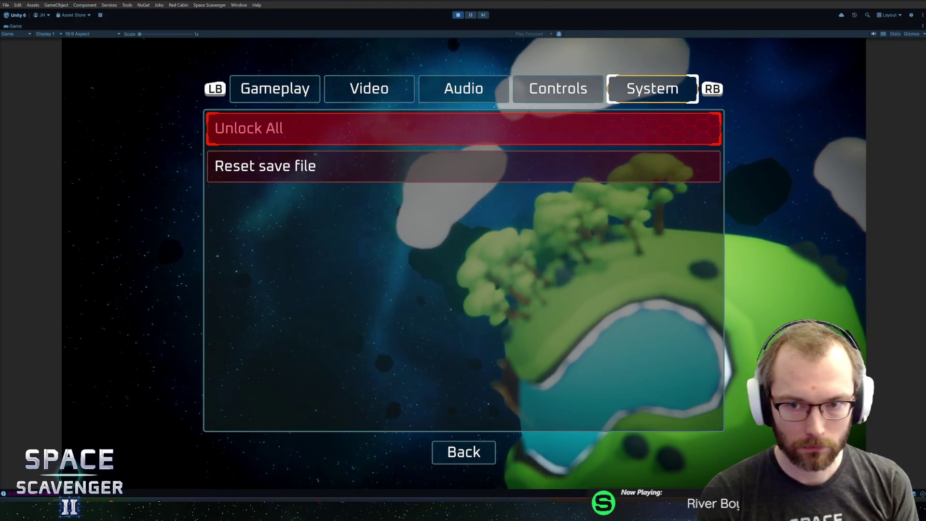
{"action": "key", "text": "Return"}
{"action": "key", "text": "Right"}
{"action": "key", "text": "Left"}
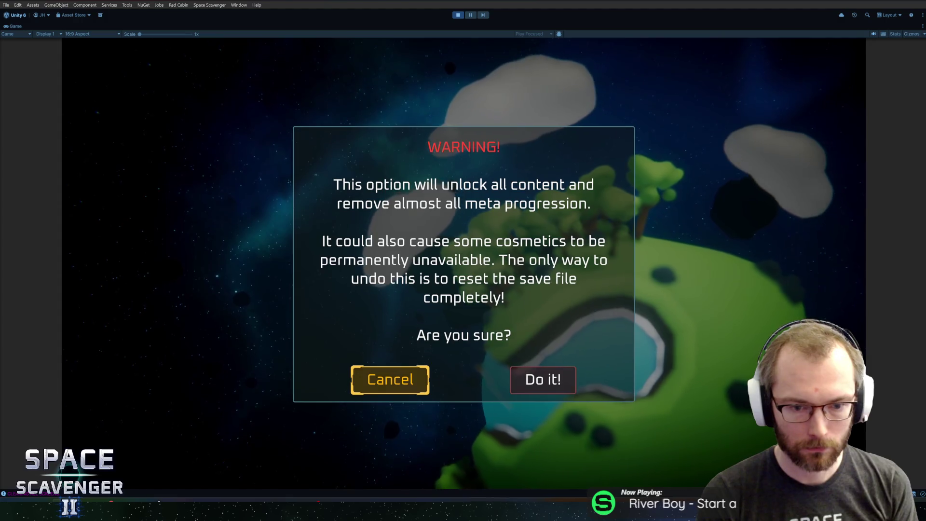
{"action": "key", "text": "Return"}
{"action": "key", "text": "Down"}
{"action": "key", "text": "Return"}
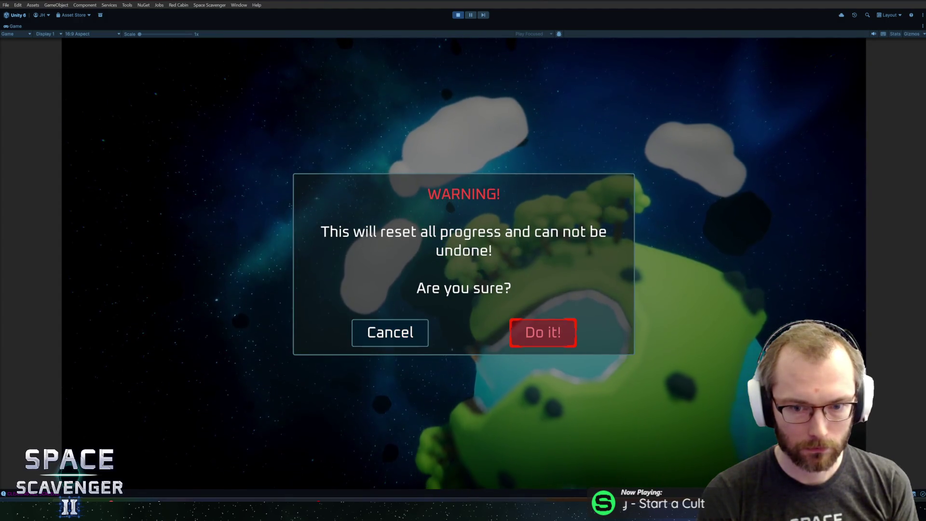
{"action": "key", "text": "Return"}
{"action": "key", "text": "Return"}
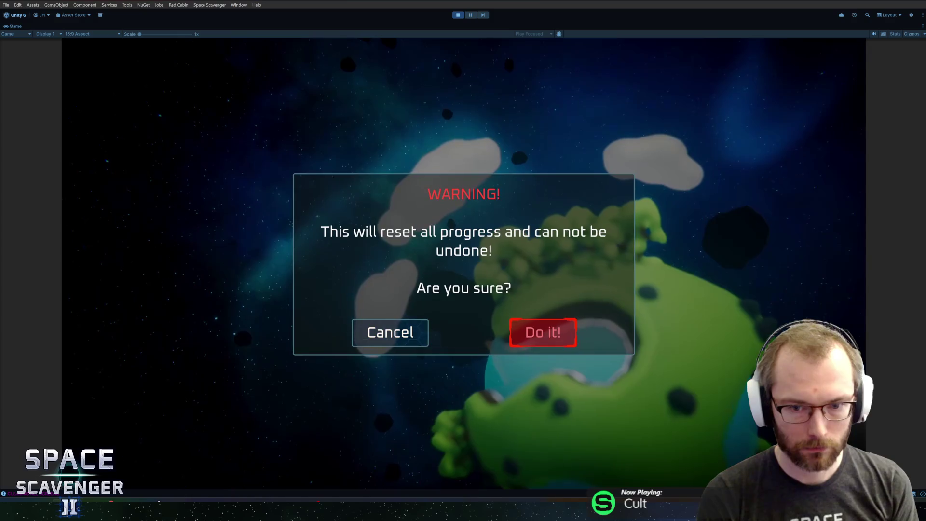
- Reopen and cancel both warnings again, then stop Play mode
{"action": "key", "text": "Right"}
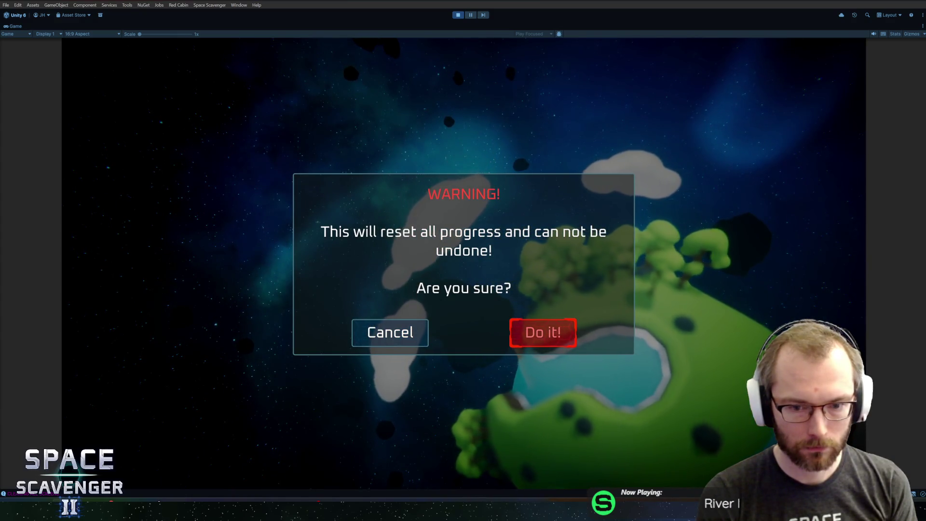
{"action": "key", "text": "Left"}
{"action": "key", "text": "Return"}
{"action": "key", "text": "Up"}
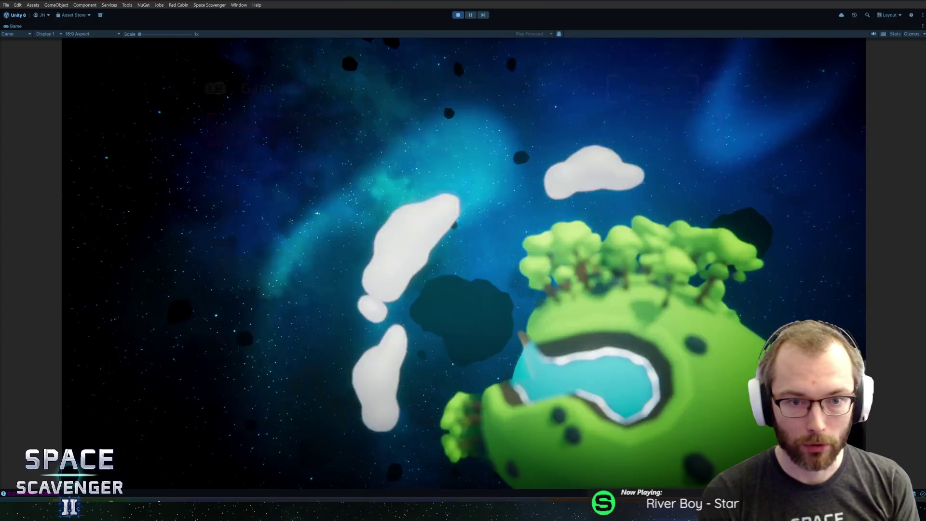
{"action": "key", "text": "Return"}
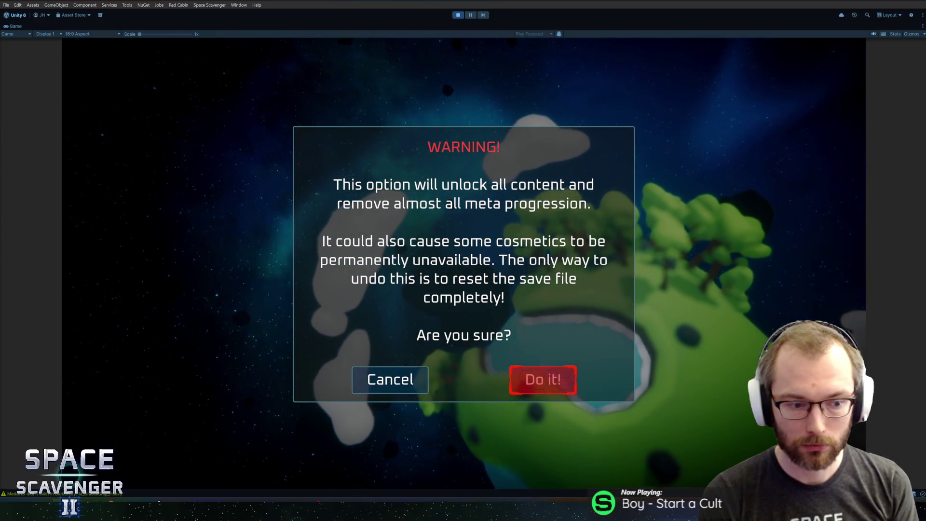
{"action": "key", "text": "Left"}
{"action": "key", "text": "Return"}
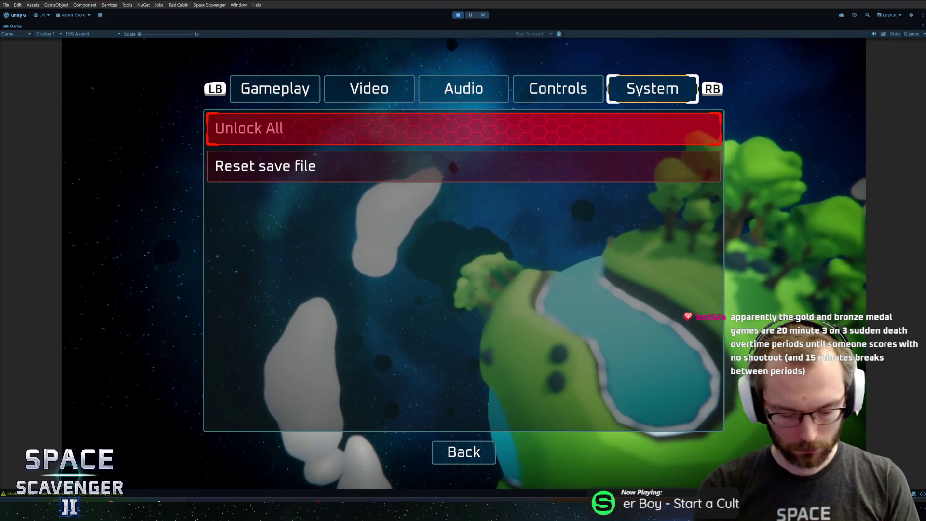
{"action": "key", "text": "ctrl+p"}
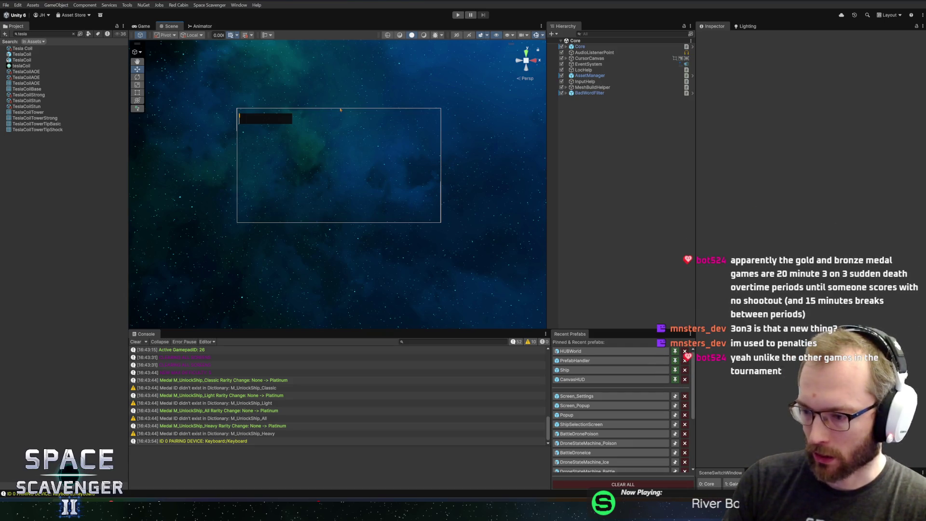
- Show the Classic ship medal rarity-change log's stack trace, then open ButtonVisuals_Tab.cs in Rider
{"action": "left_click", "coordinate": [478, 380]}
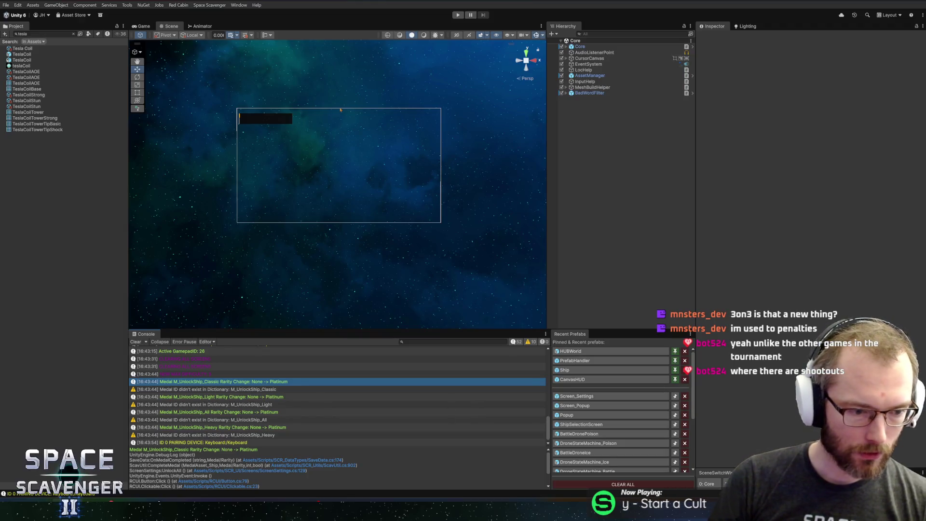
{"action": "key", "text": "alt+Tab"}
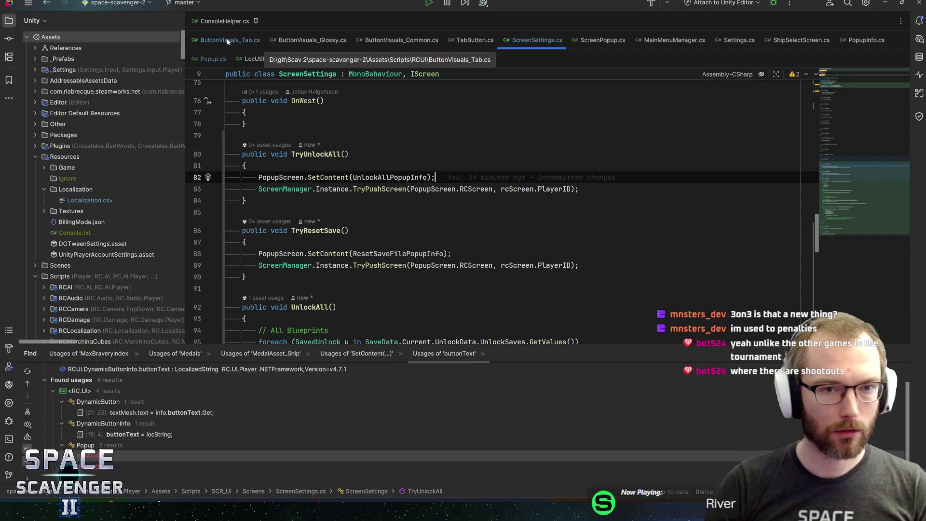
{"action": "left_click", "coordinate": [251, 40]}
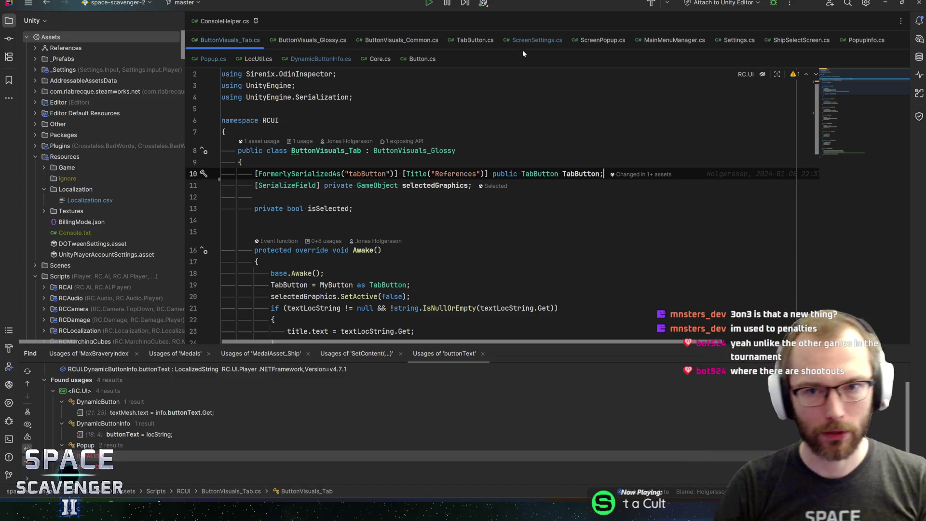
- In ScreenSettings.cs, add a ClosePopup(); call after the save-reset line and save
{"action": "scroll", "coordinate": [852, 79], "scroll_direction": "up", "scroll_amount": 1}
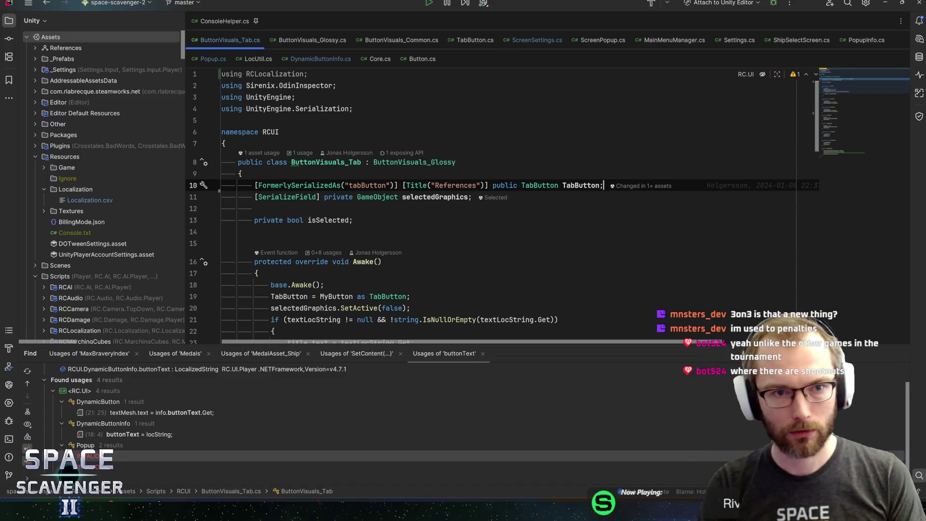
{"action": "scroll", "coordinate": [503, 206], "scroll_direction": "down", "scroll_amount": 1}
{"action": "left_click", "coordinate": [510, 44]}
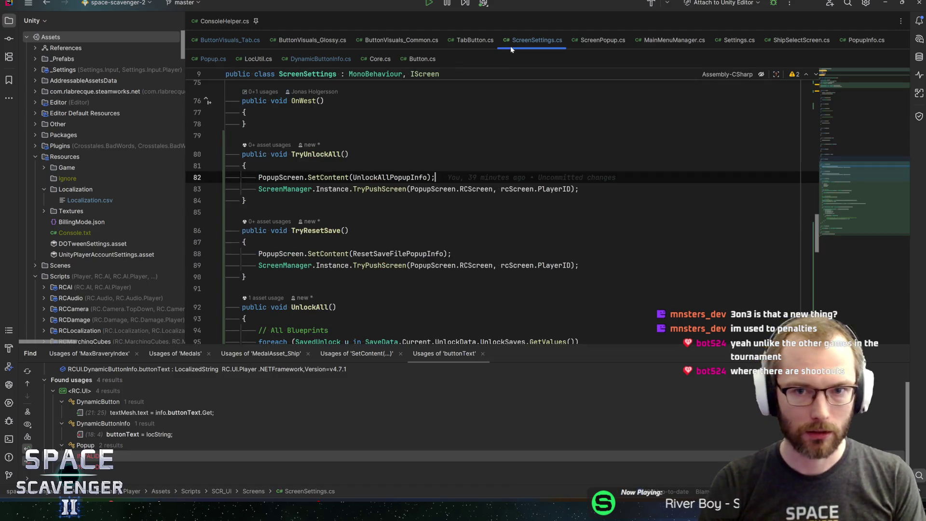
{"action": "scroll", "coordinate": [835, 176], "scroll_direction": "down", "scroll_amount": 15}
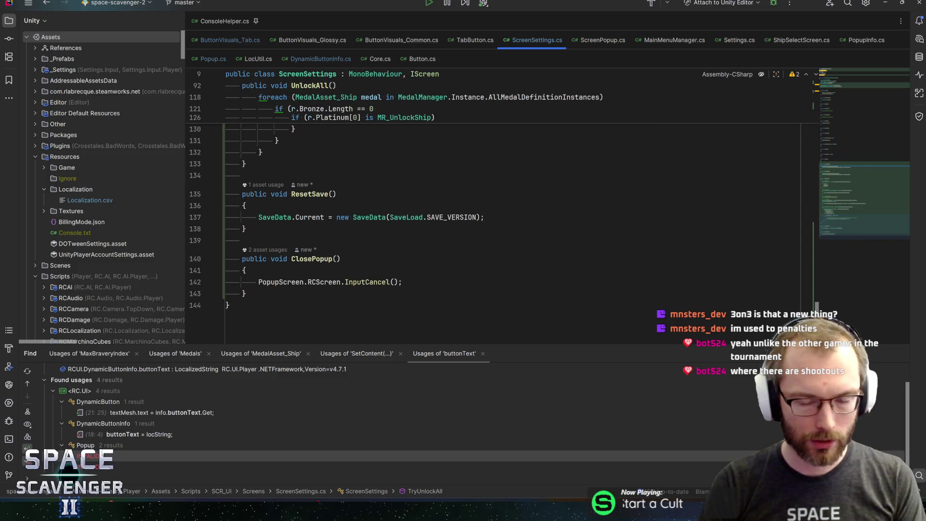
{"action": "left_click", "coordinate": [485, 218]}
{"action": "scroll", "coordinate": [502, 217], "scroll_direction": "up", "scroll_amount": 8}
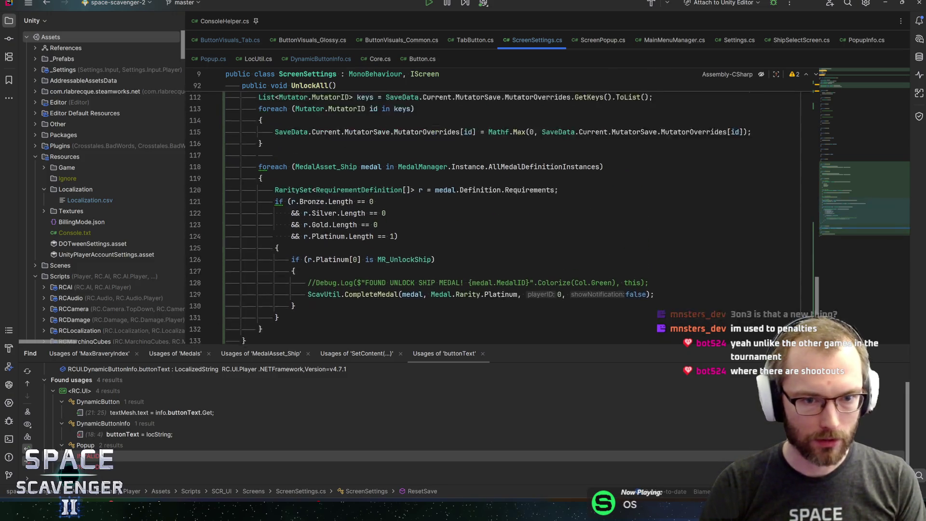
{"action": "scroll", "coordinate": [502, 217], "scroll_direction": "up", "scroll_amount": 4}
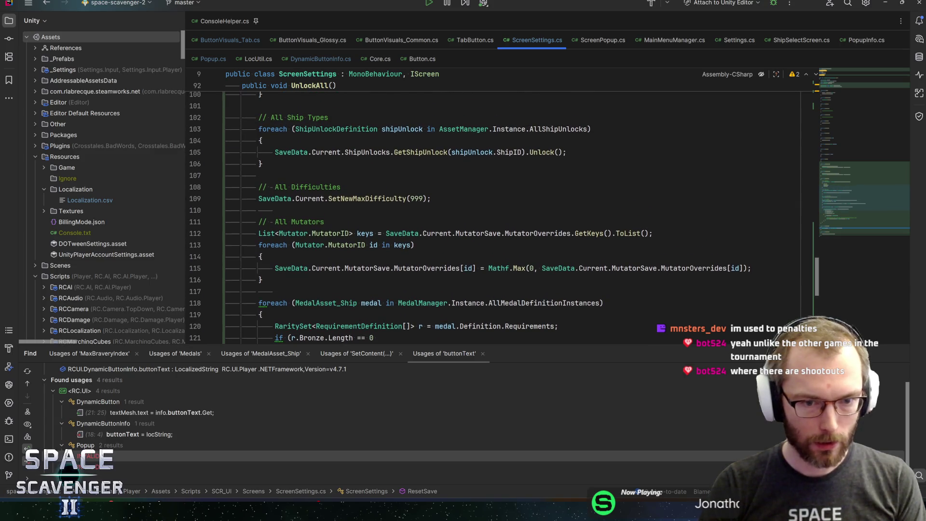
{"action": "scroll", "coordinate": [501, 217], "scroll_direction": "up", "scroll_amount": 5}
{"action": "scroll", "coordinate": [502, 217], "scroll_direction": "down", "scroll_amount": 17}
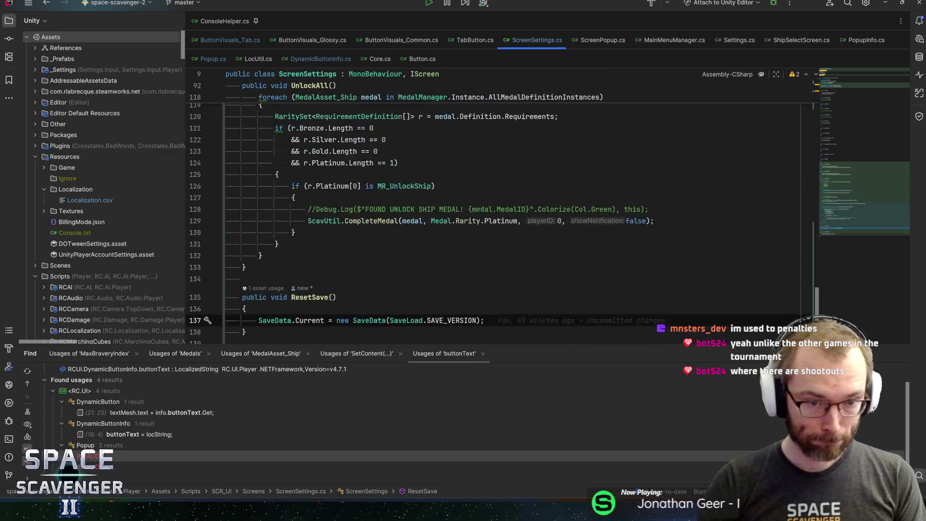
{"action": "key", "text": "Return"}
{"action": "type", "text": "Closepop"}
{"action": "key", "text": "Return"}
{"action": "type", "text": ";"}
{"action": "key", "text": "ctrl+s"}
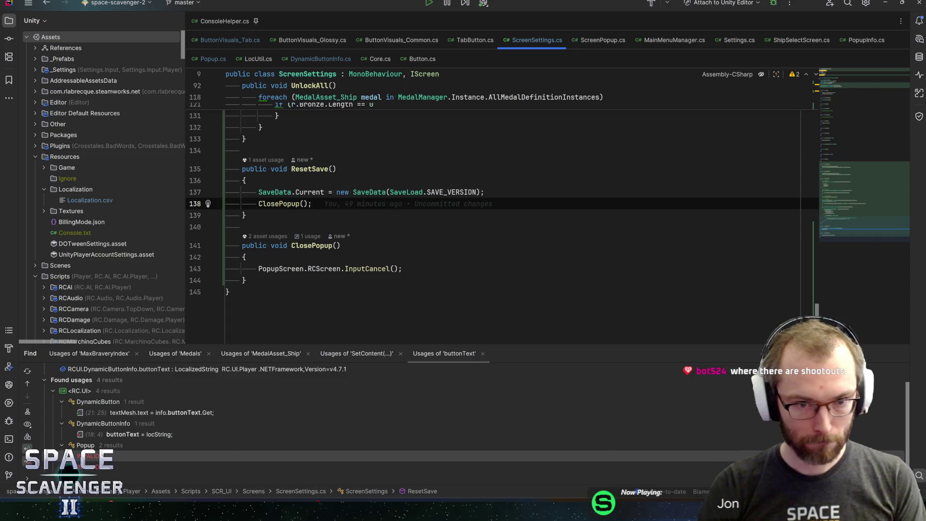
- Add a ClosePopup(); call at the end of UnlockAll, save, and return to Unity
{"action": "scroll", "coordinate": [483, 217], "scroll_direction": "up", "scroll_amount": 1}
{"action": "scroll", "coordinate": [483, 218], "scroll_direction": "up", "scroll_amount": 4}
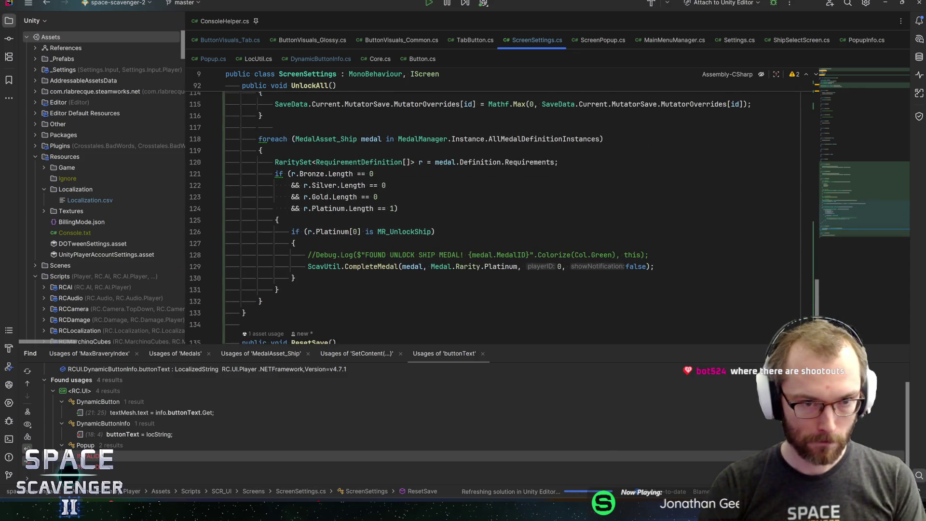
{"action": "left_click", "coordinate": [300, 301]}
{"action": "key", "text": "Return"}
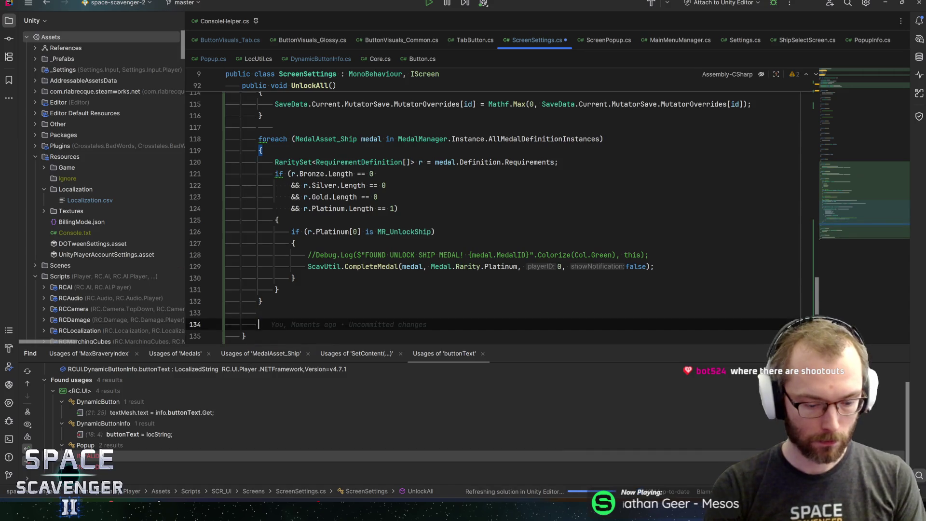
{"action": "type", "text": "Closepo"}
{"action": "key", "text": "Return"}
{"action": "type", "text": ";"}
{"action": "key", "text": "ctrl+s"}
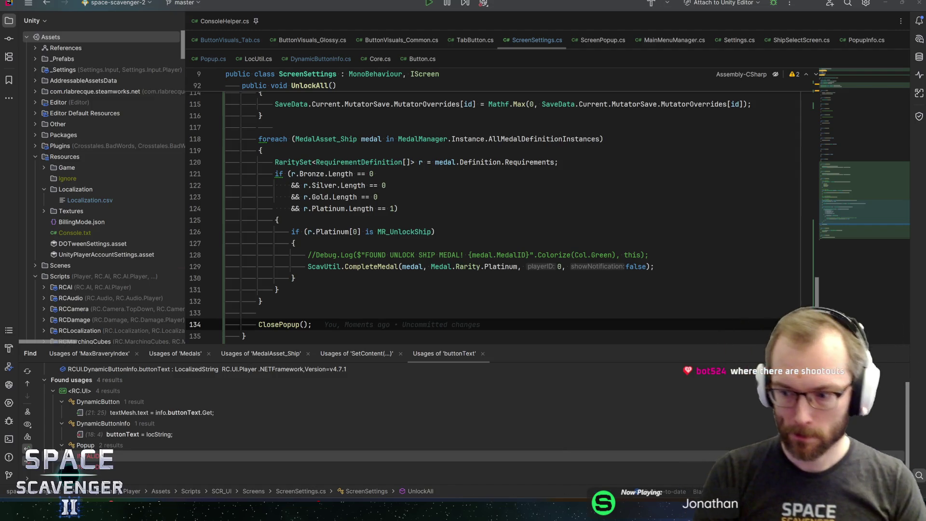
{"action": "key", "text": "alt+Tab"}
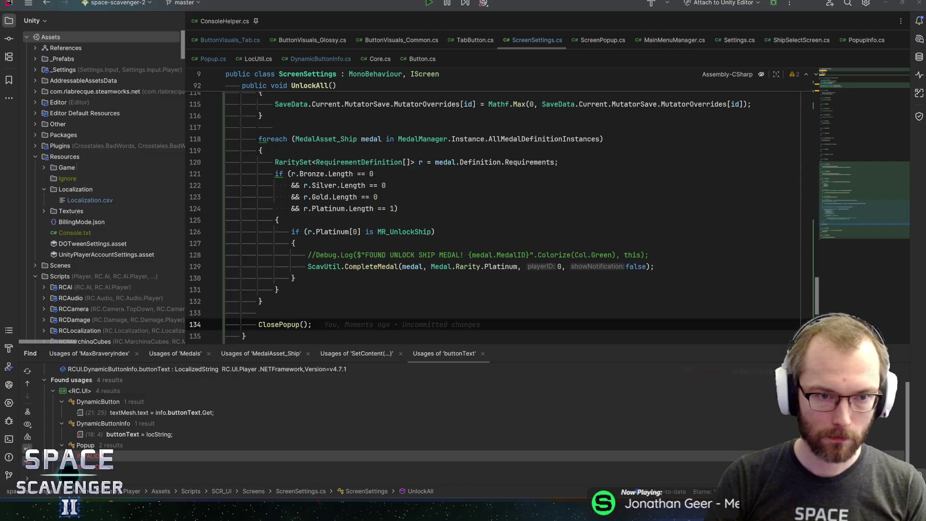
{"action": "key", "text": "alt+Tab"}
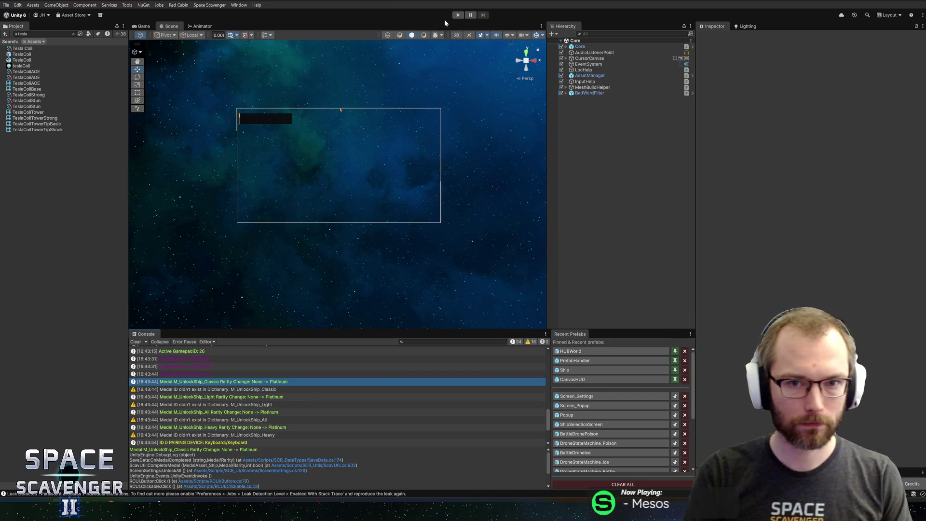
- Enter Play mode with the Game view maximized and dismiss the welcome message
{"action": "left_click", "coordinate": [458, 15]}
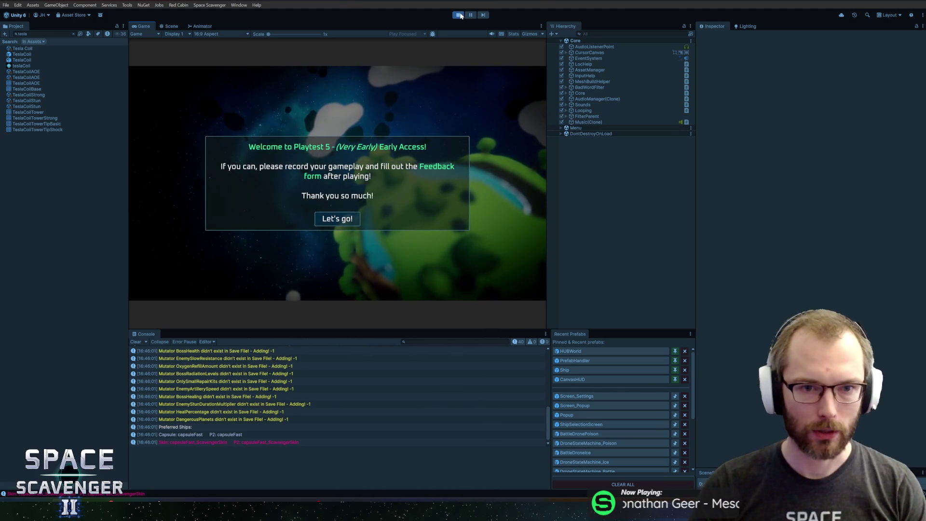
{"action": "double_click", "coordinate": [143, 26]}
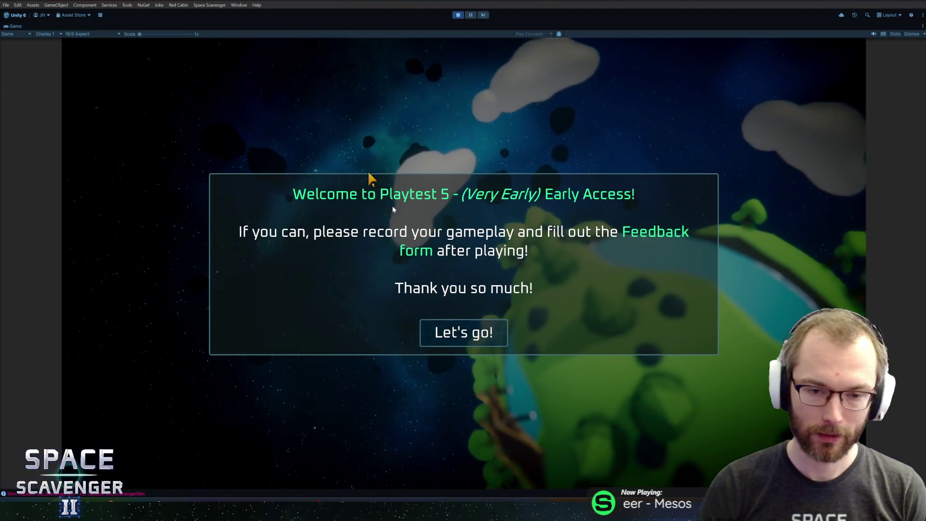
{"action": "left_click", "coordinate": [470, 333]}
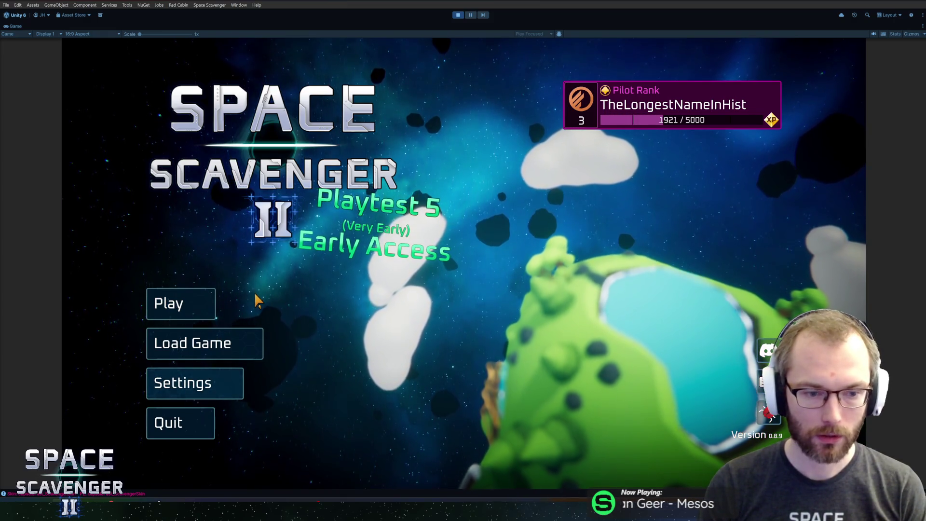
- In Settings > System, try Unlock All and Reset save file, cancelling each warning
{"action": "left_click", "coordinate": [217, 381]}
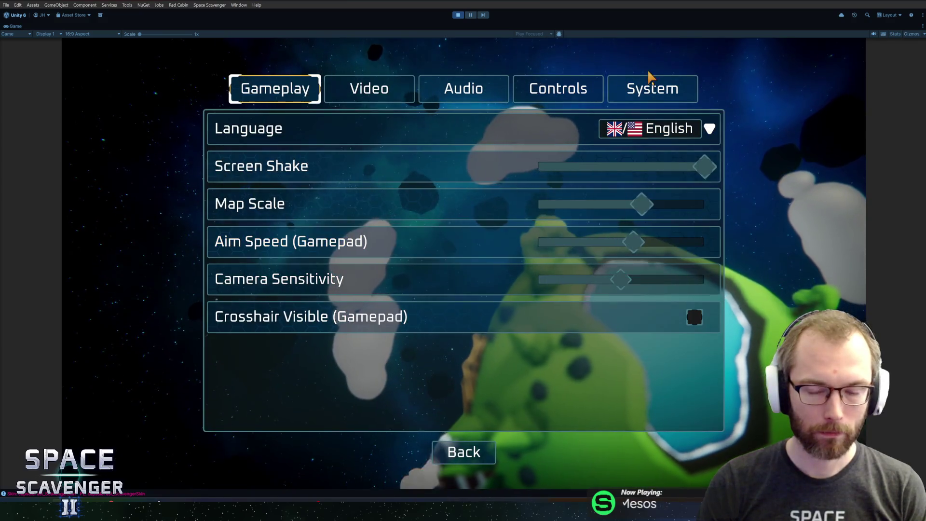
{"action": "left_click", "coordinate": [651, 81]}
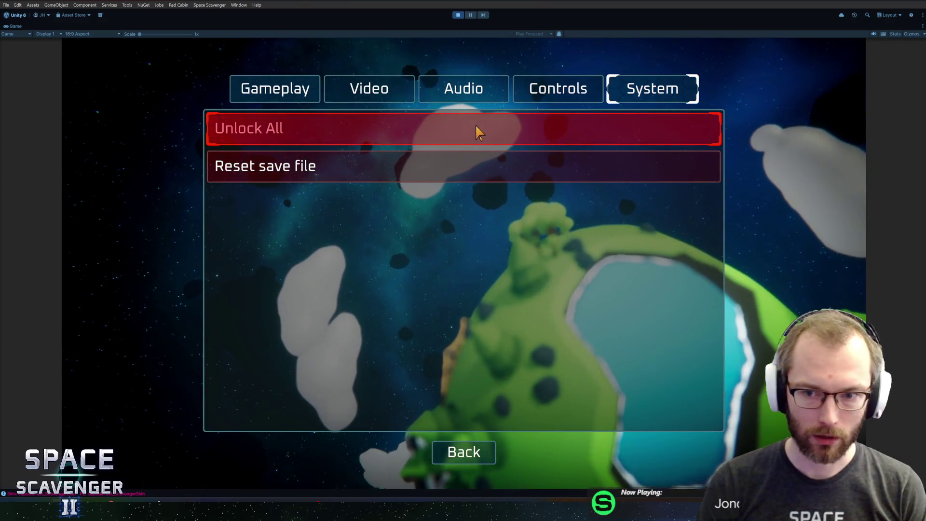
{"action": "left_click", "coordinate": [478, 131]}
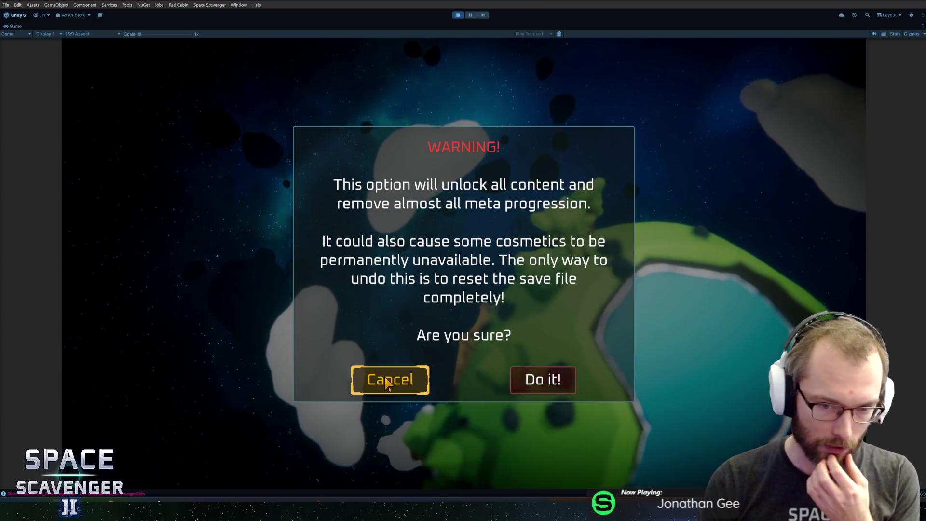
{"action": "left_click", "coordinate": [387, 383]}
{"action": "left_click", "coordinate": [383, 167]}
{"action": "left_click", "coordinate": [389, 333]}
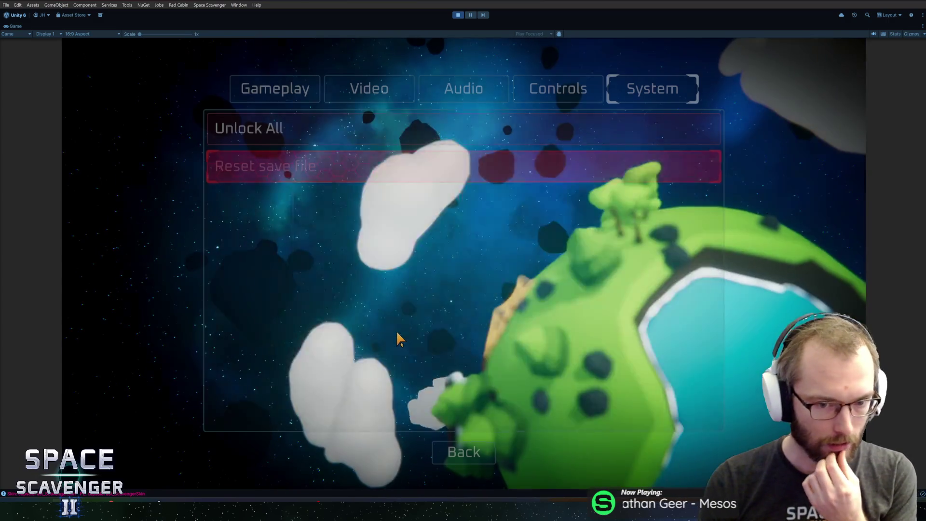
- Confirm Unlock All under System settings, then start a new game from the main menu
{"action": "left_click", "coordinate": [293, 92]}
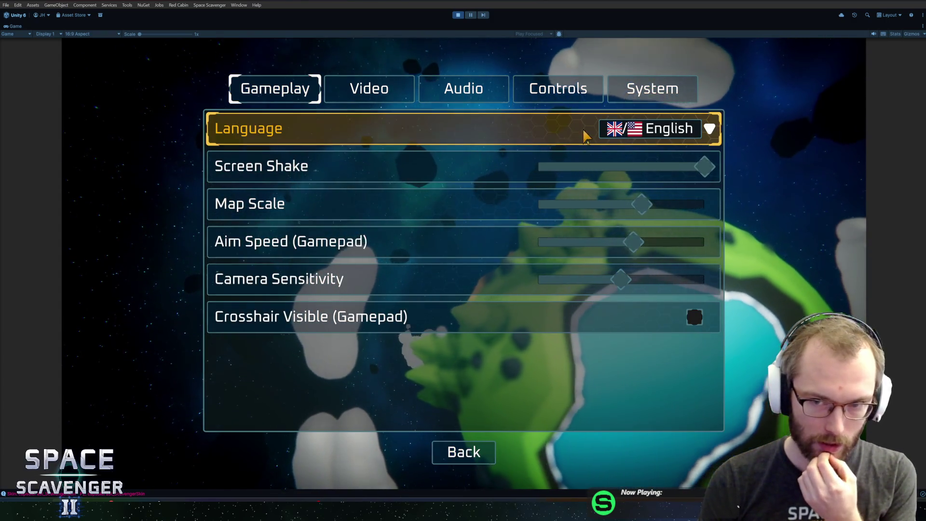
{"action": "left_click", "coordinate": [646, 92]}
{"action": "left_click", "coordinate": [519, 133]}
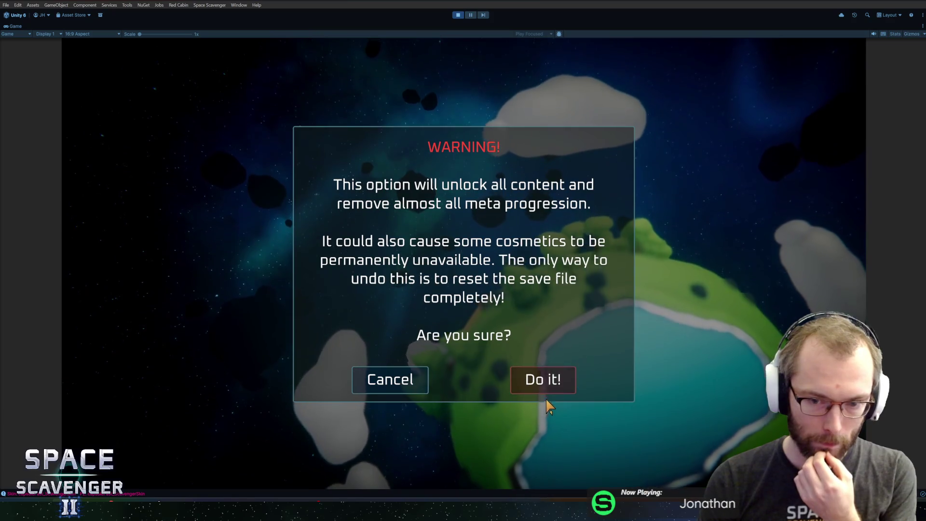
{"action": "left_click", "coordinate": [545, 388]}
{"action": "left_click", "coordinate": [458, 450]}
{"action": "left_click", "coordinate": [208, 304]}
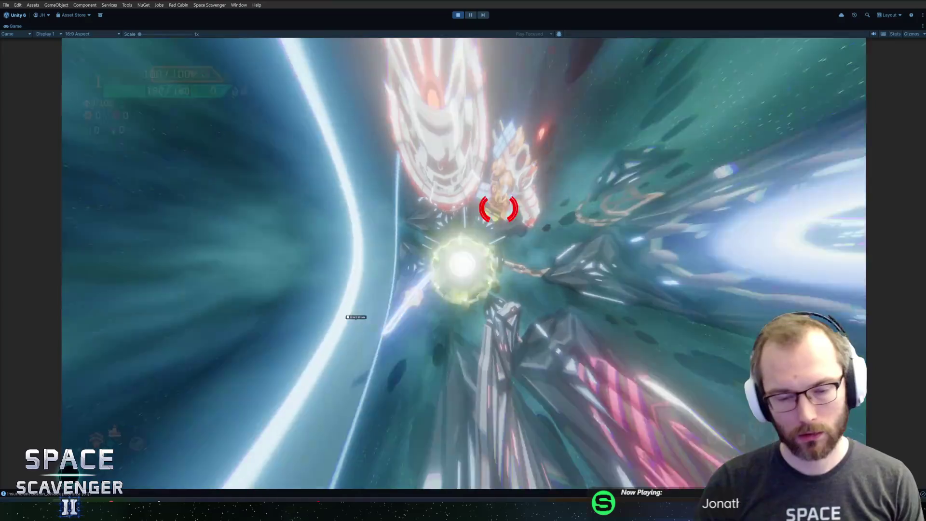
- Open Ghoran's Science Research list and scroll down through the discovered blueprints
{"action": "key", "text": "f"}
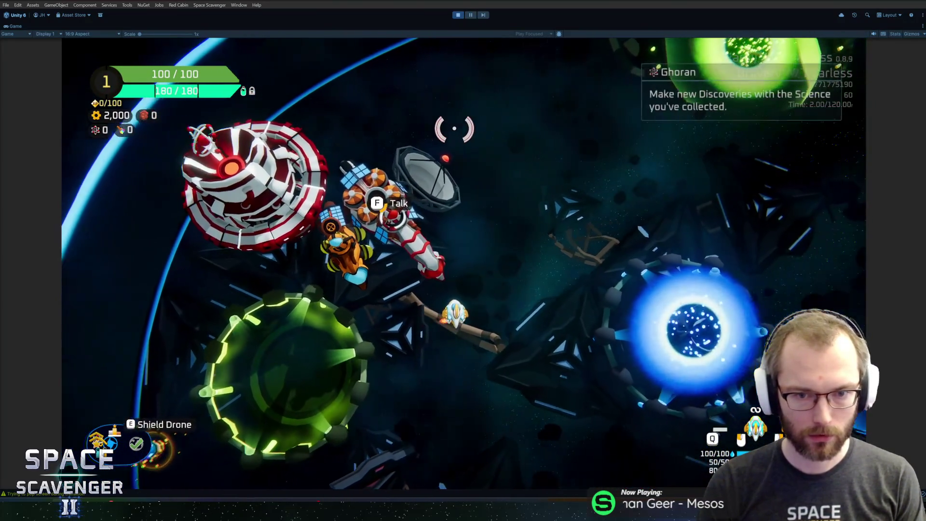
{"action": "key", "text": "f"}
{"action": "scroll", "coordinate": [271, 202], "scroll_direction": "down", "scroll_amount": 4}
{"action": "scroll", "coordinate": [265, 200], "scroll_direction": "down", "scroll_amount": 15}
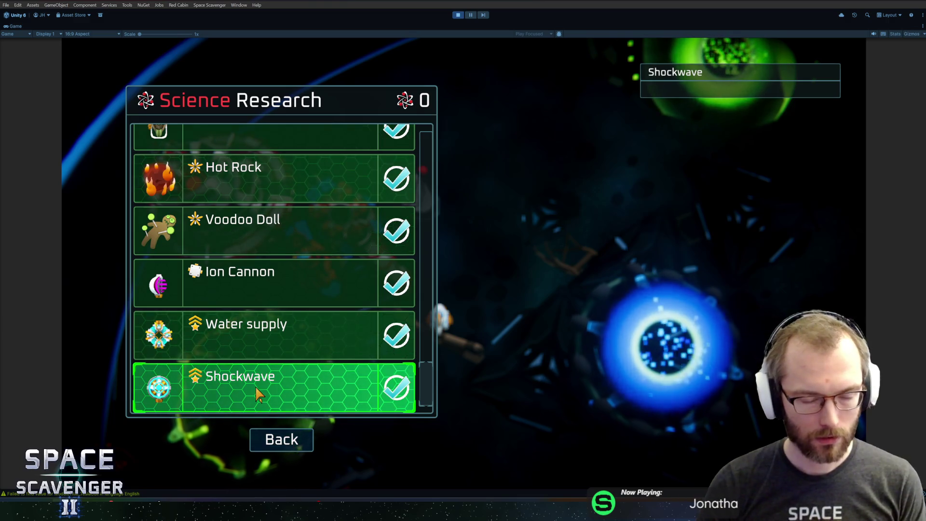
- Scroll up and down the Science Research entries checking each is unlocked, then press Back
{"action": "scroll", "coordinate": [258, 393], "scroll_direction": "up", "scroll_amount": 4}
{"action": "scroll", "coordinate": [259, 261], "scroll_direction": "up", "scroll_amount": 7}
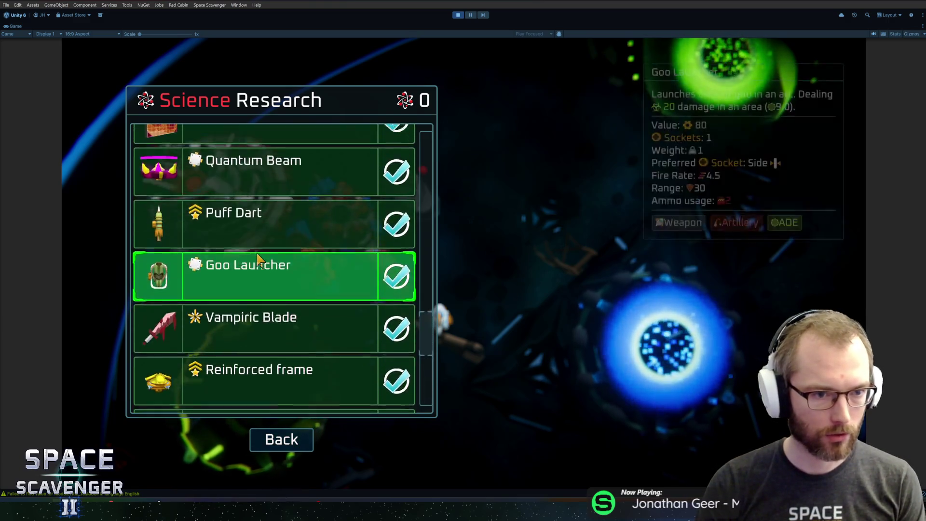
{"action": "scroll", "coordinate": [259, 261], "scroll_direction": "up", "scroll_amount": 2}
{"action": "scroll", "coordinate": [271, 263], "scroll_direction": "down", "scroll_amount": 1}
{"action": "scroll", "coordinate": [289, 264], "scroll_direction": "up", "scroll_amount": 6}
{"action": "scroll", "coordinate": [313, 261], "scroll_direction": "up", "scroll_amount": 9}
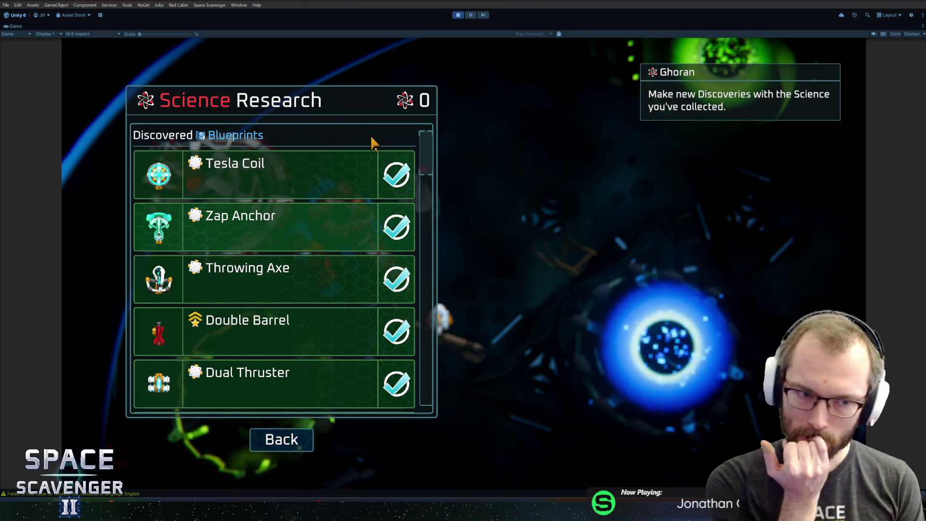
{"action": "scroll", "coordinate": [370, 135], "scroll_direction": "down", "scroll_amount": 2}
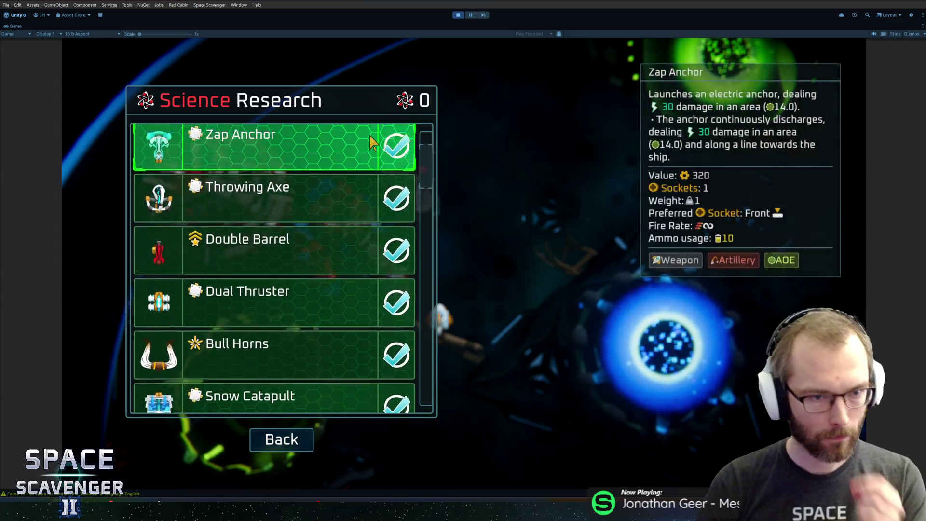
{"action": "scroll", "coordinate": [370, 134], "scroll_direction": "up", "scroll_amount": 2}
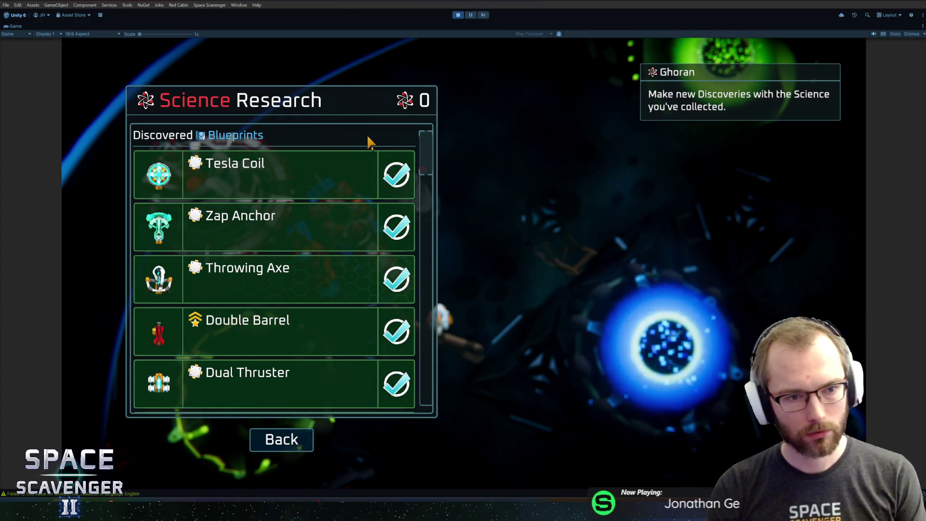
{"action": "mouse_move", "coordinate": [325, 169]}
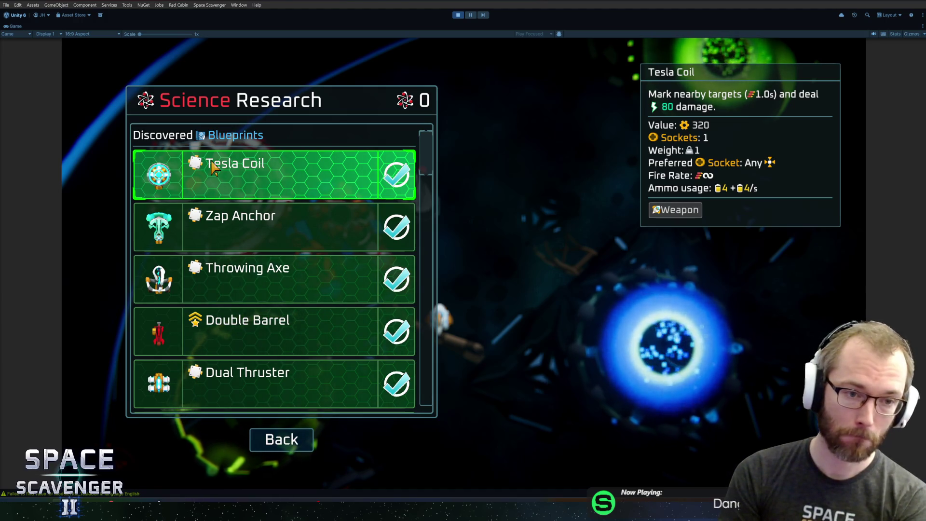
{"action": "scroll", "coordinate": [241, 179], "scroll_direction": "down", "scroll_amount": 15}
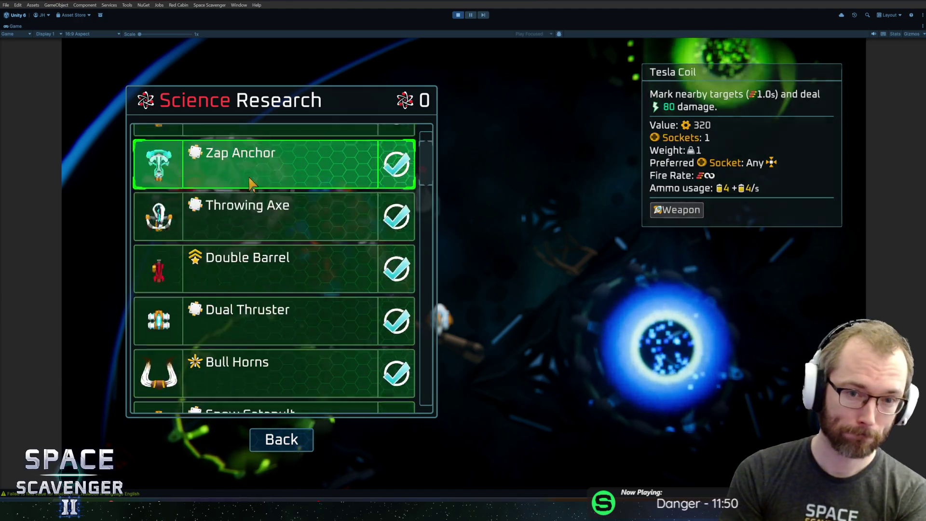
{"action": "scroll", "coordinate": [309, 239], "scroll_direction": "up", "scroll_amount": 7}
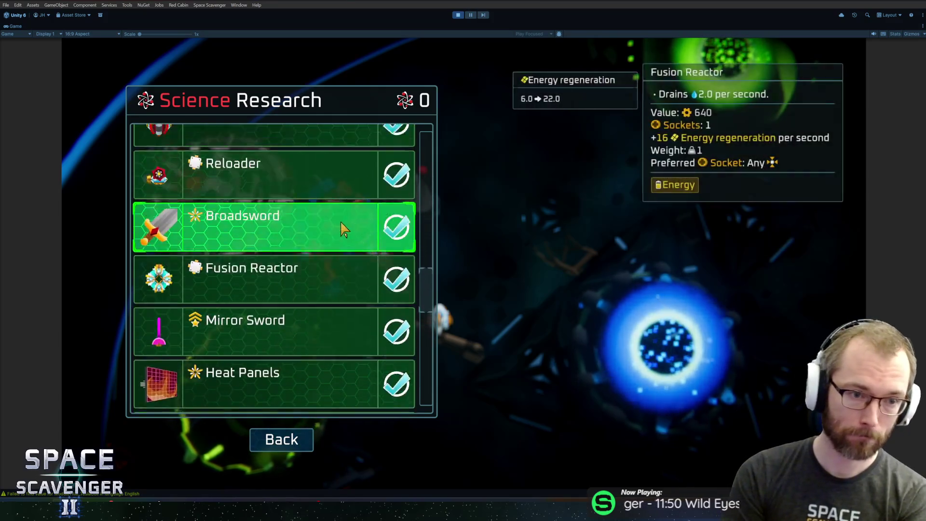
{"action": "scroll", "coordinate": [284, 236], "scroll_direction": "up", "scroll_amount": 2}
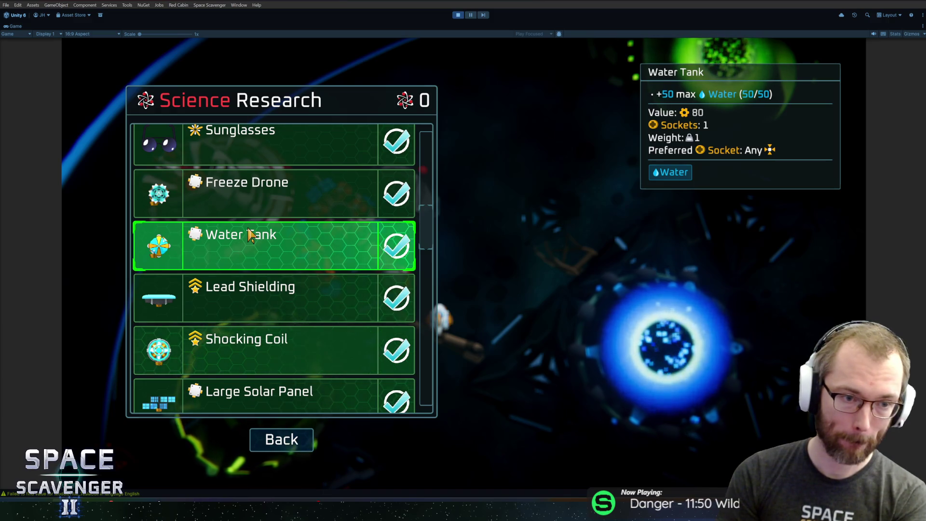
{"action": "scroll", "coordinate": [251, 239], "scroll_direction": "down", "scroll_amount": 18}
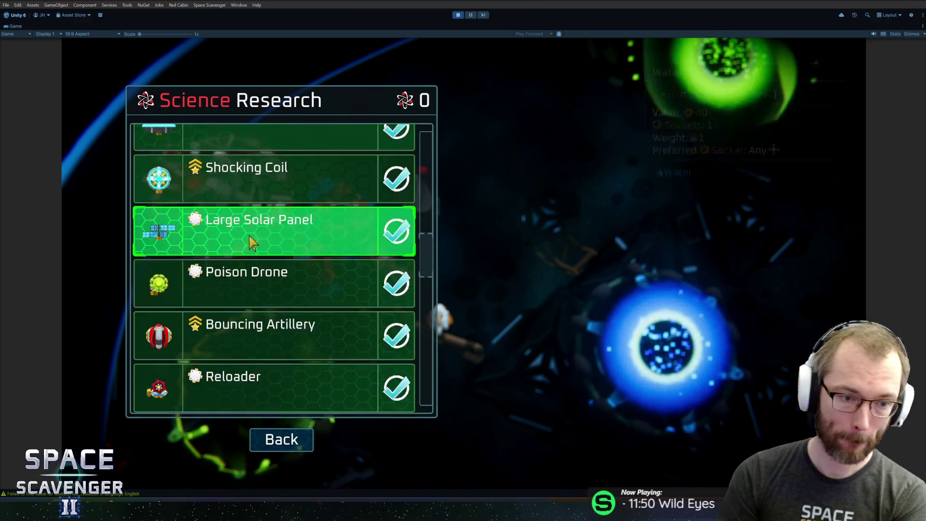
{"action": "scroll", "coordinate": [265, 266], "scroll_direction": "down", "scroll_amount": 1}
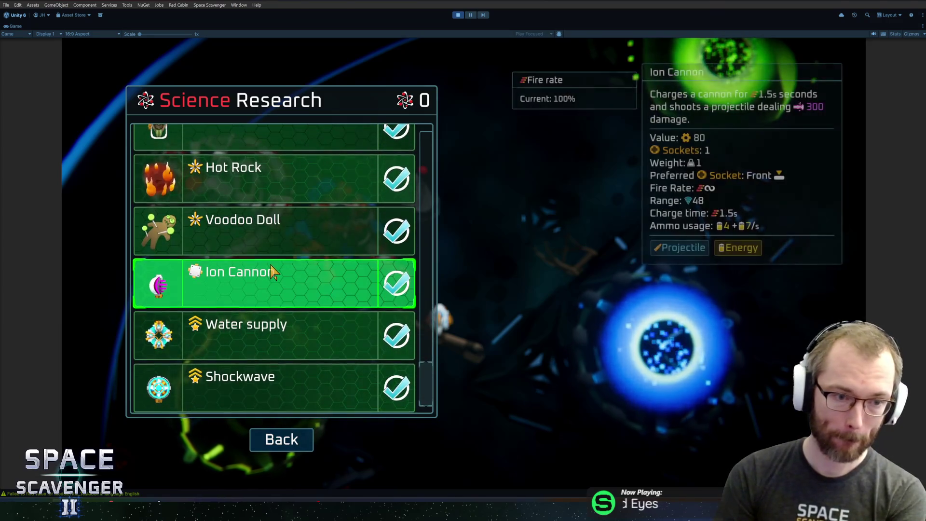
{"action": "left_click", "coordinate": [284, 436]}
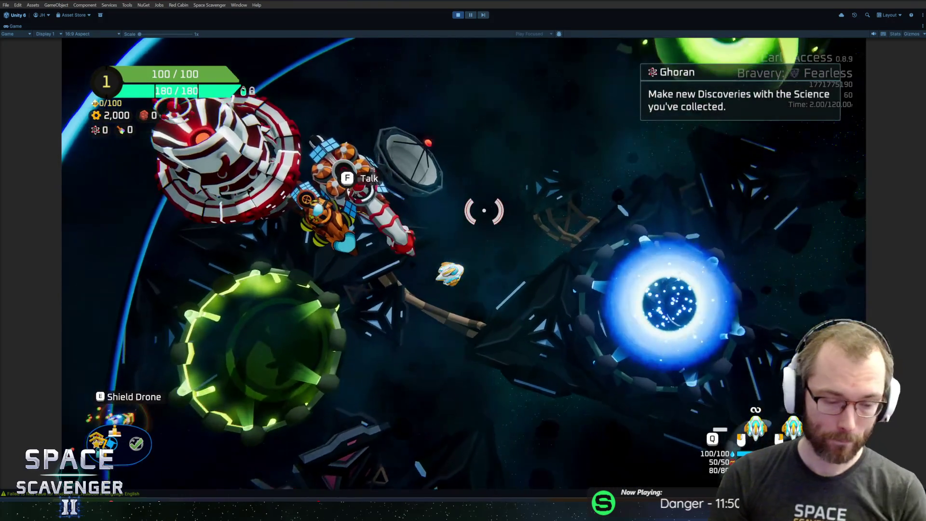
- Spawn an IonCannon with the 'spawn ion' console command and zoom to inspect it
{"action": "key", "text": "grave"}
{"action": "type", "text": "spawn ion"}
{"action": "key", "text": "Tab"}
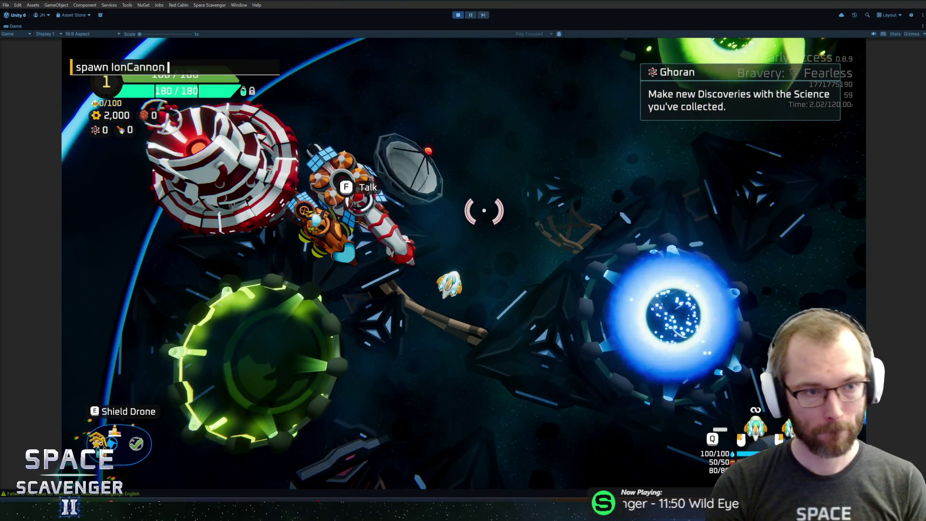
{"action": "key", "text": "Return"}
{"action": "scroll", "coordinate": [484, 210], "scroll_direction": "up", "scroll_amount": 5}
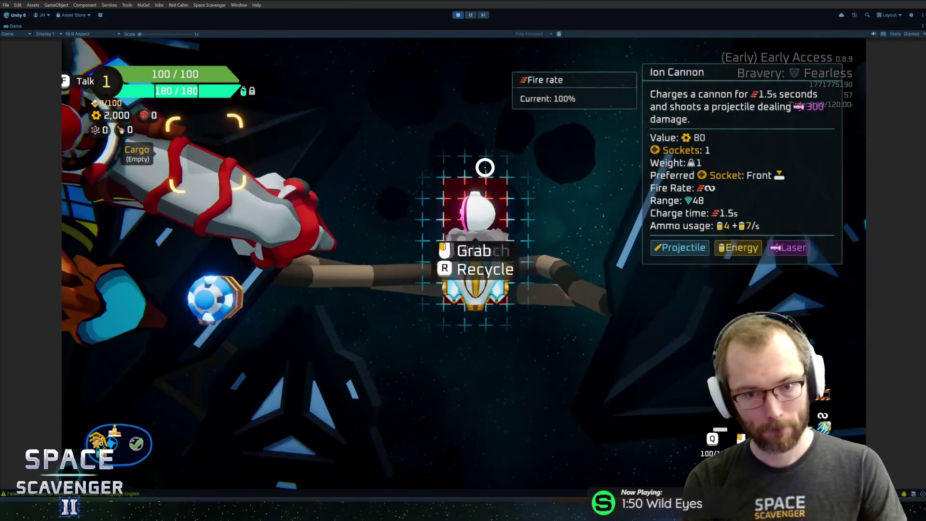
{"action": "scroll", "coordinate": [485, 167], "scroll_direction": "down", "scroll_amount": 5}
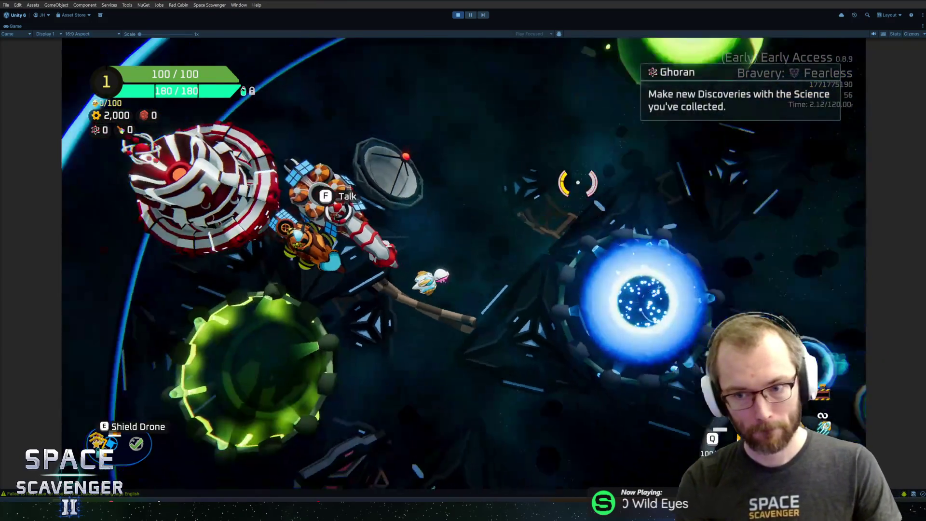
{"action": "scroll", "coordinate": [558, 182], "scroll_direction": "up", "scroll_amount": 5}
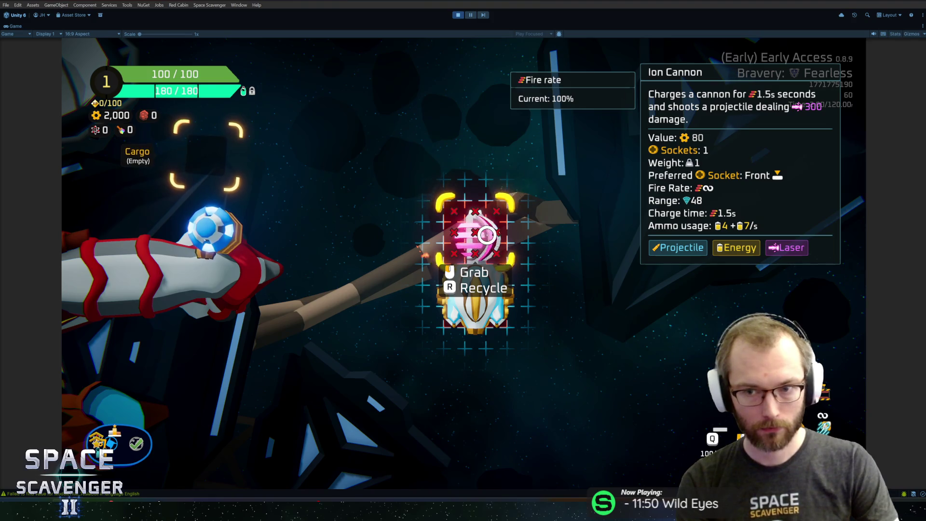
{"action": "scroll", "coordinate": [485, 231], "scroll_direction": "down", "scroll_amount": 5}
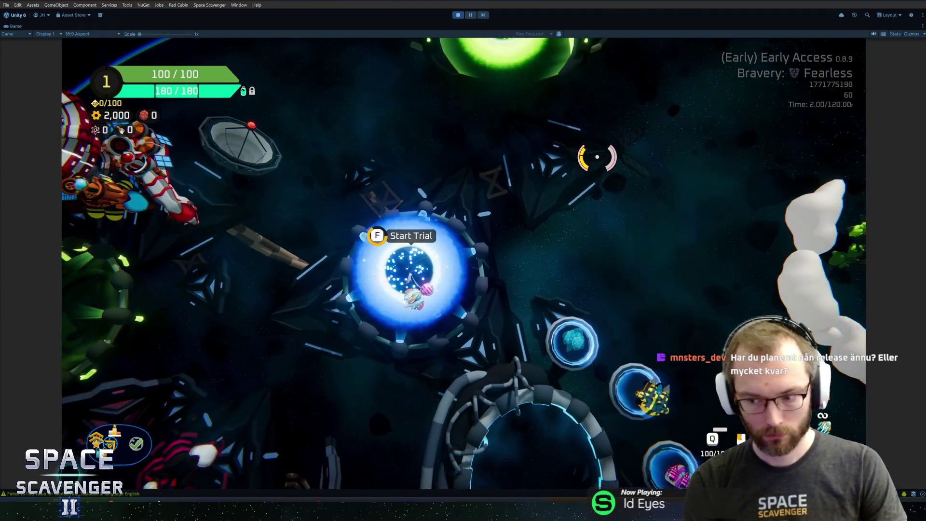
- Start the trial from the trial setup menu with Fearless bravery
{"action": "key", "text": "f"}
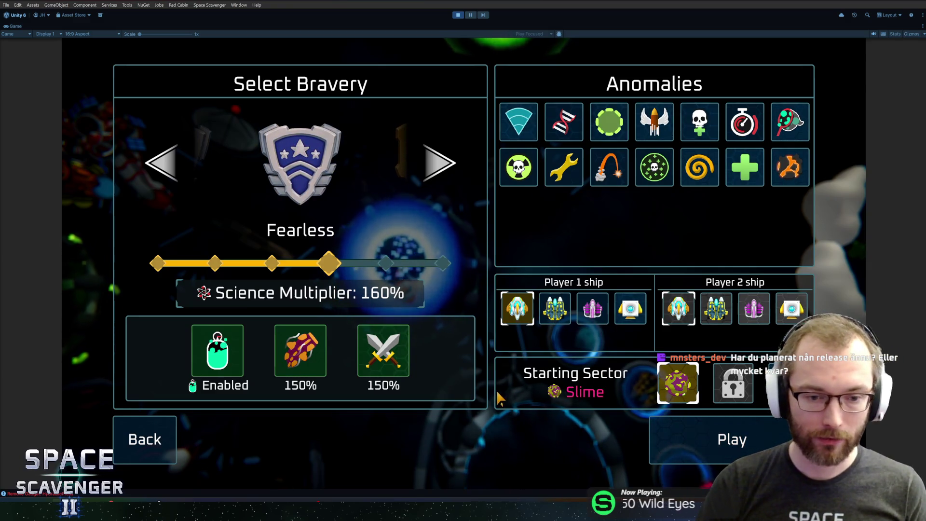
{"action": "mouse_move", "coordinate": [406, 382]}
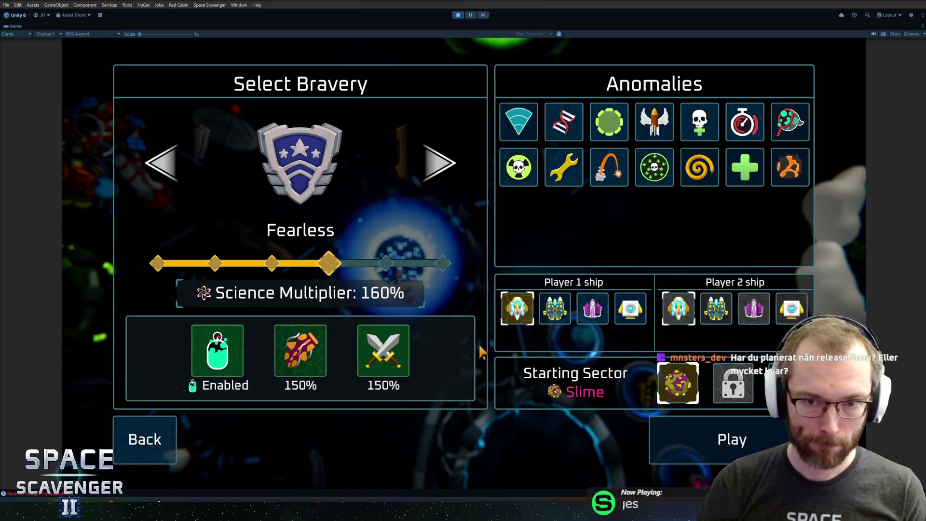
{"action": "left_click", "coordinate": [144, 440]}
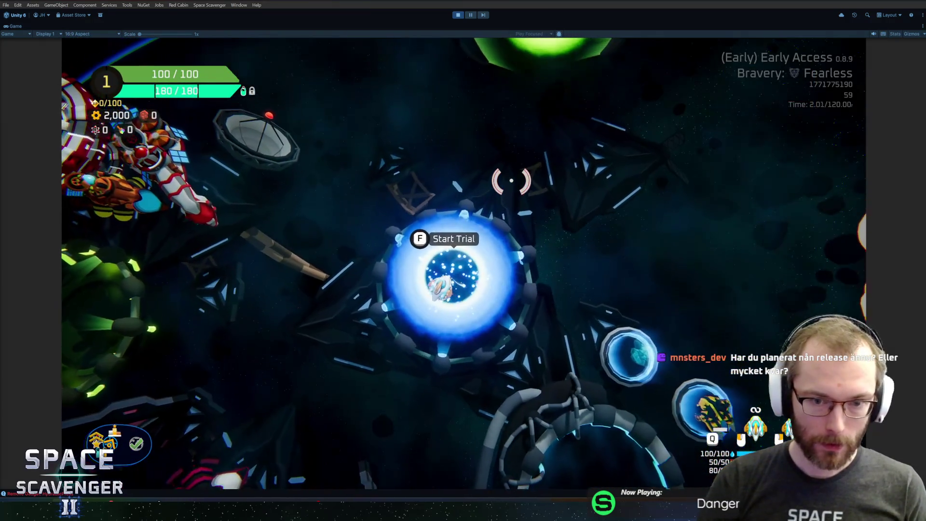
{"action": "key", "text": "f"}
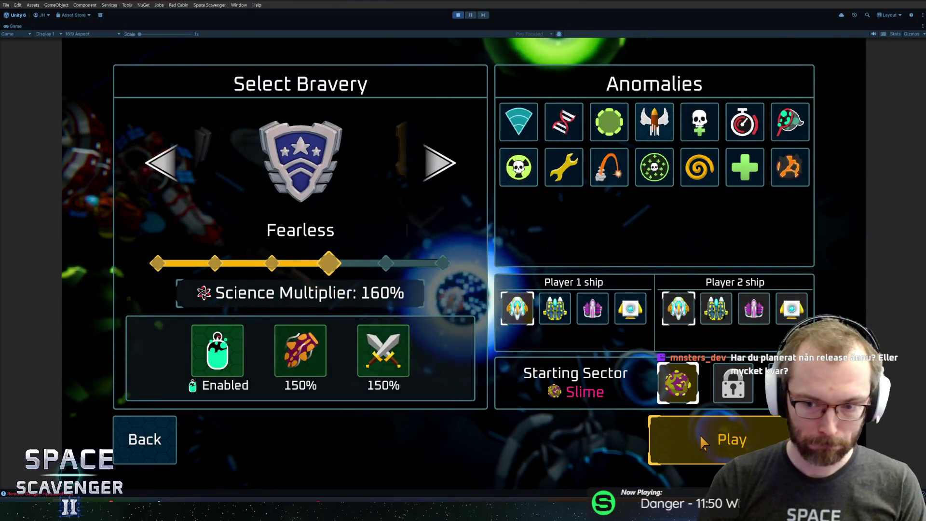
{"action": "left_click", "coordinate": [702, 437]}
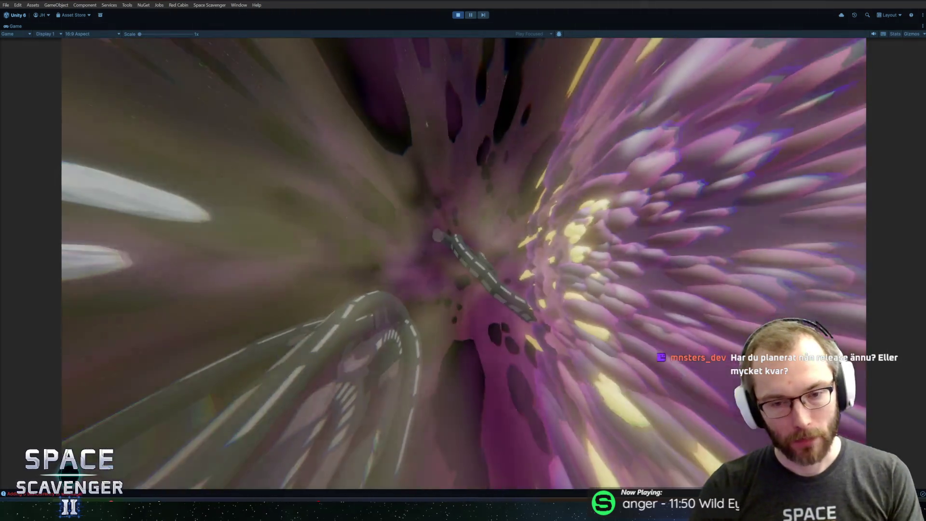
- Fly the ship through the sector toward the enemies, asteroids and cave
{"action": "key", "text": "a"}
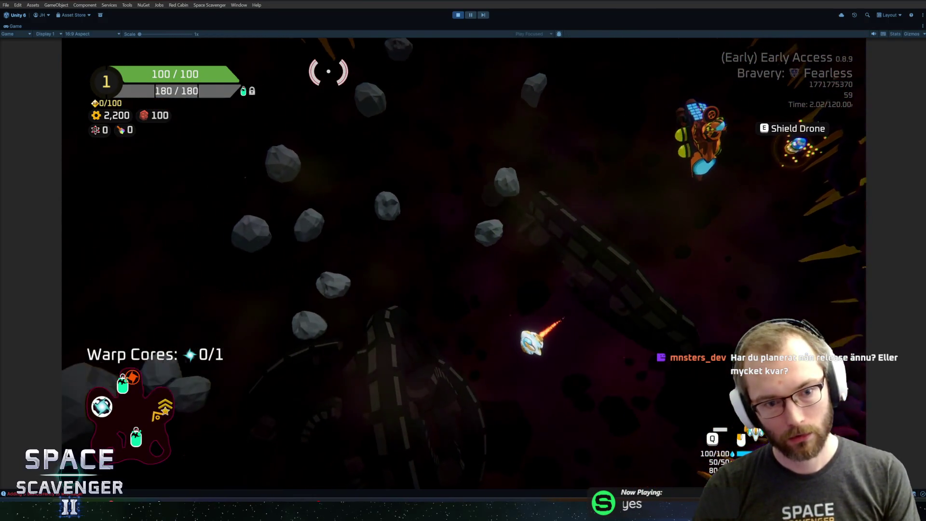
{"action": "key", "text": "w"}
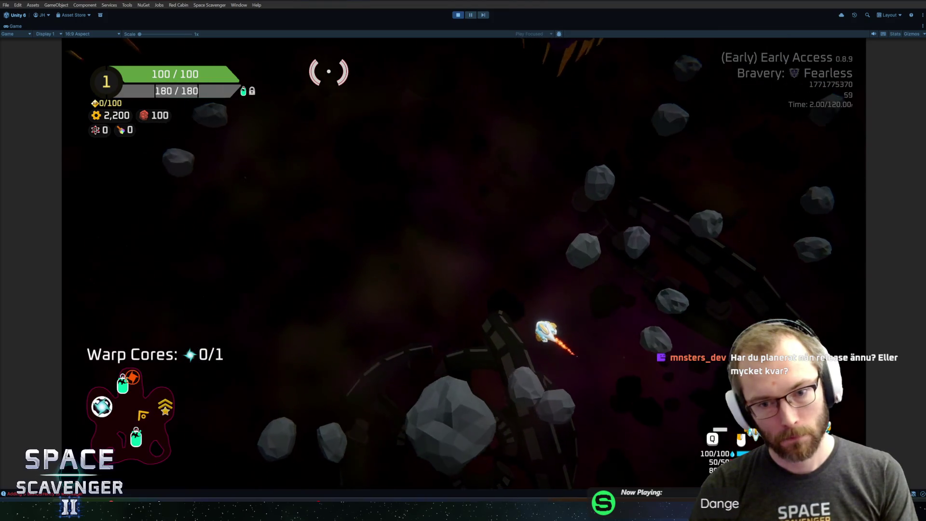
{"action": "key", "text": "s"}
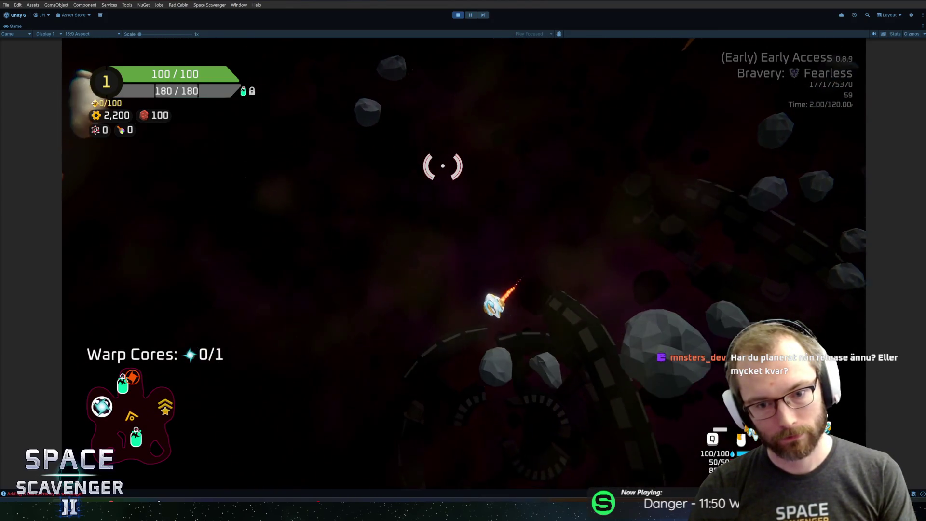
{"action": "key", "text": "w"}
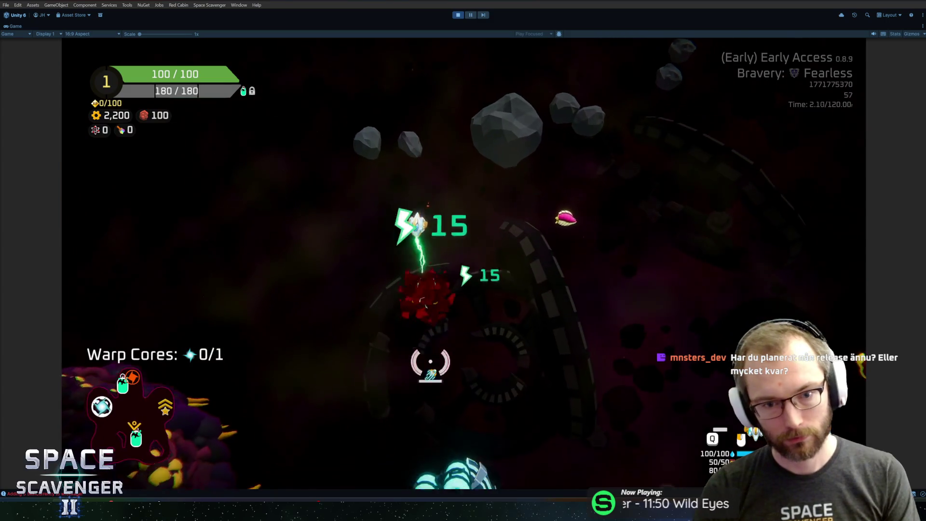
{"action": "key", "text": "w"}
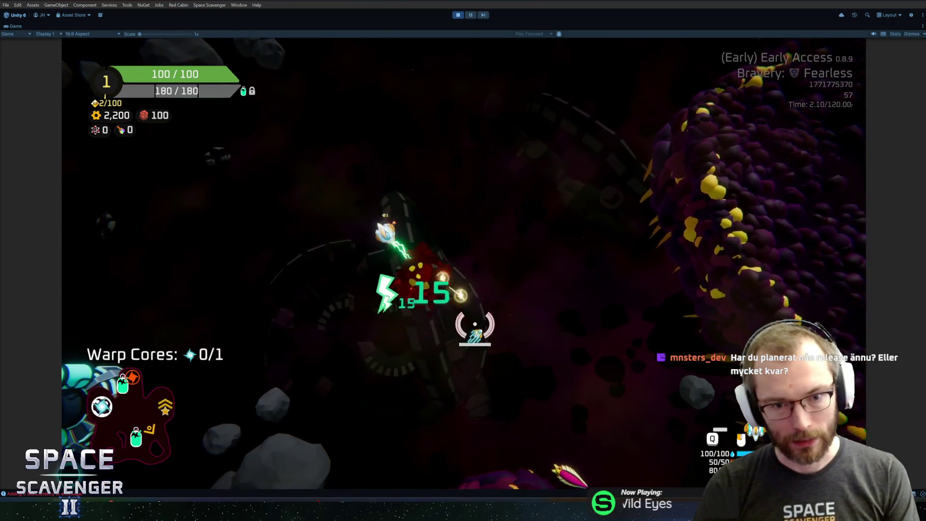
{"action": "key", "text": "w"}
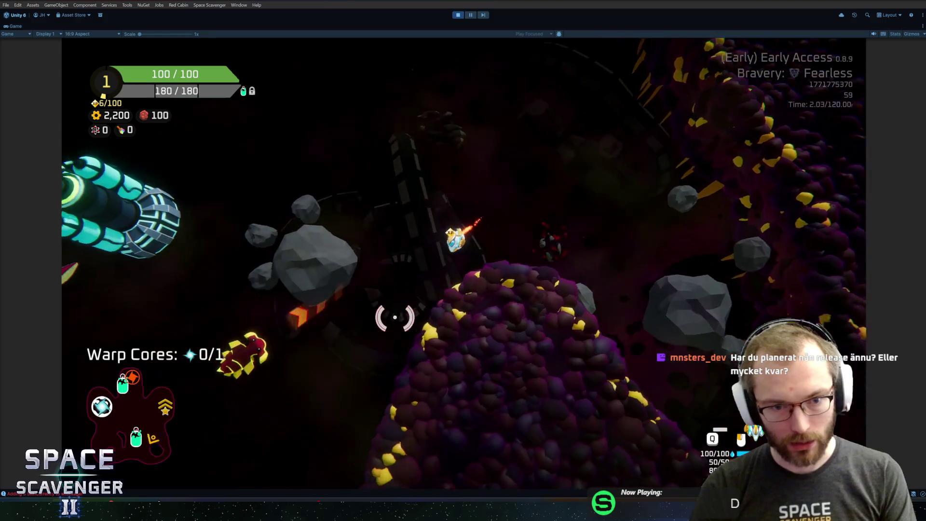
{"action": "key", "text": "w"}
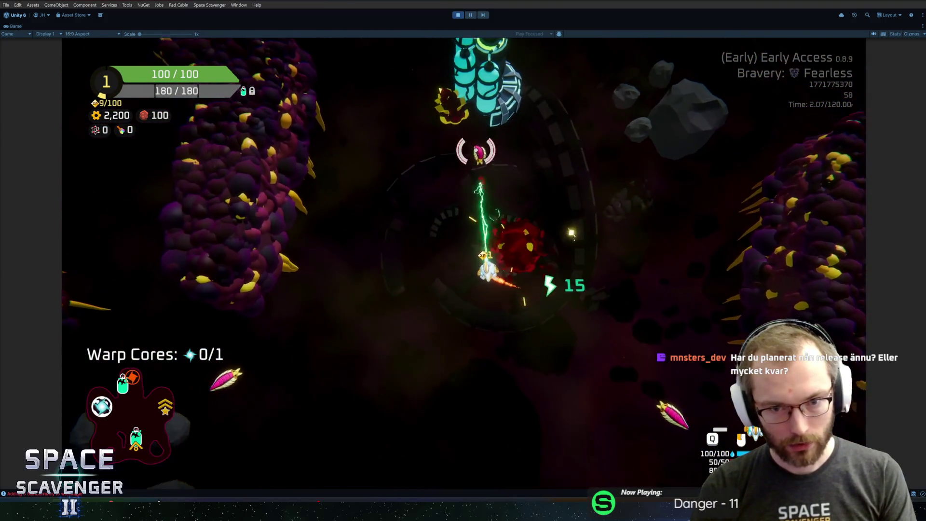
{"action": "key", "text": "w"}
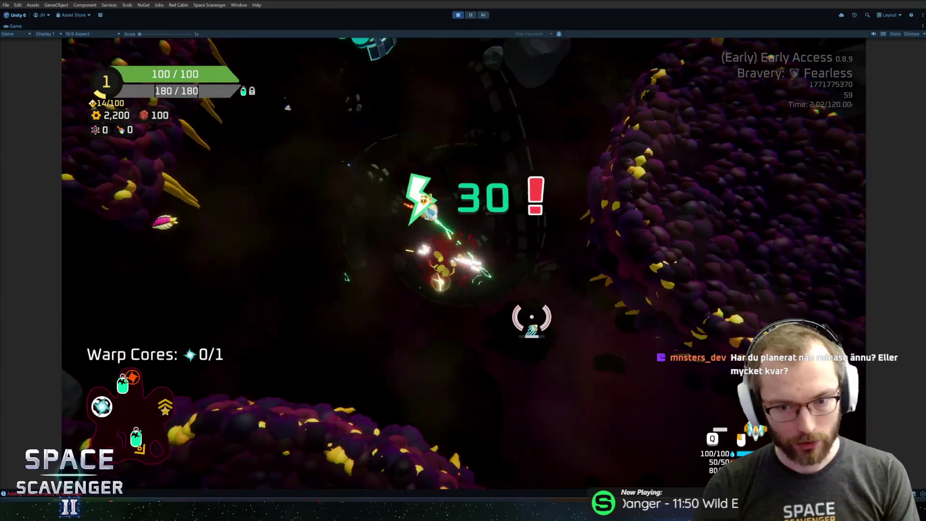
{"action": "key", "text": "w"}
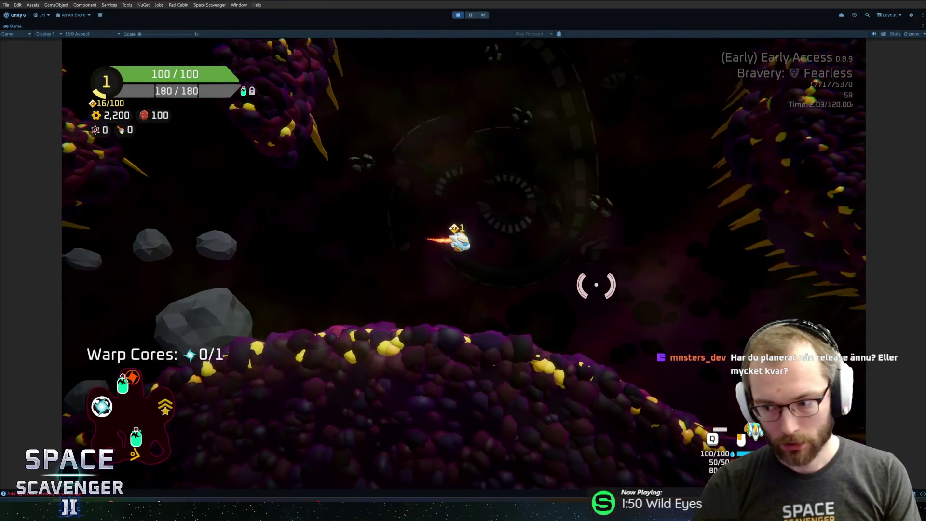
{"action": "key", "text": "w"}
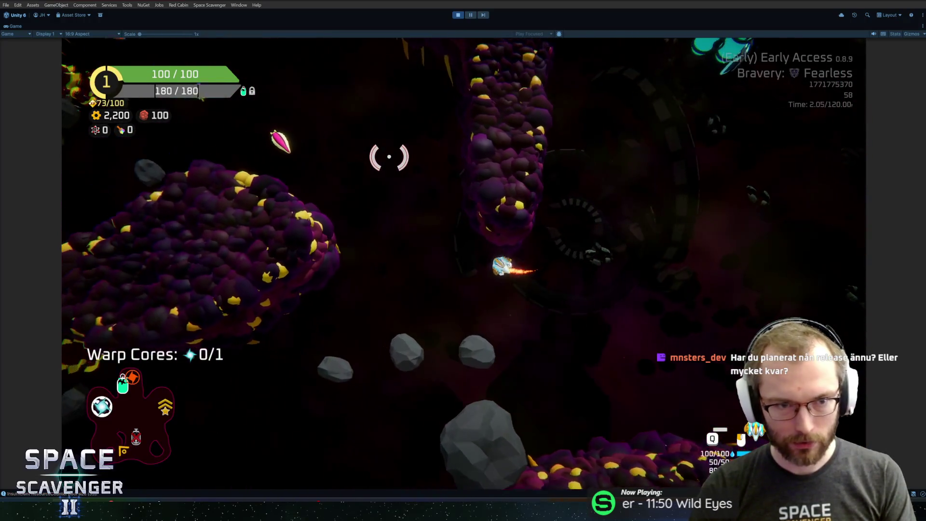
- Fire the laser up-right at targets and pick up the Spare Parts
{"action": "left_click", "coordinate": [361, 330]}
{"action": "left_click_drag", "start_coordinate": [407, 219], "coordinate": [487, 209]}
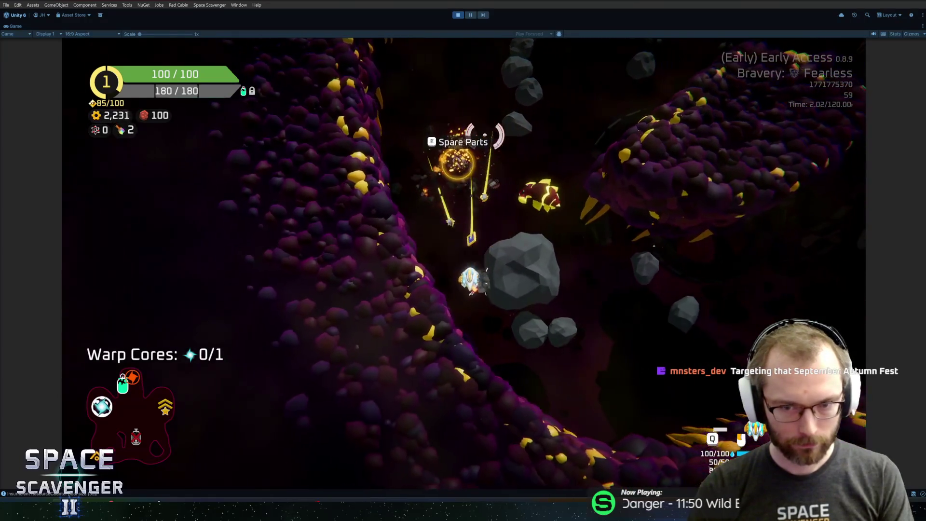
{"action": "key", "text": "e"}
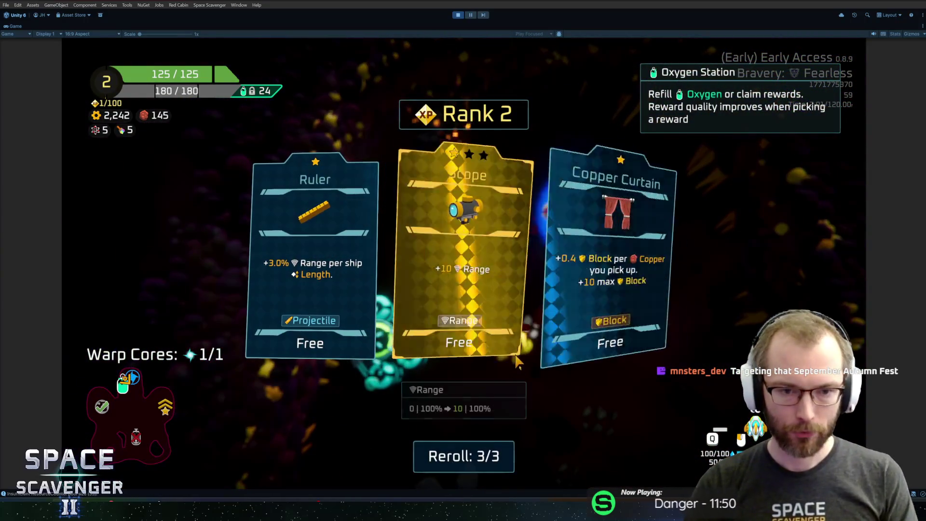
- Take the Scope upgrade and skip the Oxygen Station reward
{"action": "left_click", "coordinate": [634, 285]}
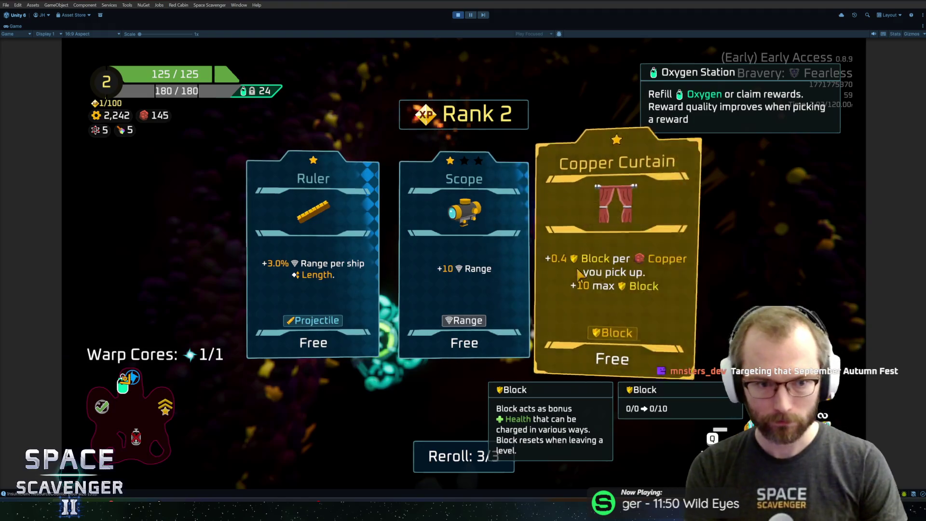
{"action": "left_click", "coordinate": [495, 254]}
{"action": "mouse_move", "coordinate": [581, 171]}
{"action": "left_mouse_down"}
{"action": "mouse_move", "coordinate": [424, 355]}
{"action": "mouse_move", "coordinate": [290, 253]}
{"action": "mouse_move", "coordinate": [403, 153]}
{"action": "left_mouse_up"}
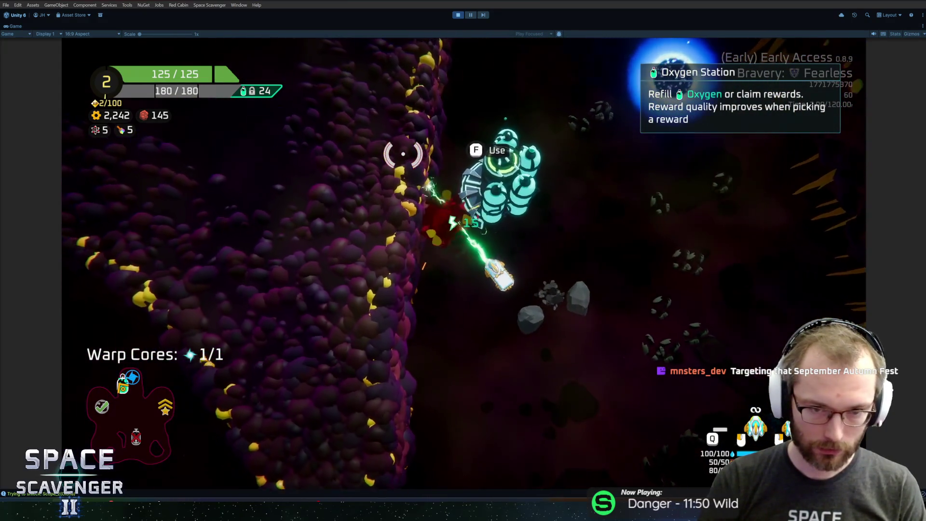
{"action": "key", "text": "f"}
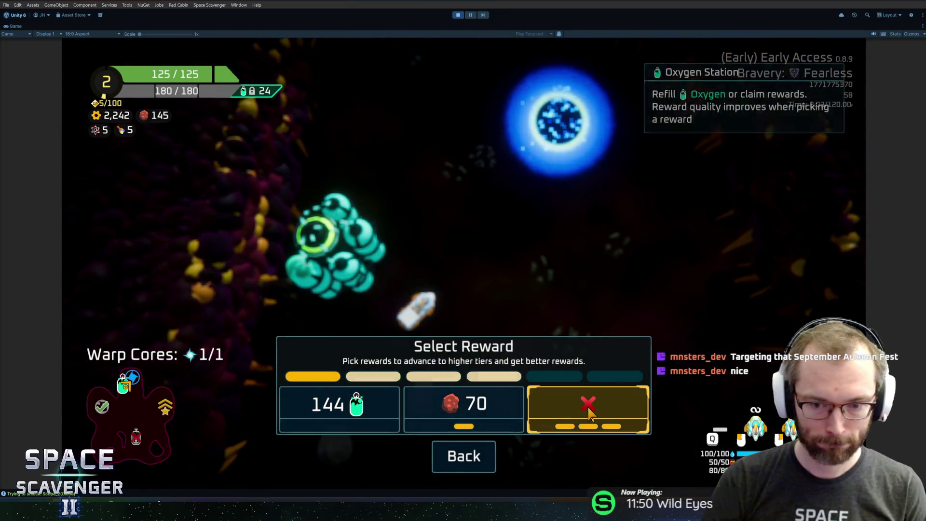
{"action": "left_click", "coordinate": [590, 413]}
- Buy the middle Rifle option and attach it to the ship
{"action": "mouse_move", "coordinate": [488, 192]}
{"action": "left_mouse_down"}
{"action": "mouse_move", "coordinate": [488, 213]}
{"action": "mouse_move", "coordinate": [529, 222]}
{"action": "left_mouse_up"}
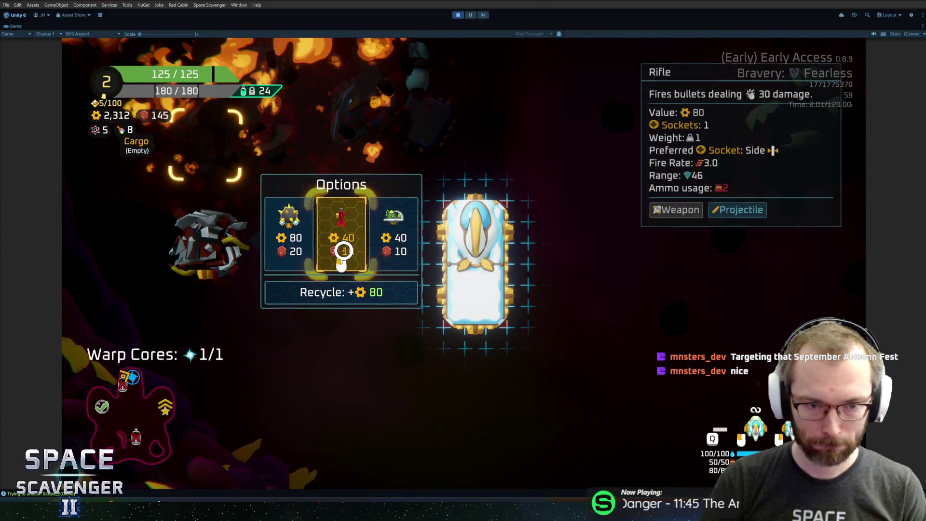
{"action": "left_click", "coordinate": [343, 251]}
{"action": "left_click", "coordinate": [430, 271]}
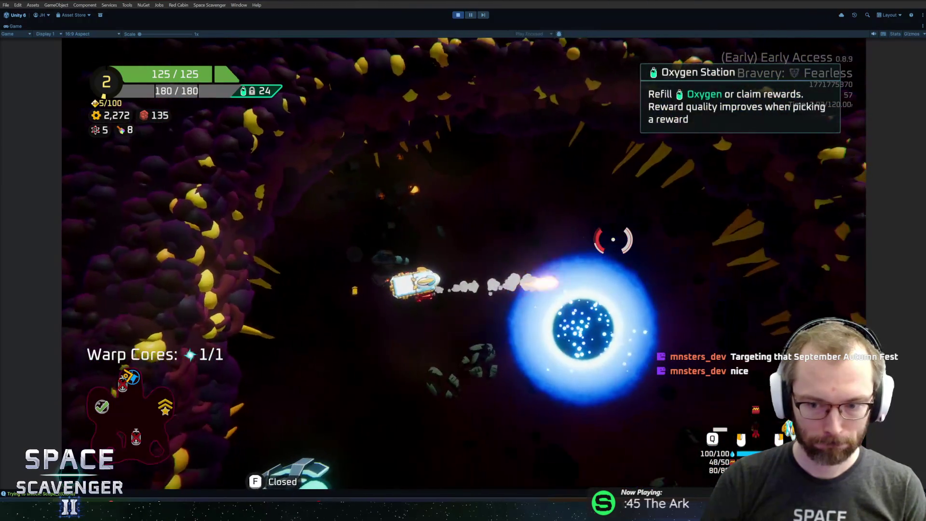
- Warp to the next sector, head to the Drop point, and collect the Gadget
{"action": "key", "text": "e"}
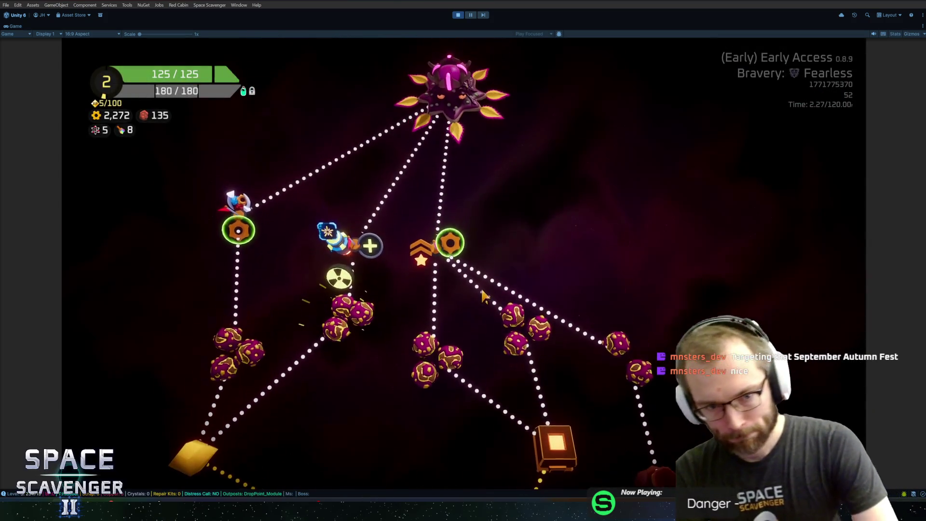
{"action": "left_click", "coordinate": [217, 304]}
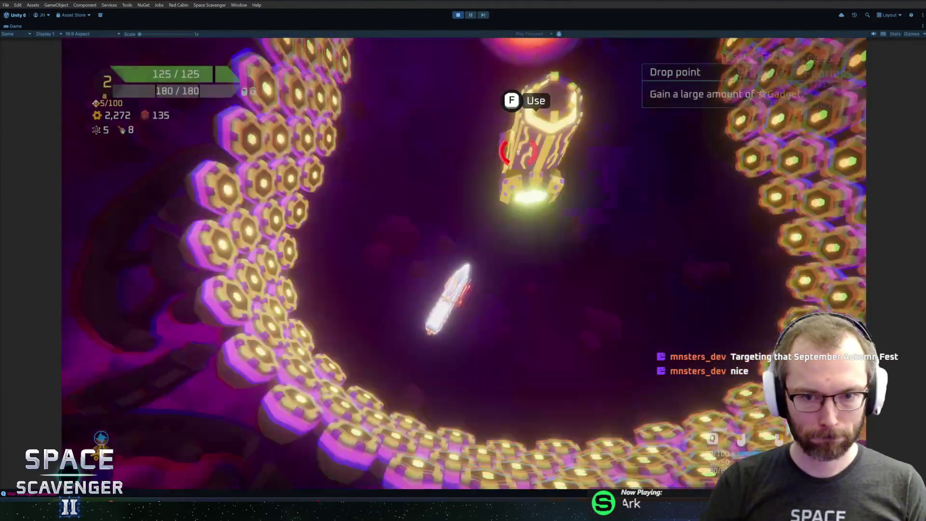
{"action": "key", "text": "f"}
{"action": "key", "text": "f"}
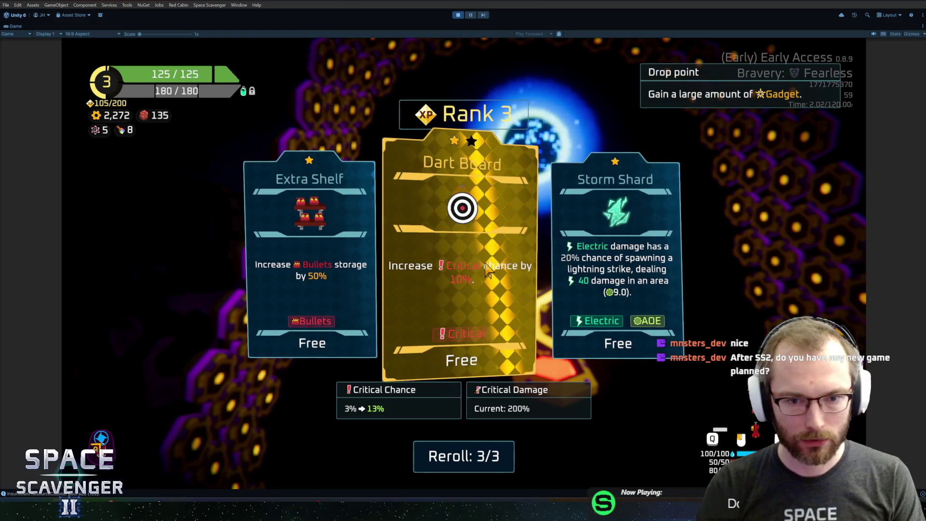
- Take Dart Board, travel to the radiation-zone node, and shoot down a target
{"action": "left_click", "coordinate": [488, 271]}
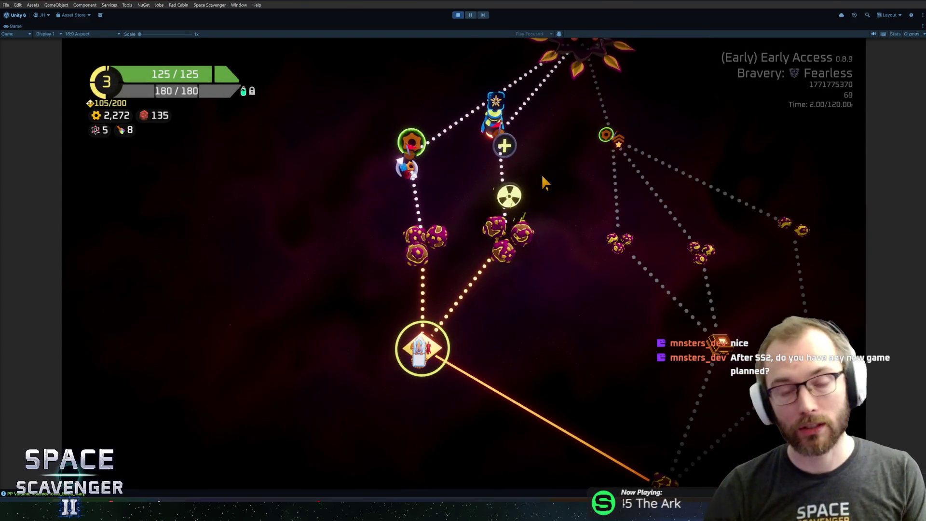
{"action": "left_click", "coordinate": [525, 216]}
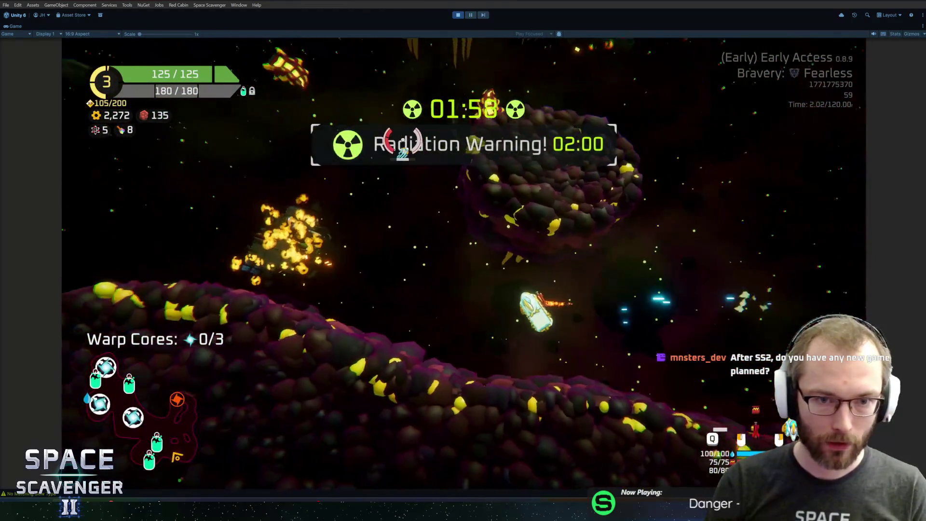
{"action": "mouse_move", "coordinate": [403, 142]}
{"action": "left_mouse_down"}
{"action": "mouse_move", "coordinate": [304, 191]}
{"action": "mouse_move", "coordinate": [609, 174]}
{"action": "mouse_move", "coordinate": [481, 209]}
{"action": "mouse_move", "coordinate": [527, 204]}
{"action": "mouse_move", "coordinate": [512, 212]}
{"action": "mouse_move", "coordinate": [611, 270]}
{"action": "mouse_move", "coordinate": [620, 265]}
{"action": "mouse_move", "coordinate": [554, 159]}
{"action": "mouse_move", "coordinate": [535, 197]}
{"action": "mouse_move", "coordinate": [443, 202]}
{"action": "mouse_move", "coordinate": [478, 176]}
{"action": "mouse_move", "coordinate": [435, 226]}
{"action": "mouse_move", "coordinate": [410, 193]}
{"action": "mouse_move", "coordinate": [425, 171]}
{"action": "mouse_move", "coordinate": [542, 306]}
{"action": "mouse_move", "coordinate": [578, 252]}
{"action": "mouse_move", "coordinate": [527, 219]}
{"action": "mouse_move", "coordinate": [485, 175]}
{"action": "mouse_move", "coordinate": [597, 164]}
{"action": "left_mouse_up"}
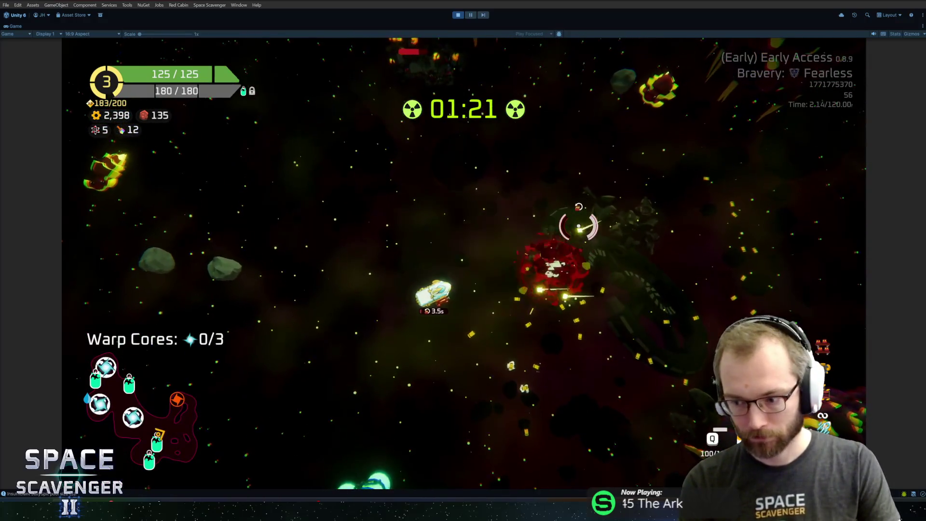
- Claim rewards from two Oxygen Stations, including 75 copper
{"action": "key", "text": "f"}
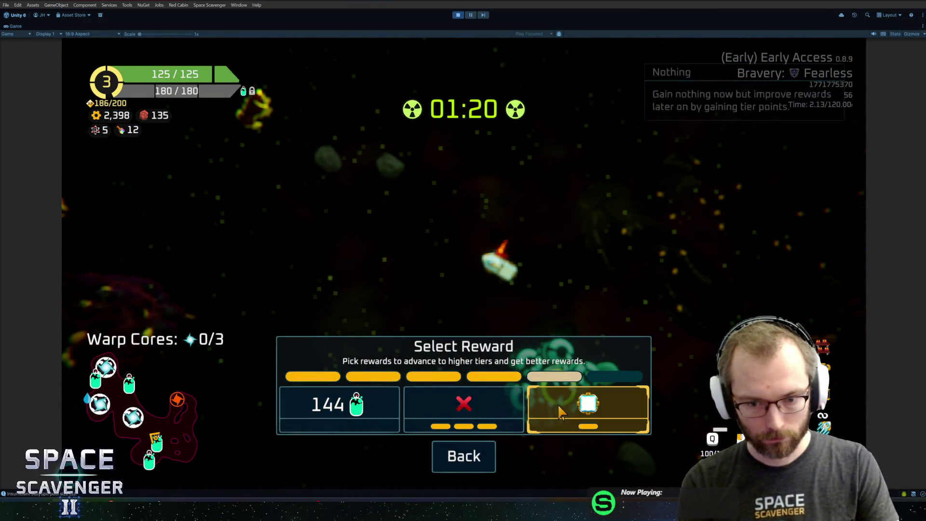
{"action": "left_click", "coordinate": [588, 408]}
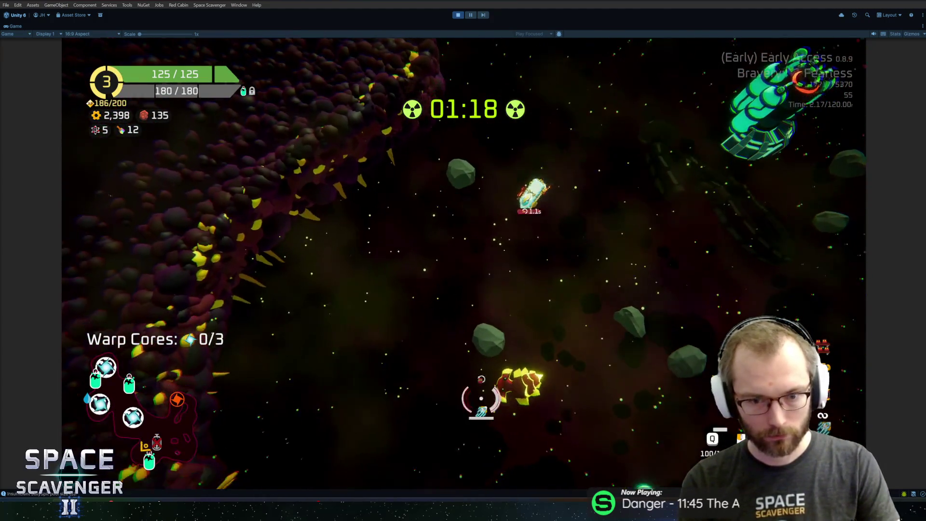
{"action": "key", "text": "f"}
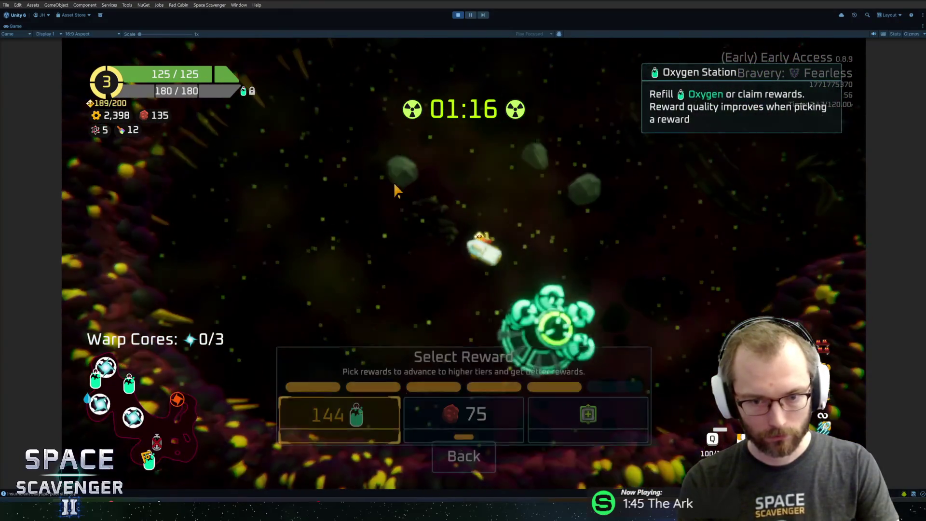
{"action": "left_click", "coordinate": [464, 404]}
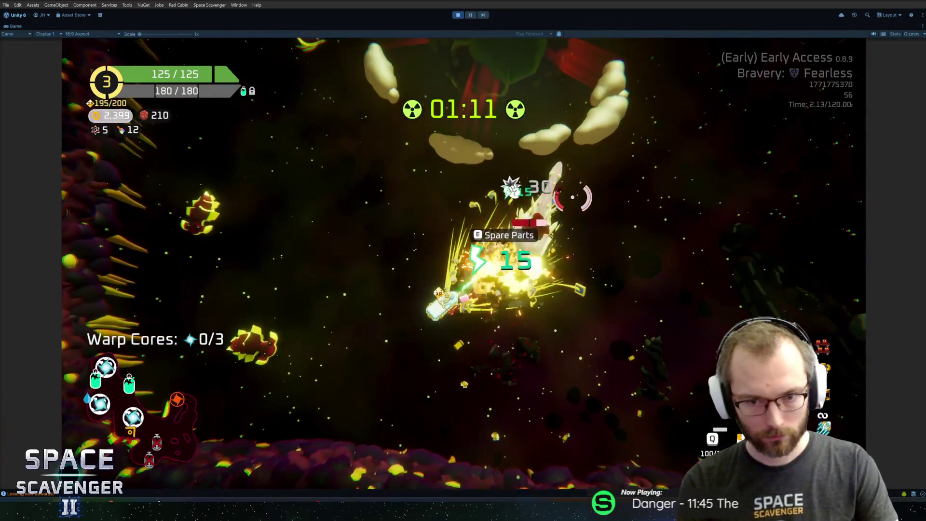
- Pick up the Spare Parts, resume flying, and take the Poisoned blade upgrade
{"action": "key", "text": "e"}
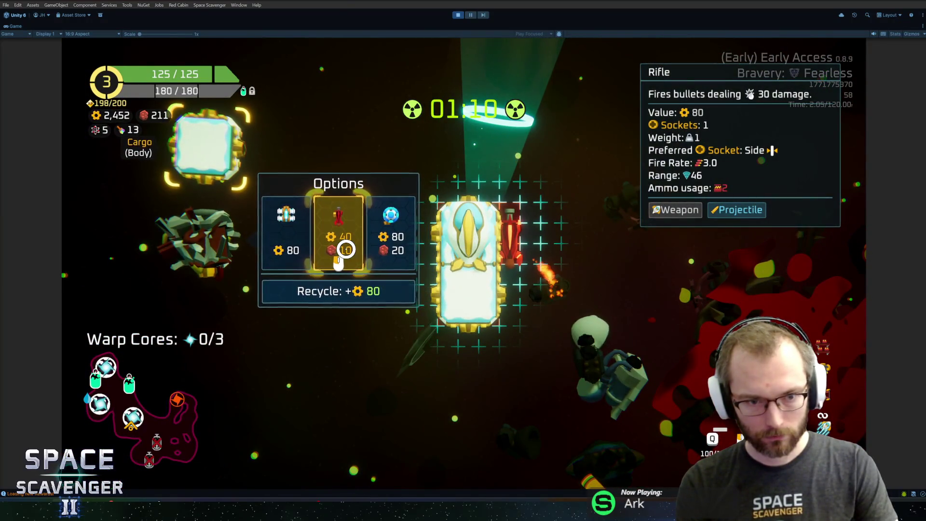
{"action": "key", "text": "e"}
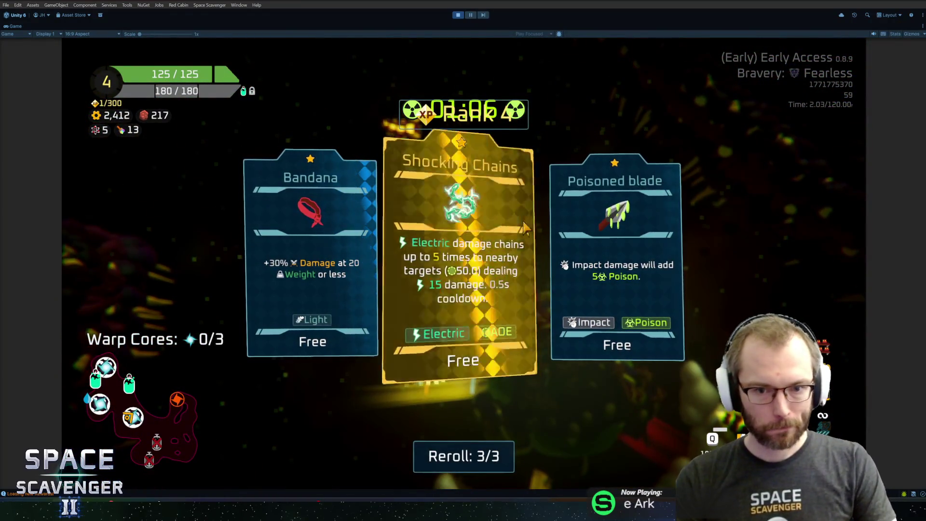
{"action": "left_click", "coordinate": [574, 309]}
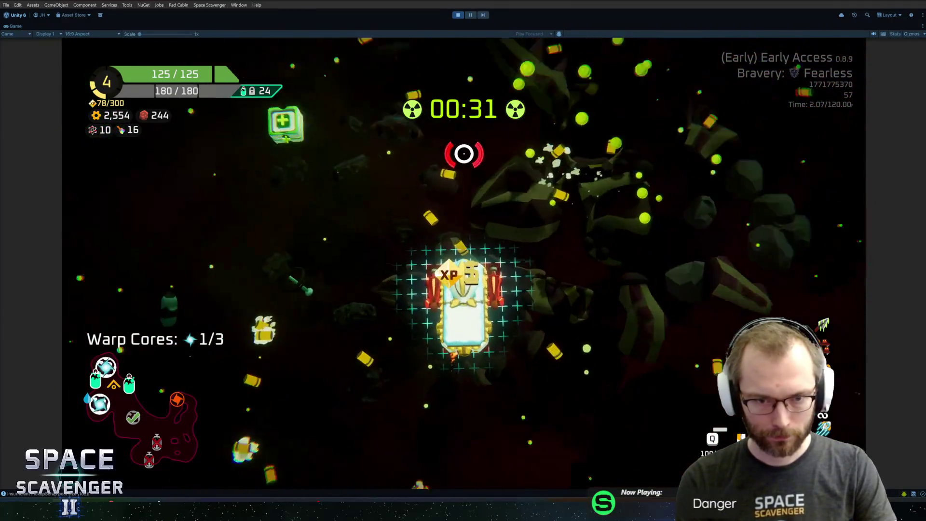
- Attach the Cargo body part to the ship, then claim the 68 XP and 200 scrap oxygen station rewards
{"action": "mouse_move", "coordinate": [202, 145]}
{"action": "left_mouse_down"}
{"action": "mouse_move", "coordinate": [386, 270]}
{"action": "mouse_move", "coordinate": [424, 285]}
{"action": "left_mouse_up"}
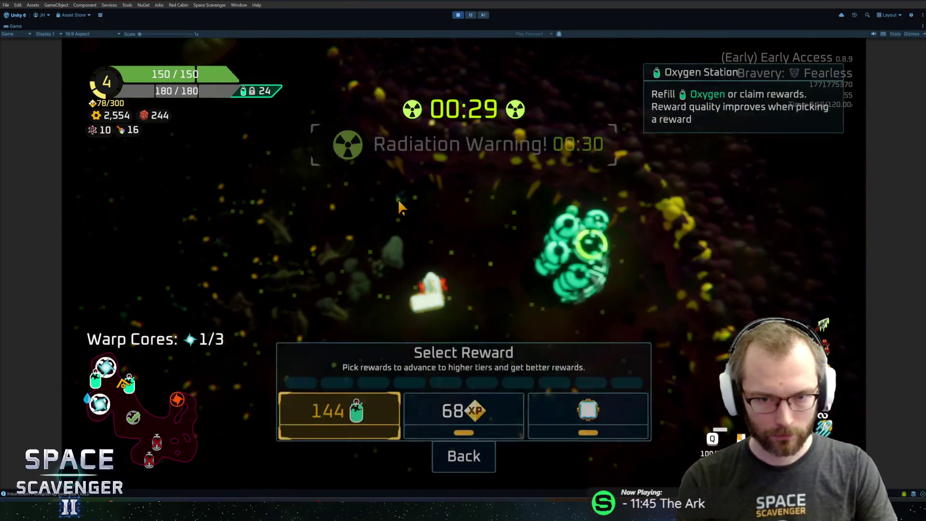
{"action": "left_click", "coordinate": [468, 403]}
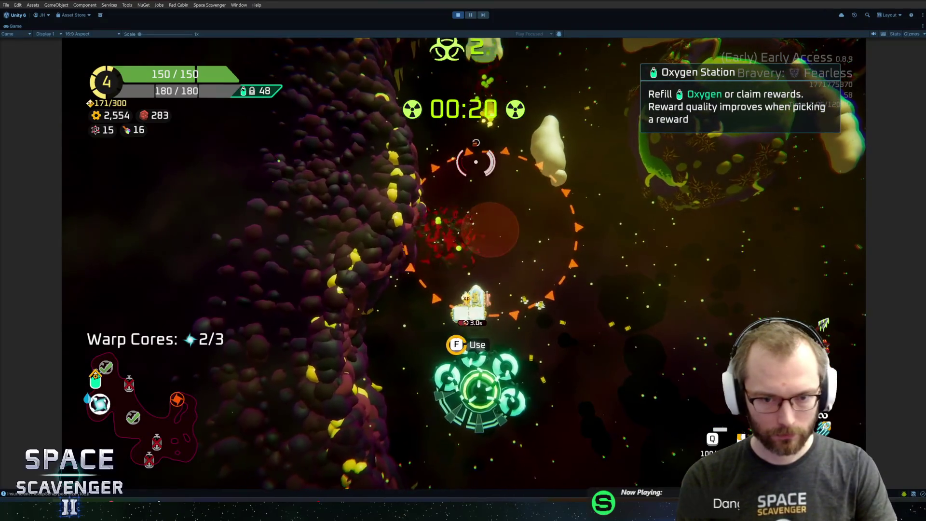
{"action": "key", "text": "f"}
{"action": "left_click", "coordinate": [588, 405]}
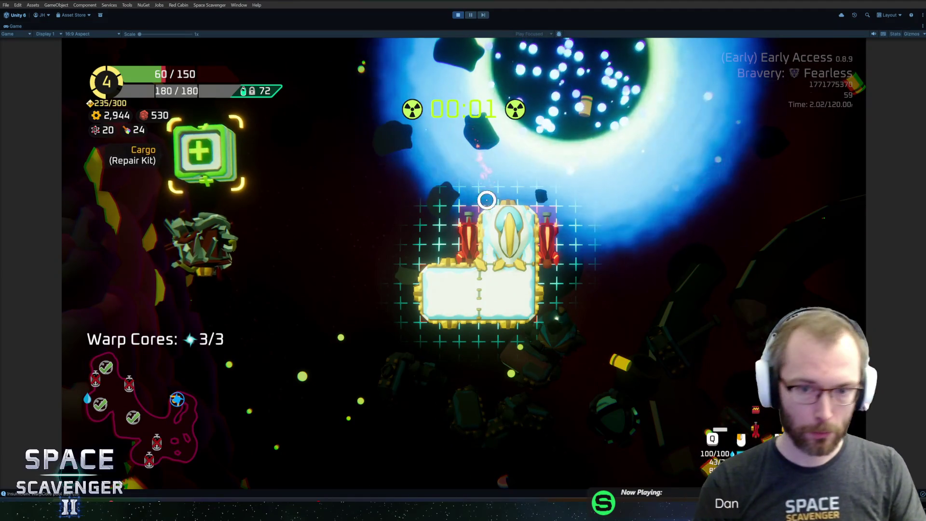
- Buy the Boomerangs weapon from the option cards
{"action": "mouse_move", "coordinate": [222, 236]}
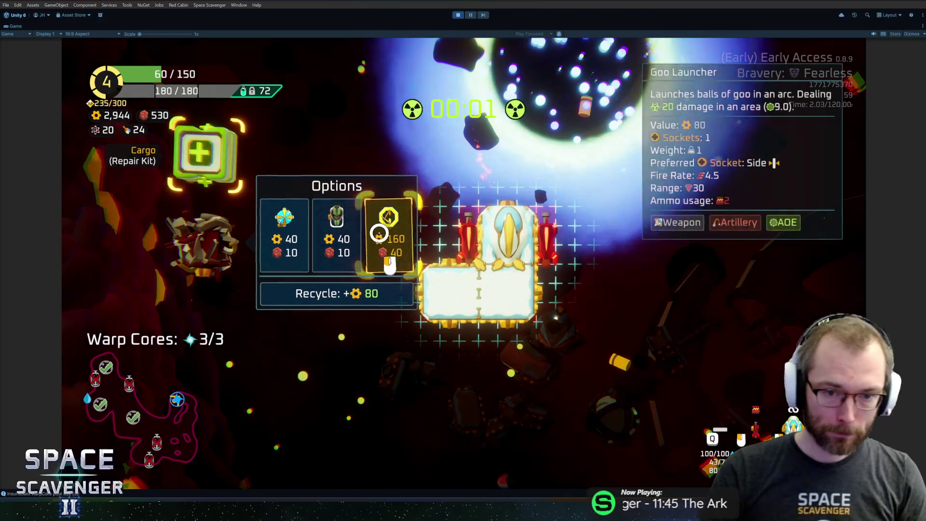
{"action": "mouse_move", "coordinate": [396, 228]}
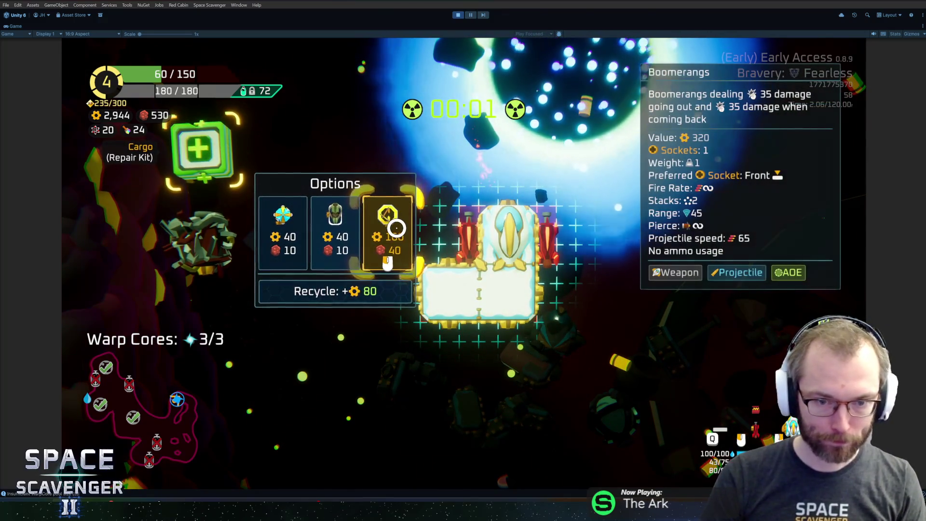
{"action": "left_click", "coordinate": [396, 229]}
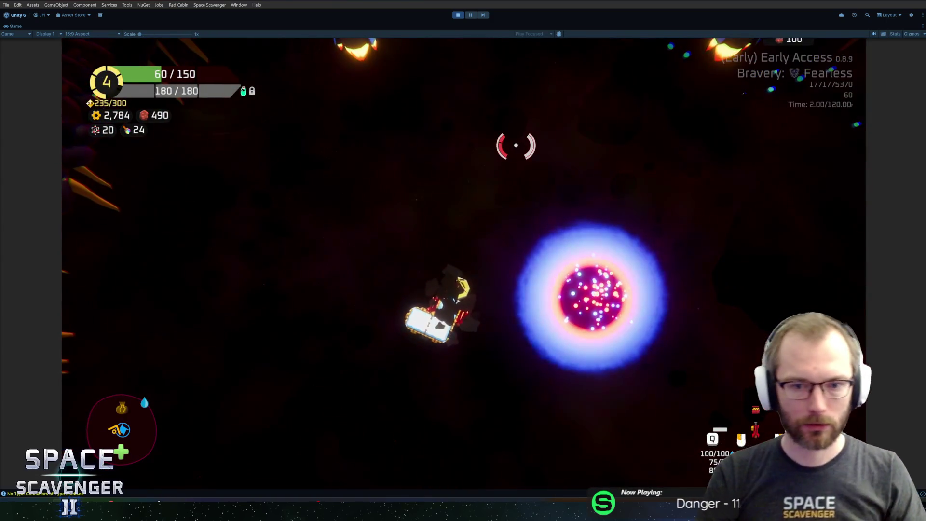
- Fly through the shop, buying the Pipette and then the Hourglass after checking ship stats
{"action": "key", "text": "w"}
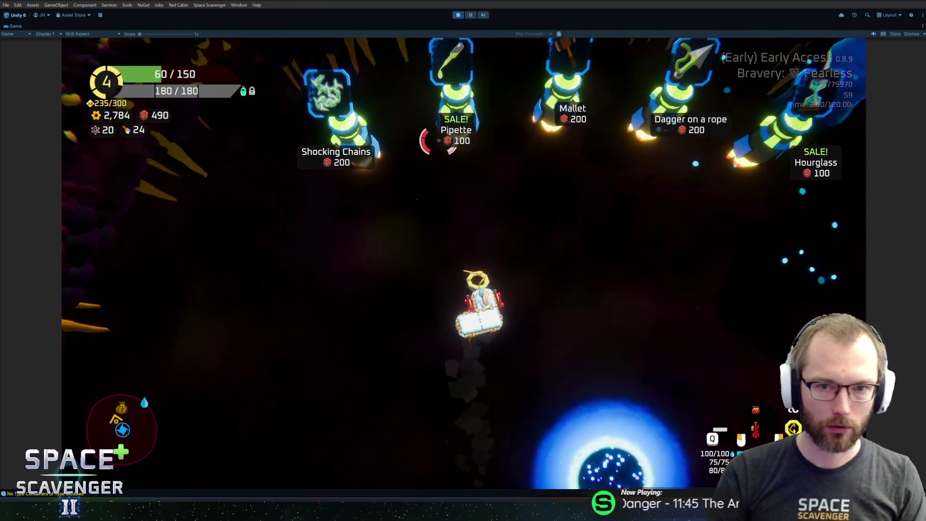
{"action": "key", "text": "w"}
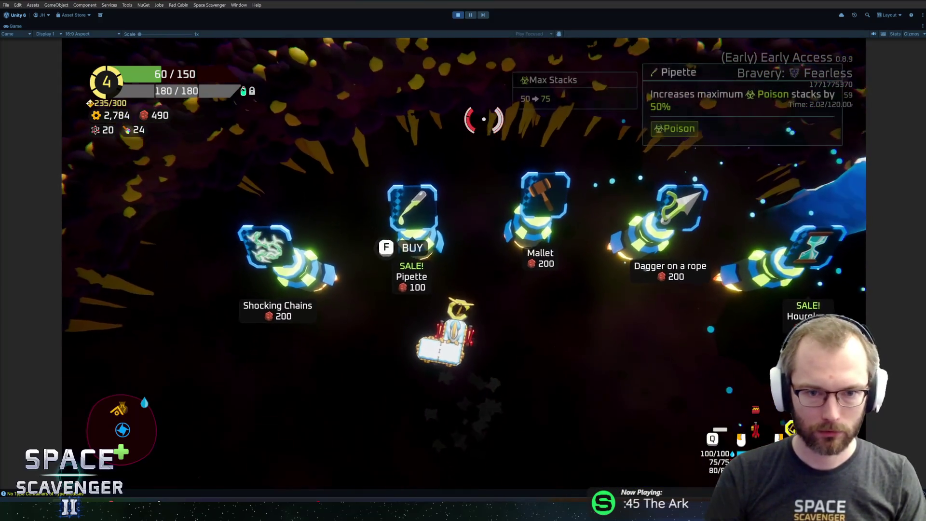
{"action": "key", "text": "f"}
{"action": "key", "text": "d"}
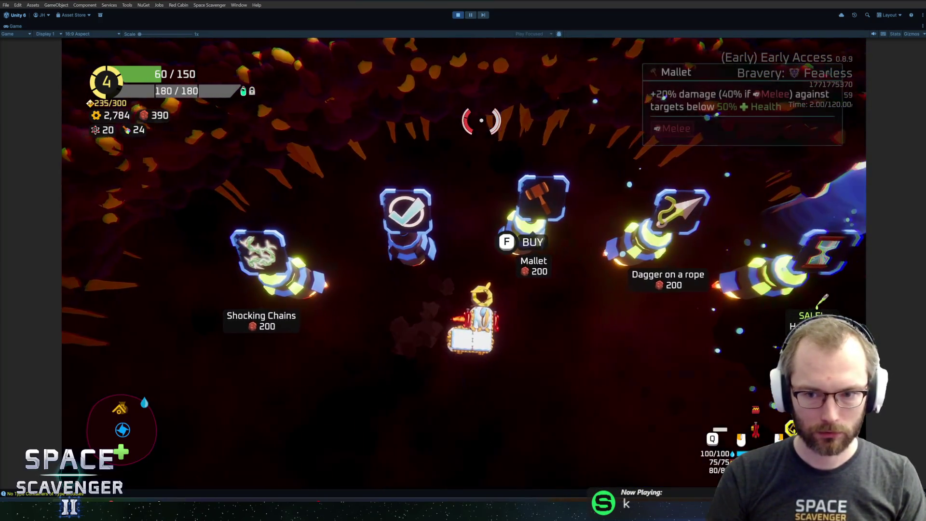
{"action": "key", "text": "d"}
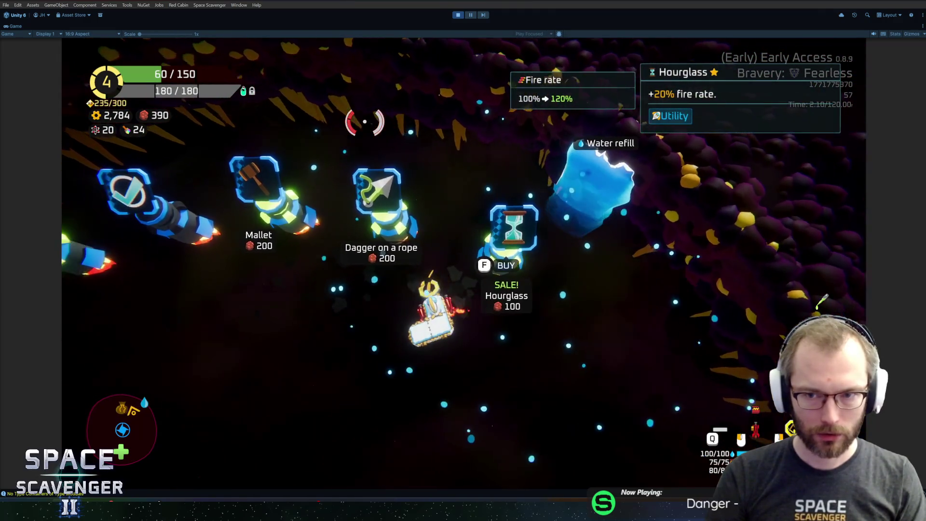
{"action": "key", "text": "a"}
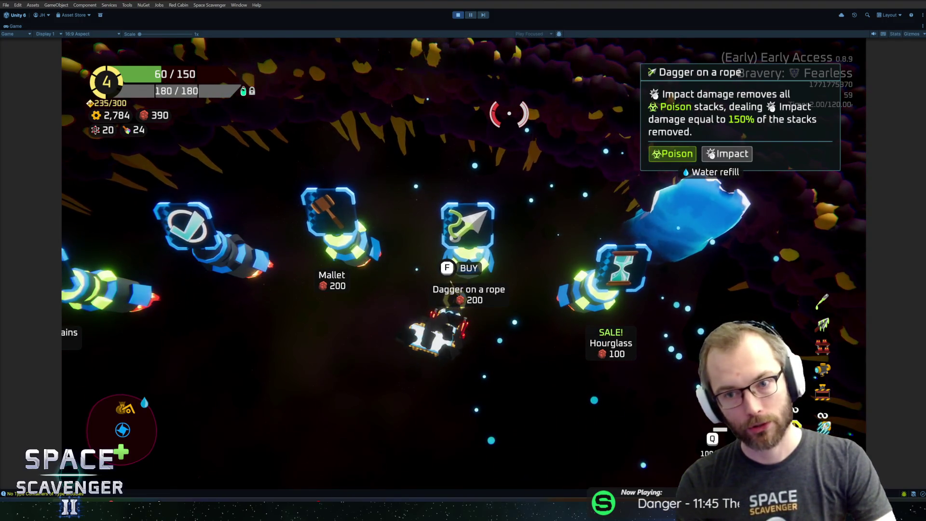
{"action": "key", "text": "Tab"}
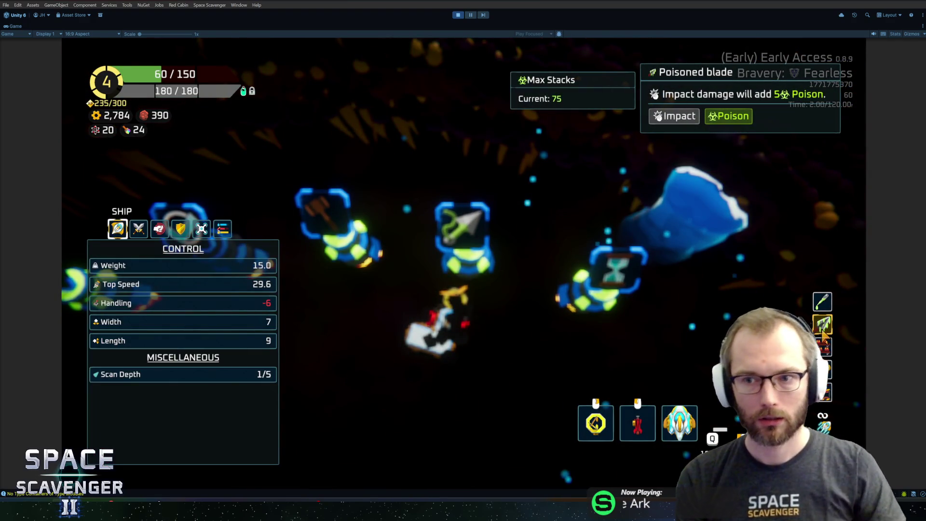
{"action": "key", "text": "Tab"}
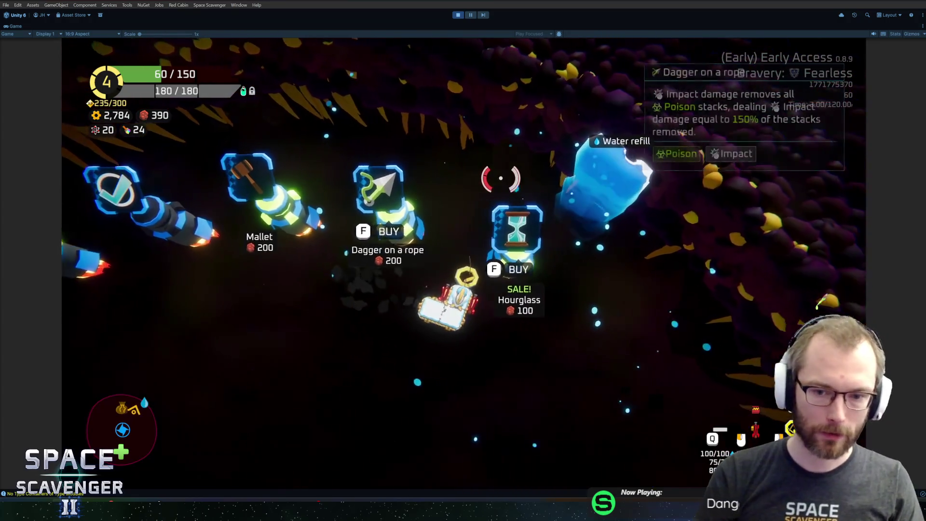
{"action": "key", "text": "f"}
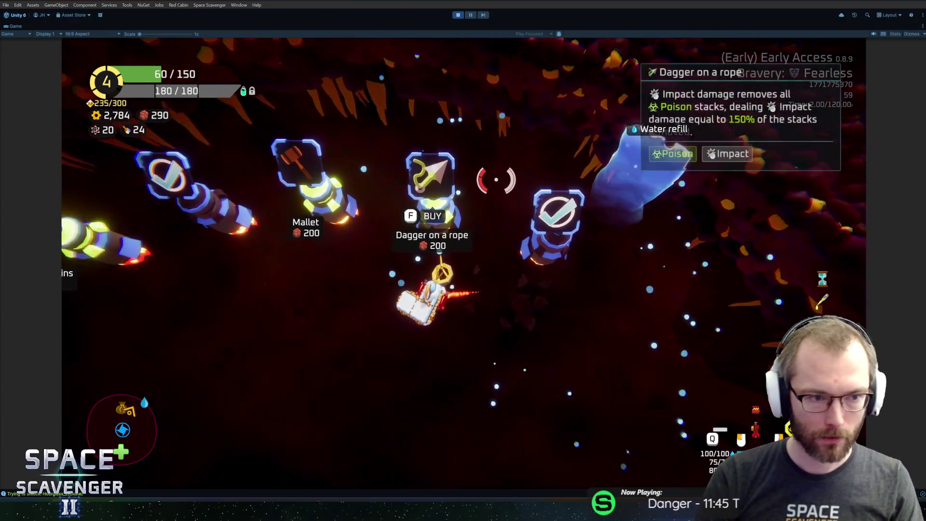
- Warp to the next area, stop play mode, and bring up GitHub Desktop's 18 changed files
{"action": "key", "text": "s"}
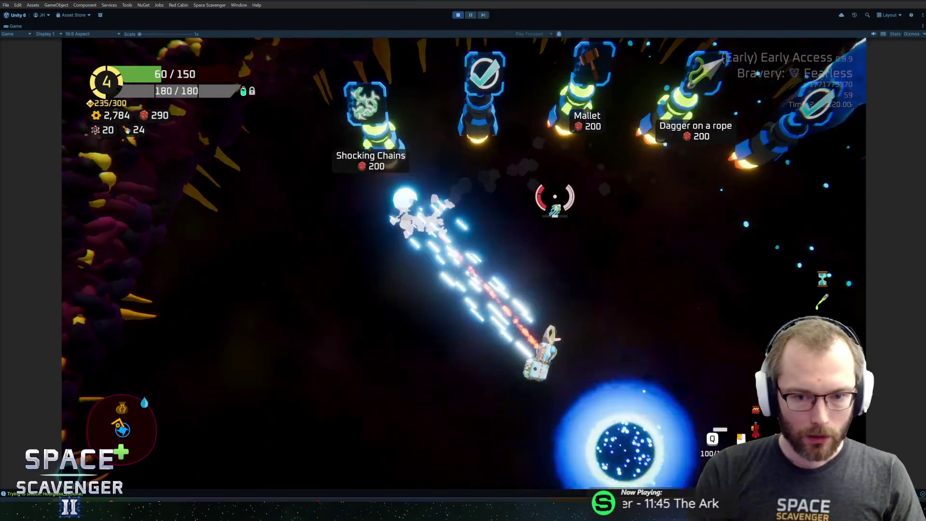
{"action": "key", "text": "s"}
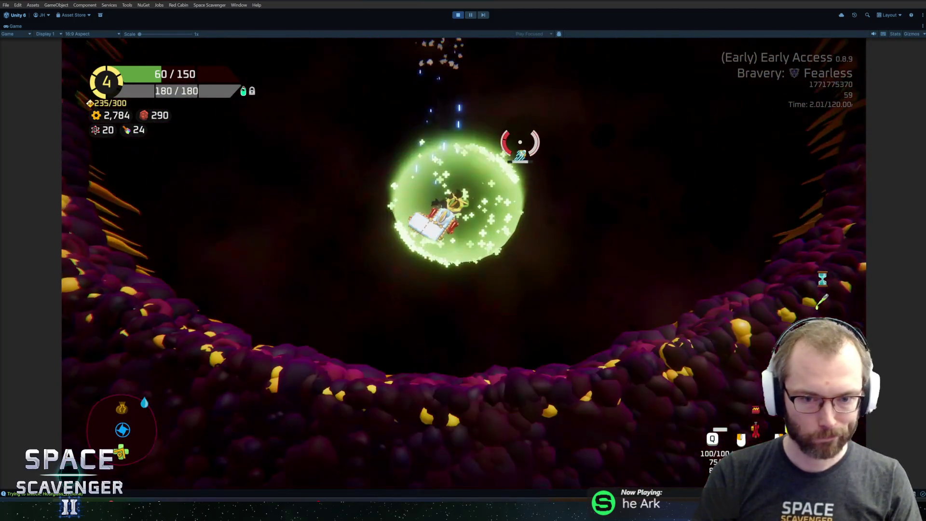
{"action": "key", "text": "w"}
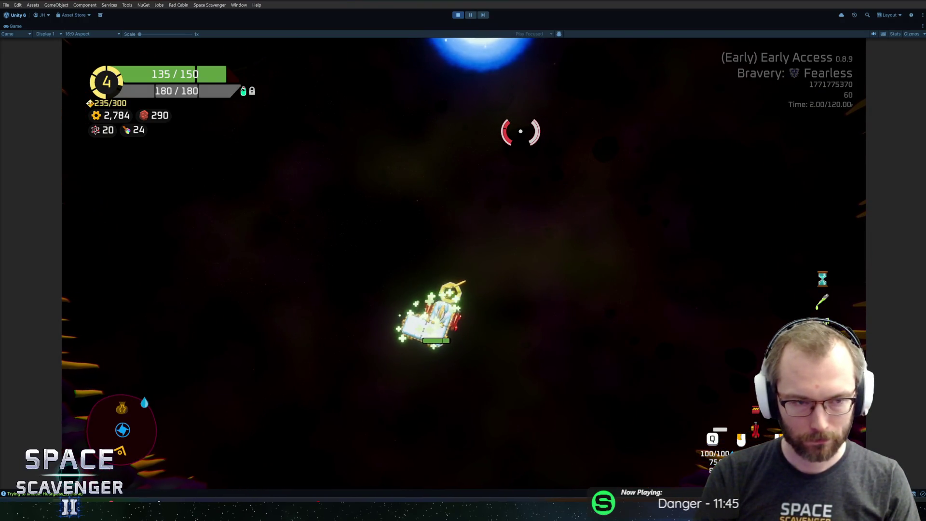
{"action": "key", "text": "w"}
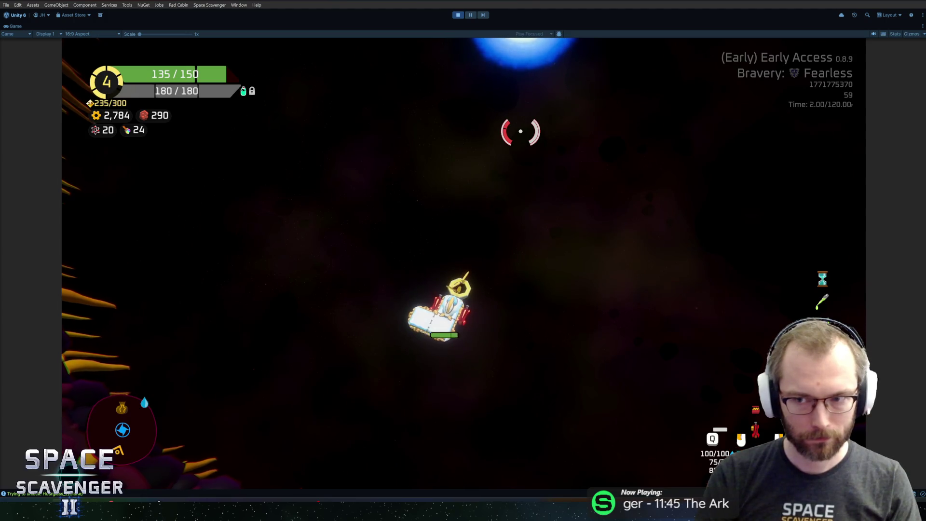
{"action": "key", "text": "e"}
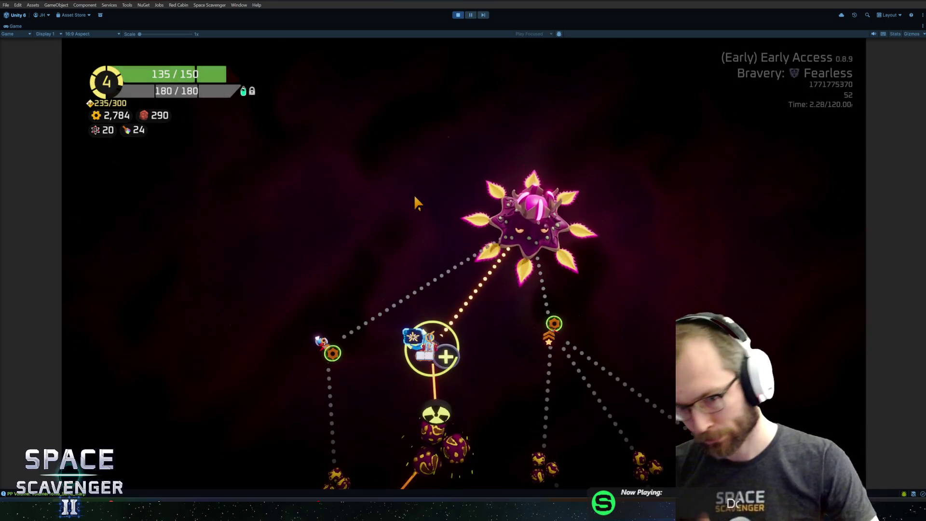
{"action": "key", "text": "ctrl+p"}
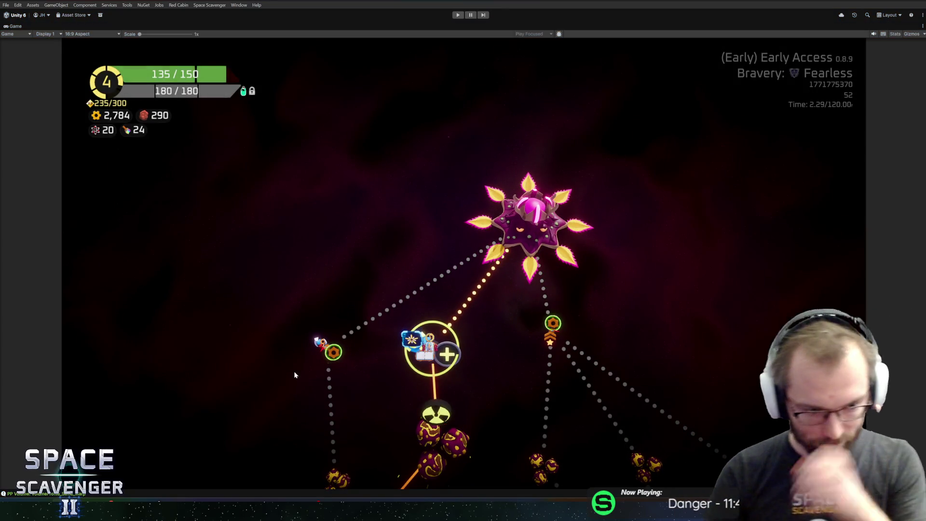
{"action": "key", "text": "alt+Tab"}
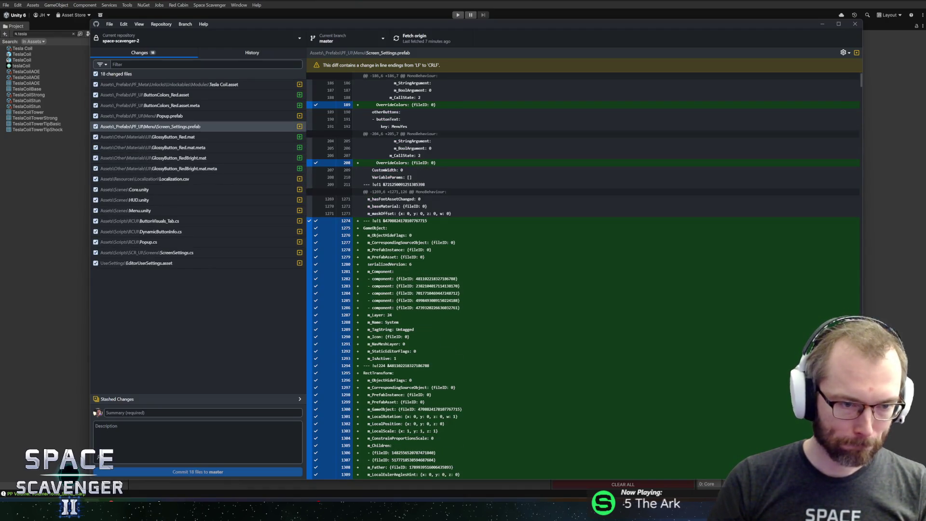
- Commit the 18 files to master as 'Added Unlock All and Reset Save File options' and push to origin
{"action": "type", "text": "A"}
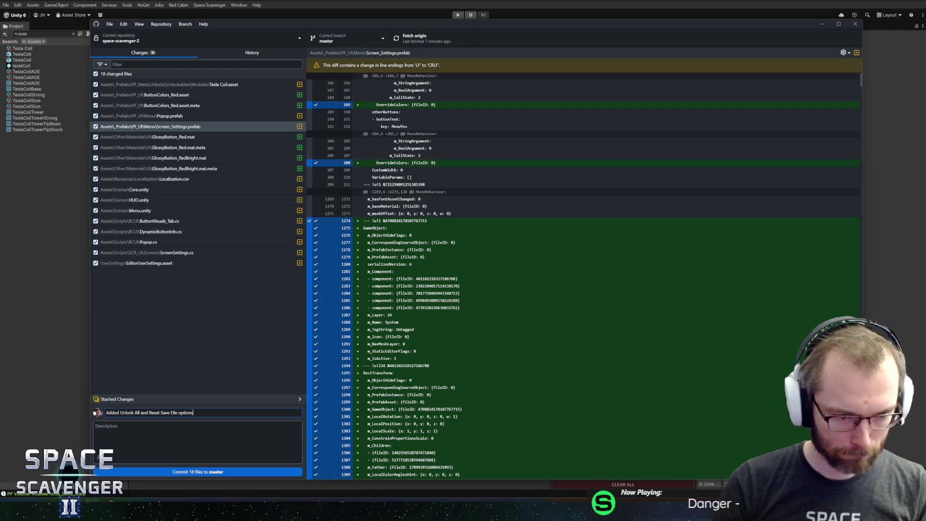
{"action": "left_click", "coordinate": [211, 472]}
{"action": "left_click", "coordinate": [409, 41]}
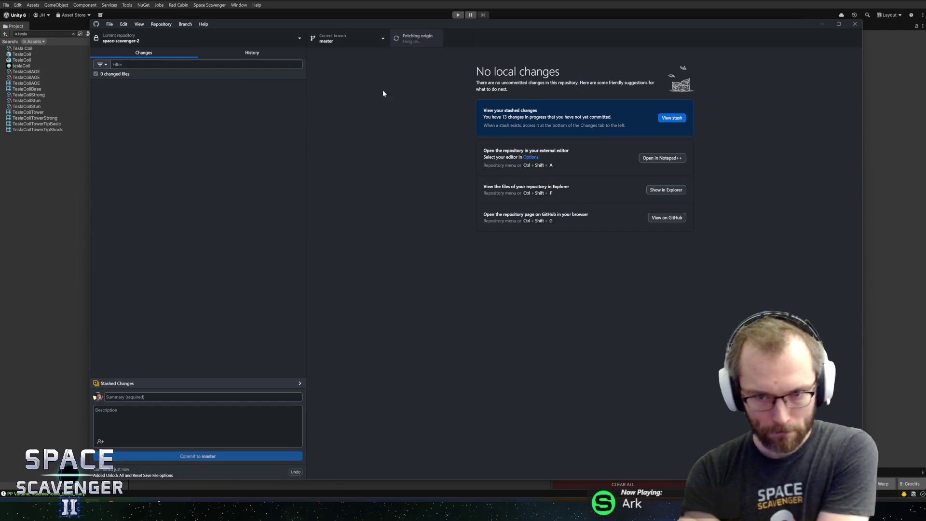
{"action": "key", "text": "alt+Tab"}
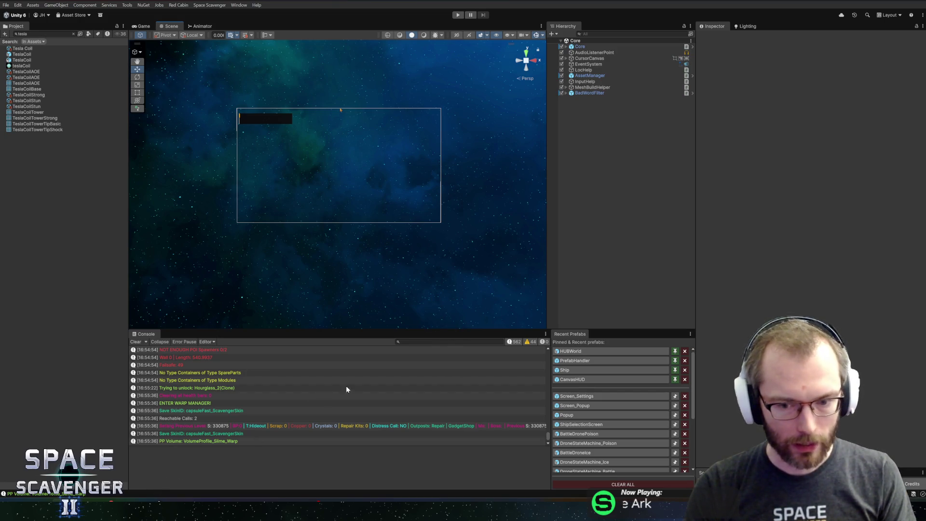
- Raise the Scene/Console splitter slightly to make the Console panel taller
{"action": "left_click_drag", "start_coordinate": [438, 328], "coordinate": [439, 320]}
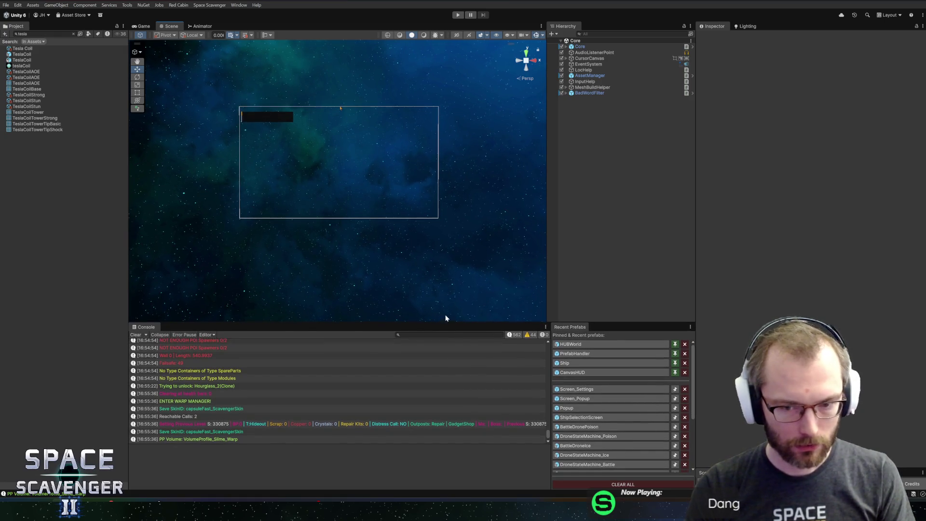
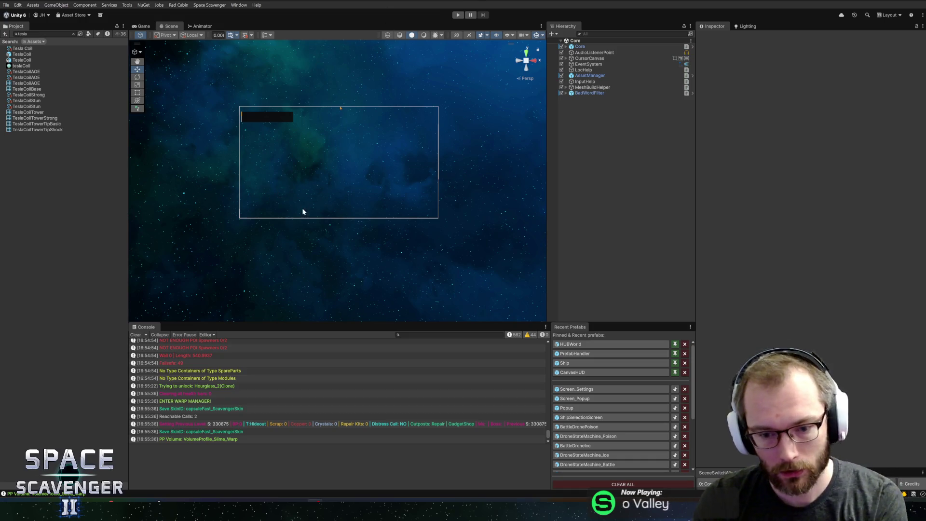
- Search the project for 'dagger' and open the DaggerOnARope prefab for editing
{"action": "left_click", "coordinate": [43, 33]}
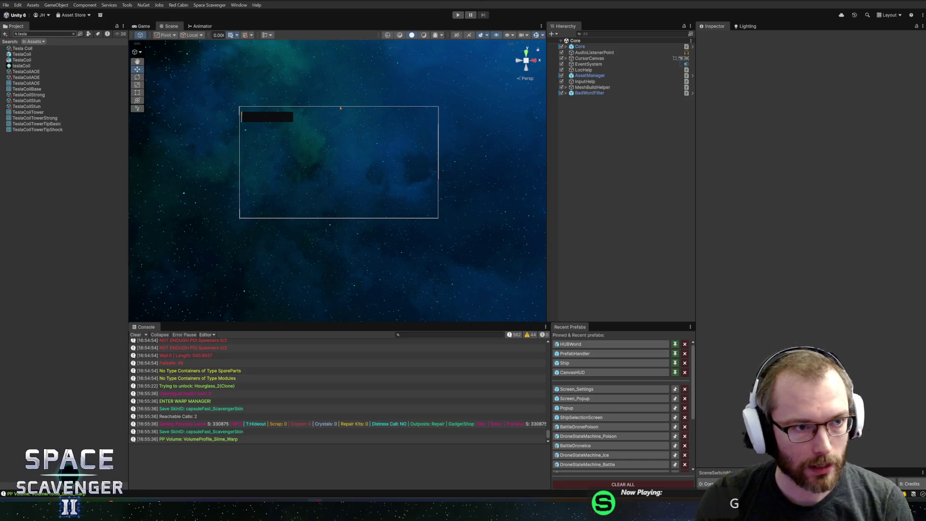
{"action": "type", "text": "dagger"}
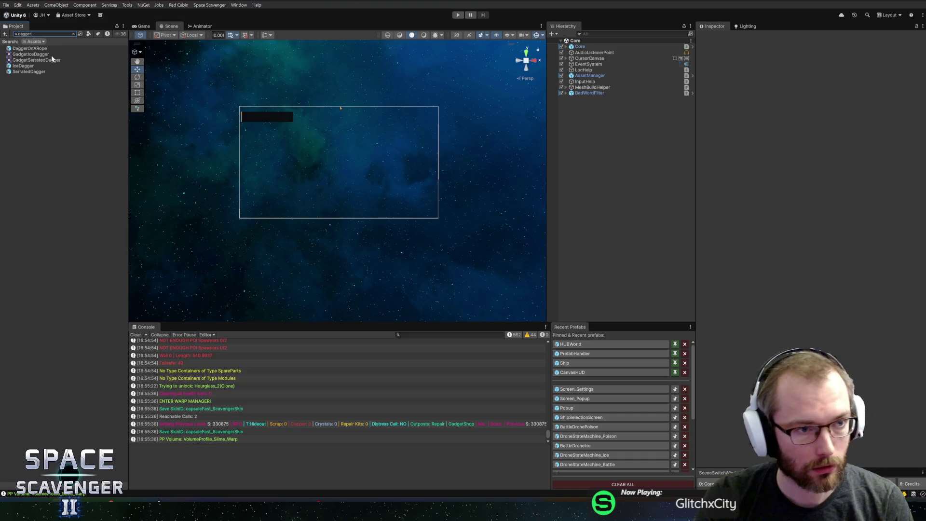
{"action": "left_click", "coordinate": [42, 49]}
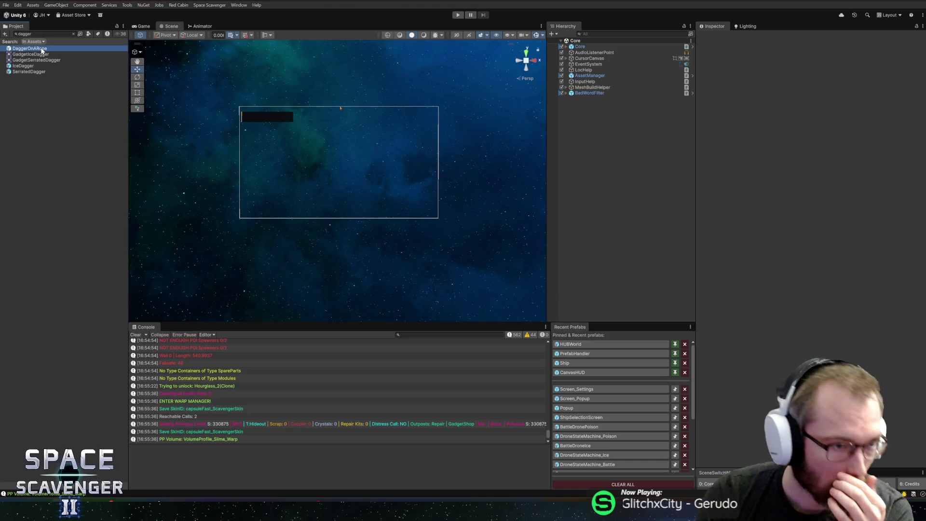
{"action": "key", "text": "Return"}
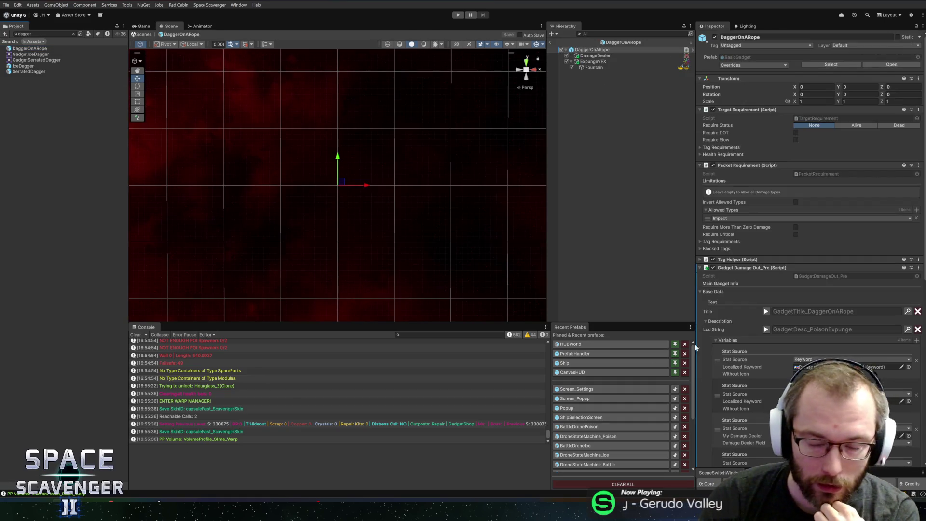
- Review DaggerOnARope's Inspector, briefly expanding its Health Requirement settings
{"action": "scroll", "coordinate": [742, 342], "scroll_direction": "down", "scroll_amount": 5}
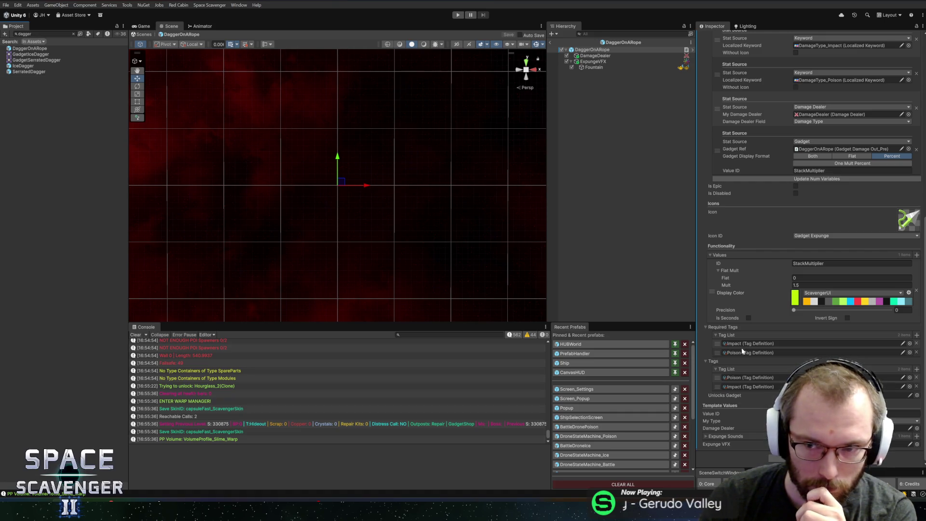
{"action": "scroll", "coordinate": [743, 288], "scroll_direction": "up", "scroll_amount": 10}
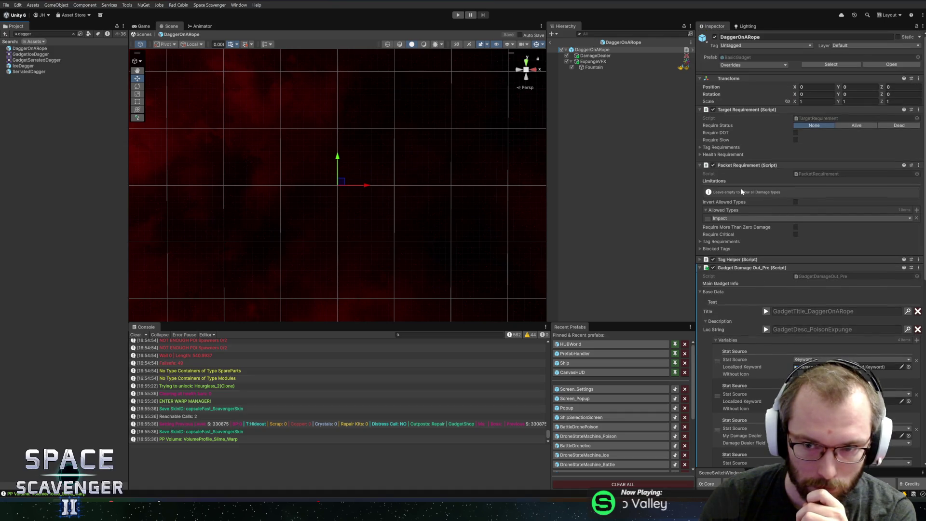
{"action": "left_click", "coordinate": [723, 154]}
{"action": "left_click", "coordinate": [723, 155]}
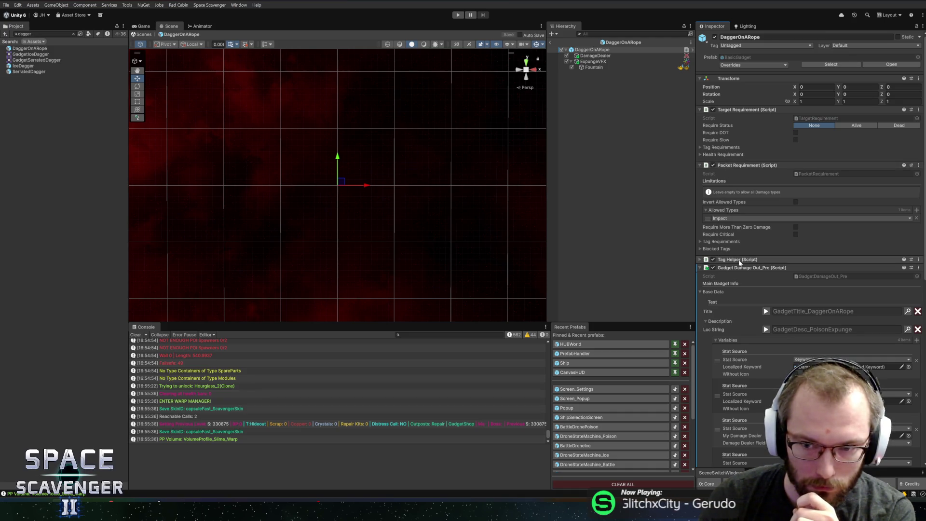
{"action": "scroll", "coordinate": [740, 273], "scroll_direction": "down", "scroll_amount": 10}
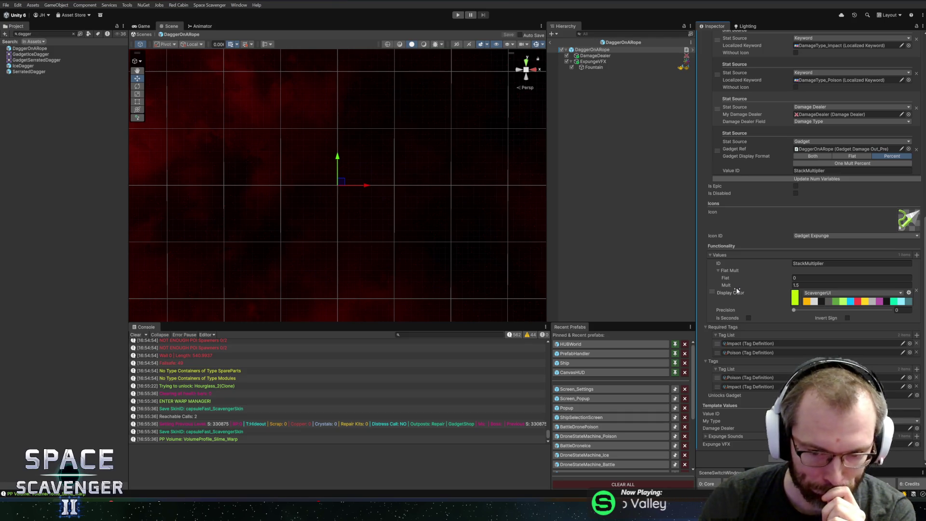
- Search for paint assets and open the PickupPaint prefab
{"action": "left_click", "coordinate": [73, 33]}
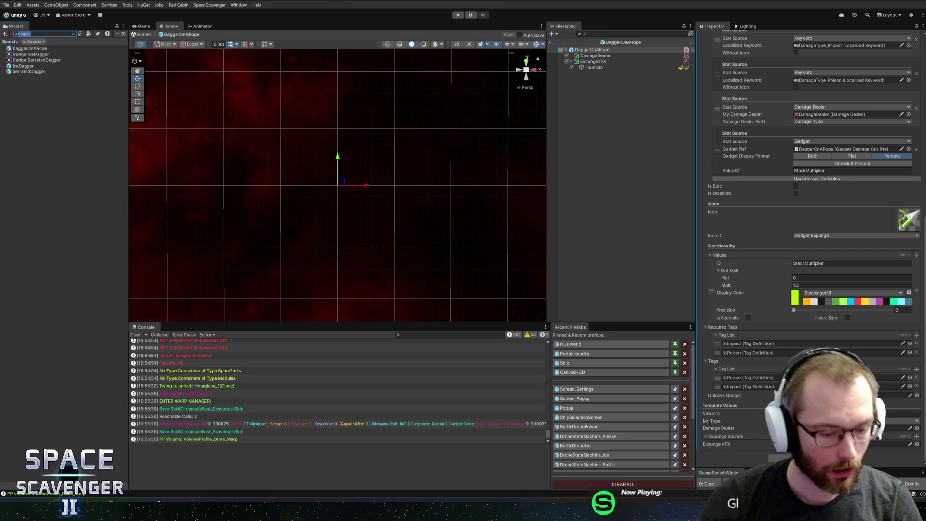
{"action": "type", "text": "paint"}
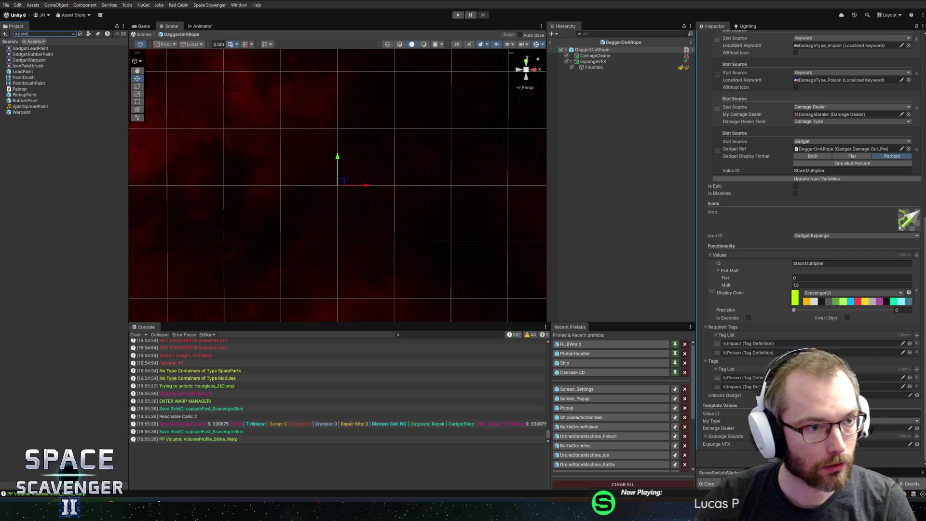
{"action": "double_click", "coordinate": [25, 96]}
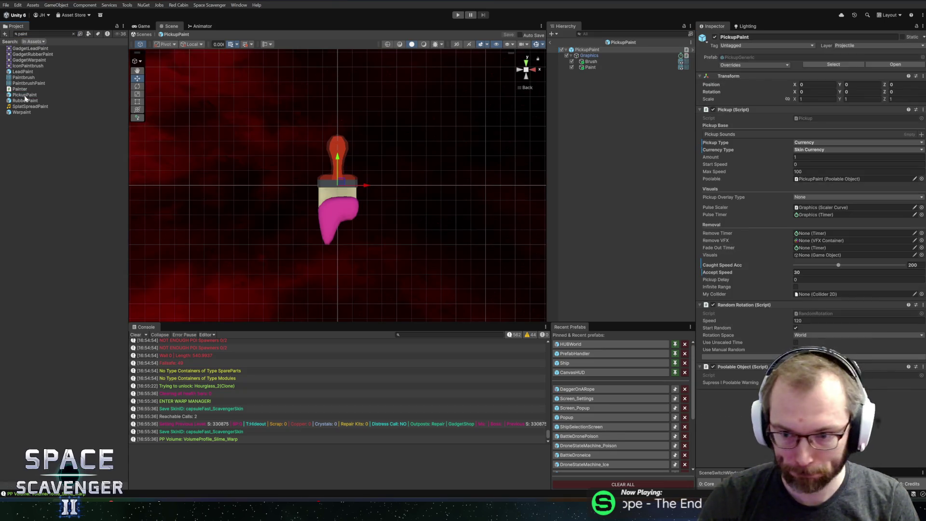
- Reveal PickupPaint's folder and open the PickupCrystal prefab for editing
{"action": "left_click", "coordinate": [25, 96]}
{"action": "key", "text": "Escape"}
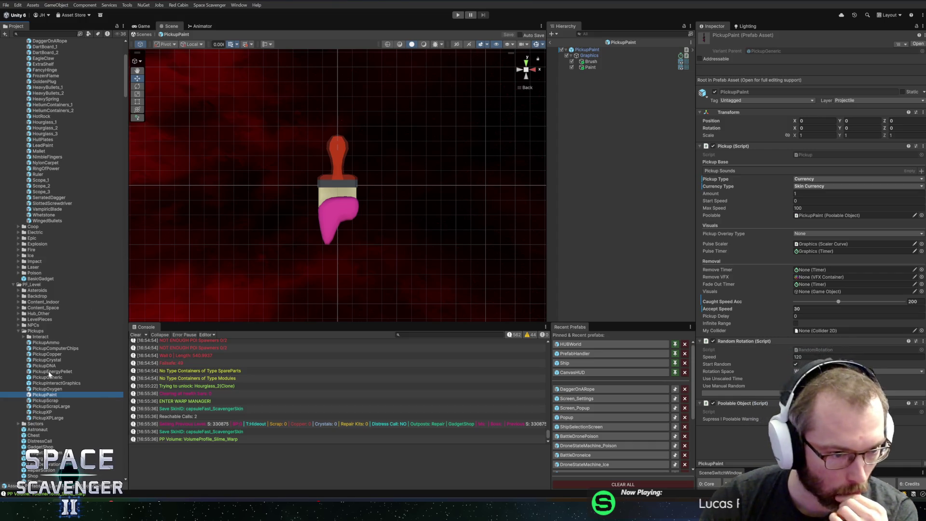
{"action": "scroll", "coordinate": [50, 374], "scroll_direction": "down", "scroll_amount": 5}
{"action": "double_click", "coordinate": [45, 293]}
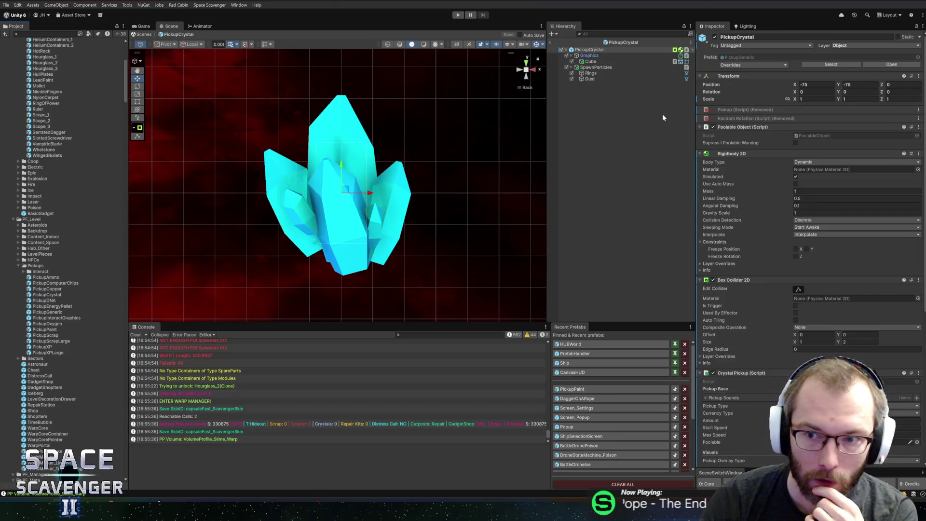
- Scroll through PickupCrystal's Crystal Pickup settings in the Inspector
{"action": "scroll", "coordinate": [776, 198], "scroll_direction": "down", "scroll_amount": 6}
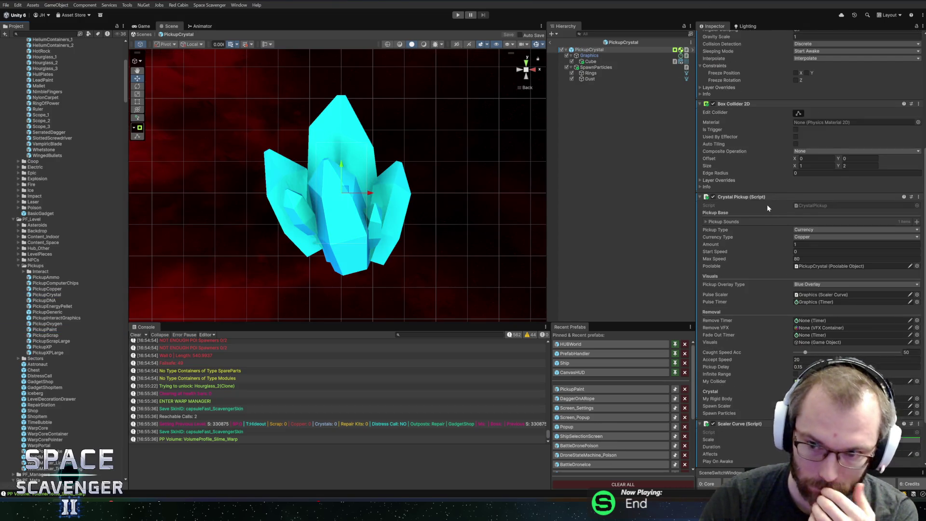
{"action": "scroll", "coordinate": [768, 203], "scroll_direction": "down", "scroll_amount": 3}
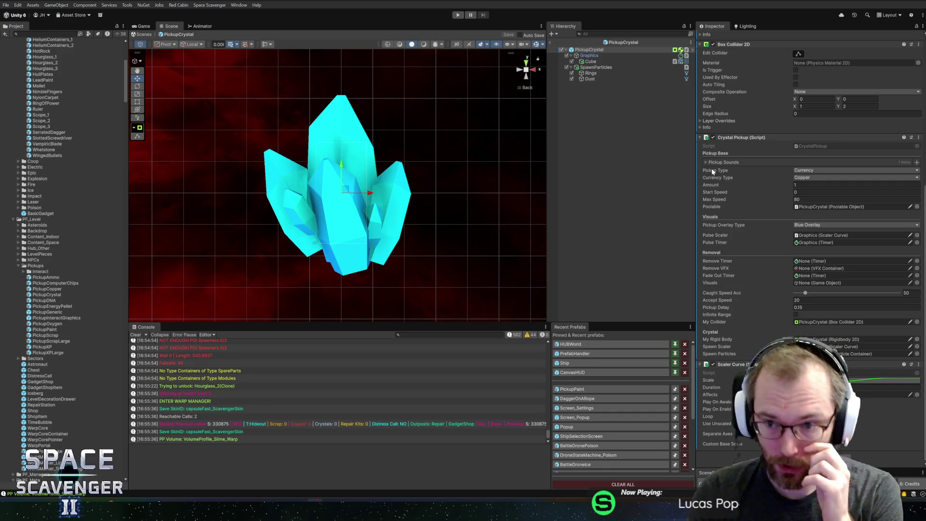
{"action": "scroll", "coordinate": [474, 103], "scroll_direction": "down", "scroll_amount": 6}
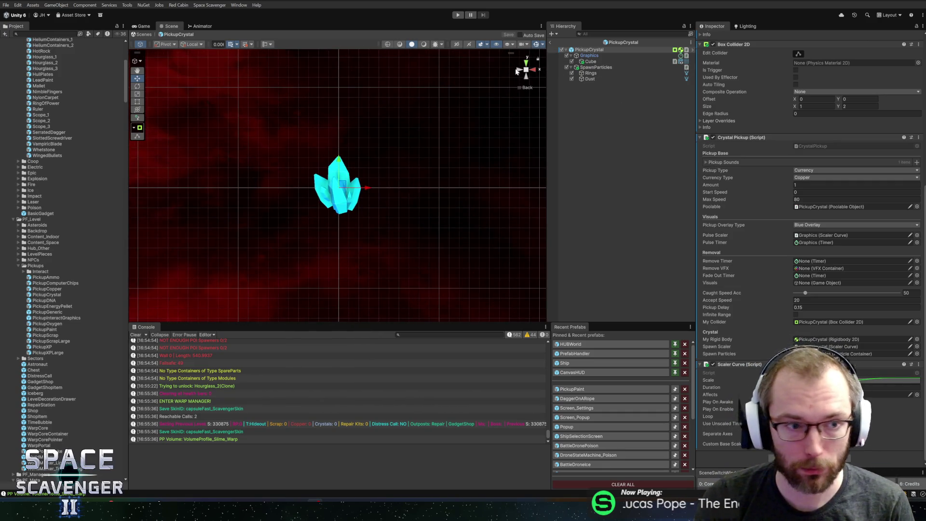
- Locate PickupCrystal in the project, expand the Interact folder and open CrystalPickup
{"action": "left_click", "coordinate": [608, 42]}
{"action": "scroll", "coordinate": [809, 148], "scroll_direction": "up", "scroll_amount": 10}
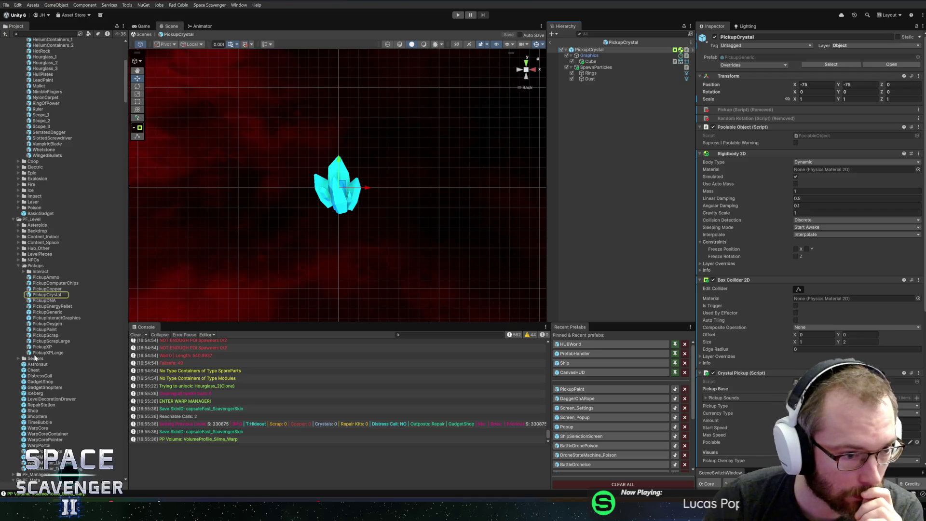
{"action": "left_click", "coordinate": [24, 272]}
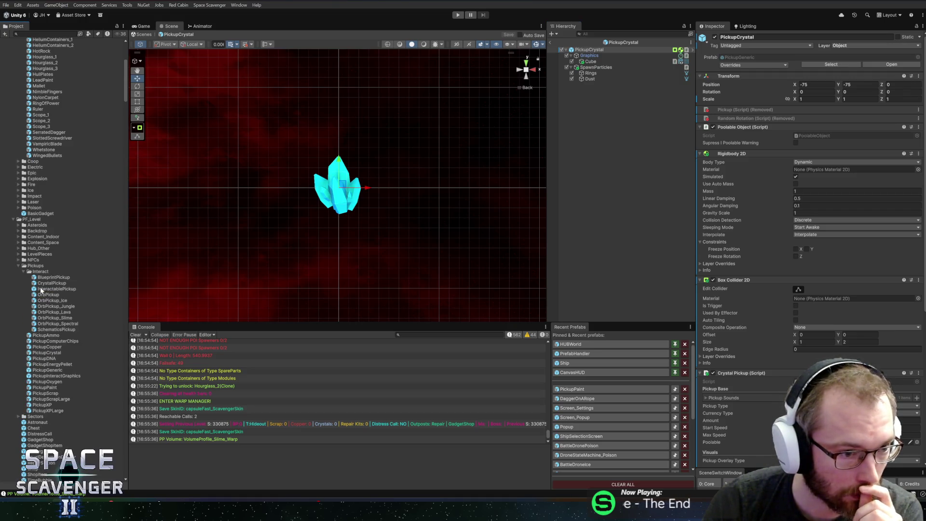
{"action": "double_click", "coordinate": [48, 283]}
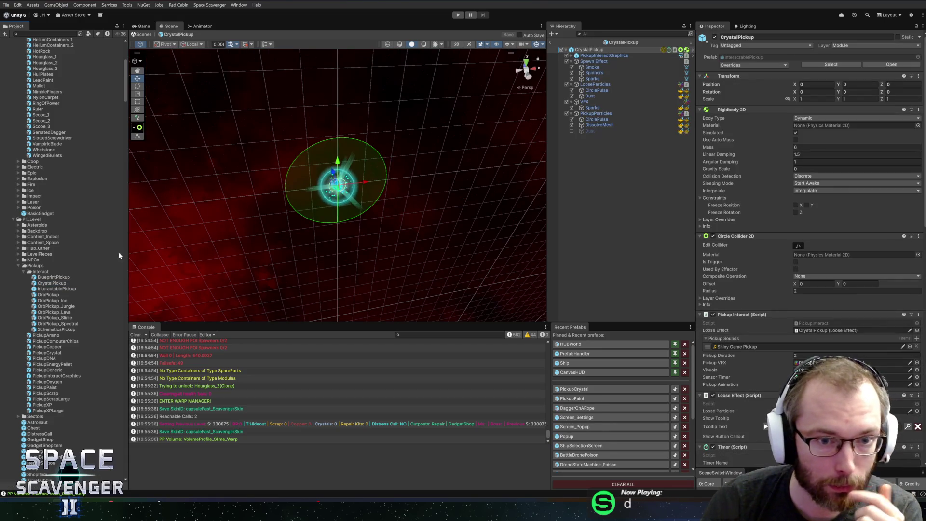
- Frame the CrystalPickup and scroll through its pickup components
{"action": "left_click_drag", "start_coordinate": [420, 129], "coordinate": [411, 78]}
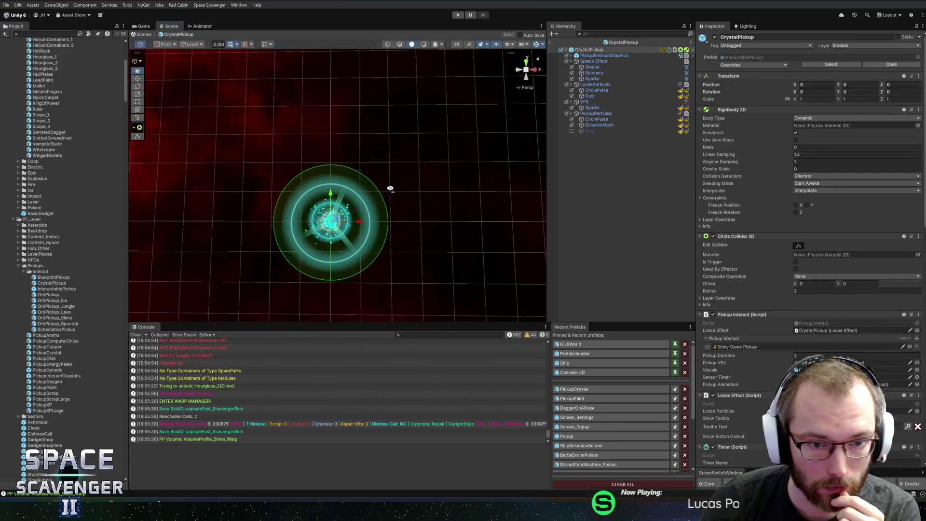
{"action": "scroll", "coordinate": [392, 195], "scroll_direction": "up", "scroll_amount": 2}
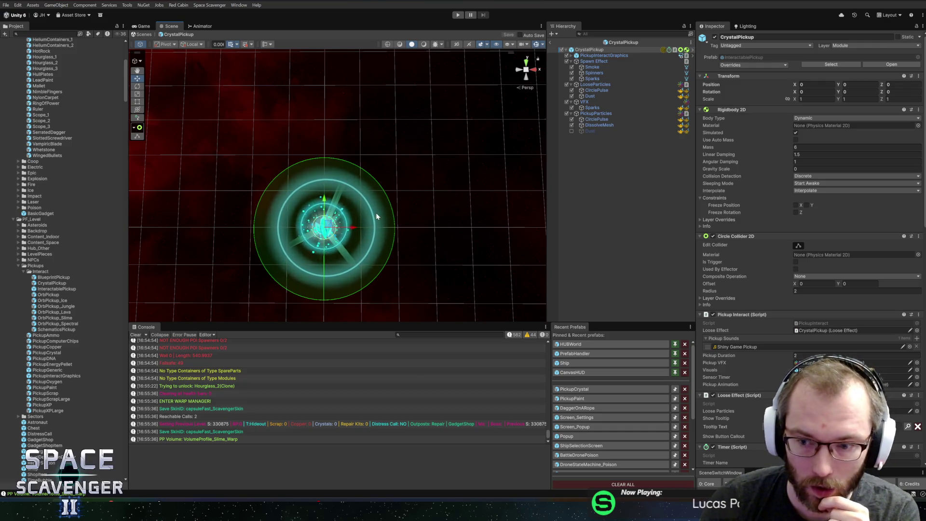
{"action": "scroll", "coordinate": [727, 279], "scroll_direction": "down", "scroll_amount": 5}
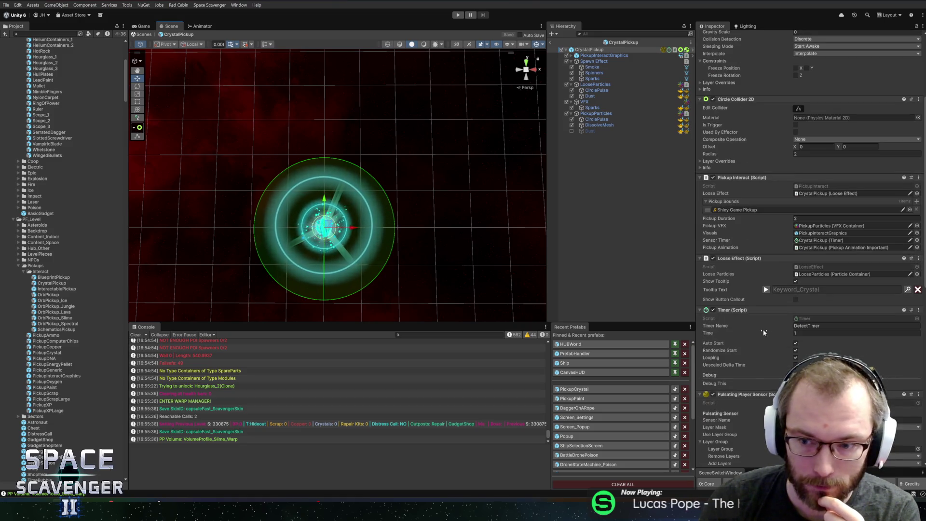
{"action": "scroll", "coordinate": [734, 290], "scroll_direction": "down", "scroll_amount": 12}
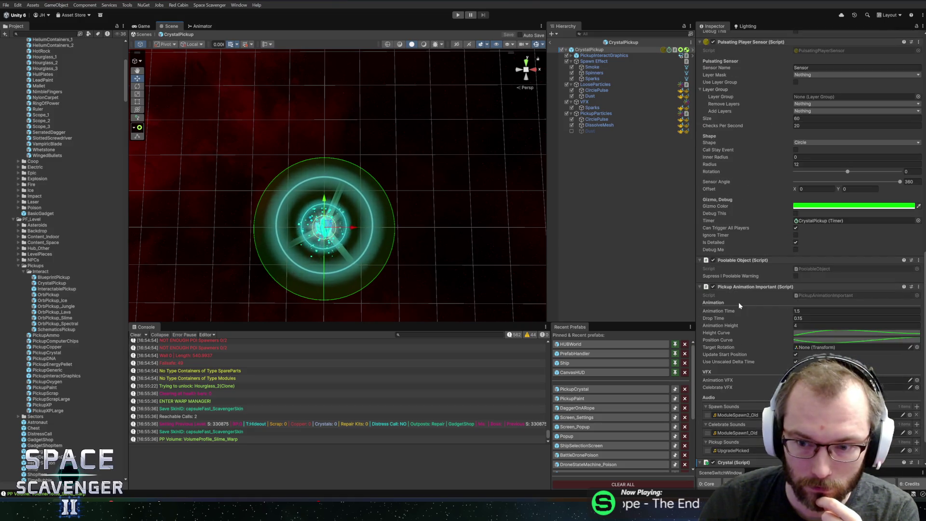
{"action": "scroll", "coordinate": [739, 302], "scroll_direction": "down", "scroll_amount": 1}
{"action": "scroll", "coordinate": [739, 305], "scroll_direction": "down", "scroll_amount": 1}
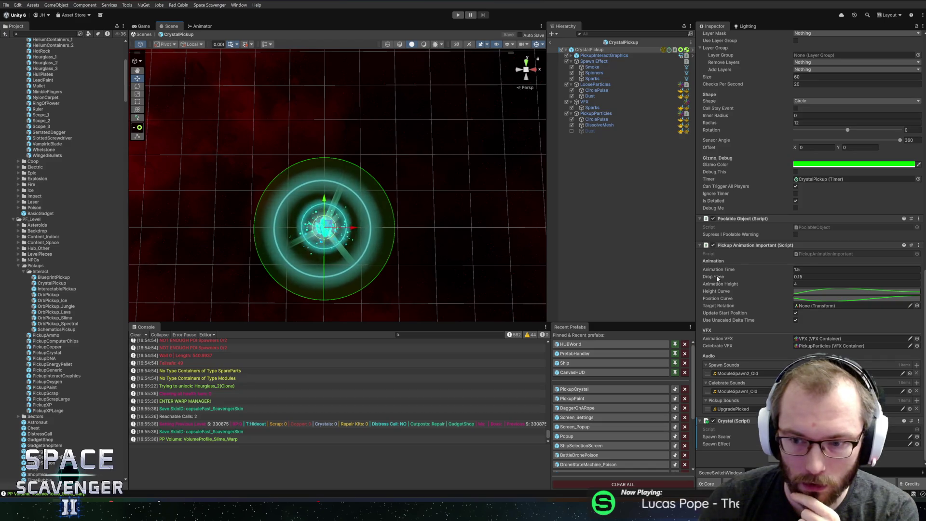
- Locate CrystalPickup in the project and select the base InteractablePickup prefab asset
{"action": "left_click", "coordinate": [618, 42]}
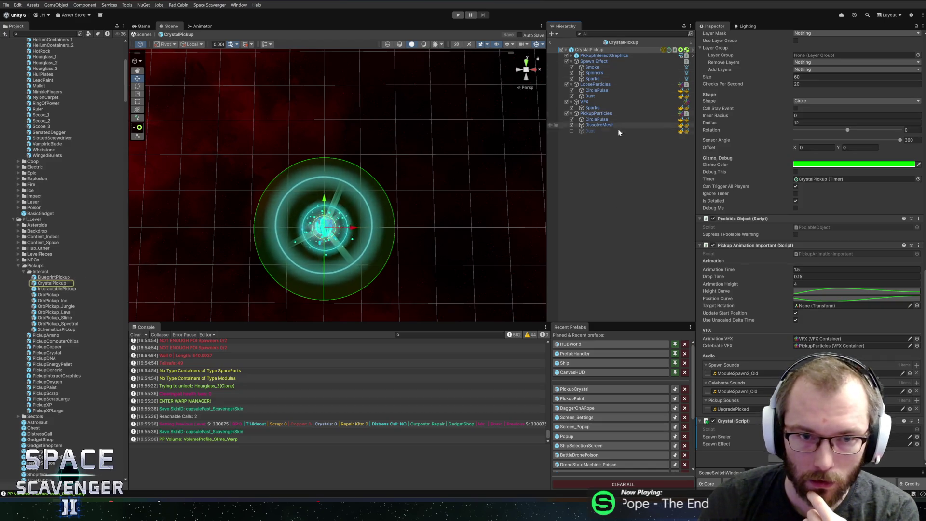
{"action": "scroll", "coordinate": [781, 146], "scroll_direction": "up", "scroll_amount": 15}
{"action": "scroll", "coordinate": [800, 171], "scroll_direction": "down", "scroll_amount": 15}
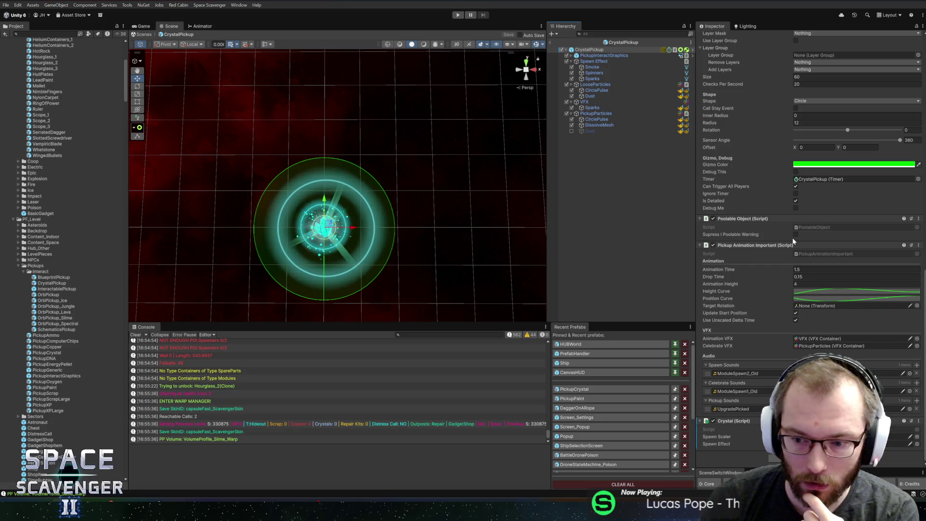
{"action": "scroll", "coordinate": [794, 240], "scroll_direction": "up", "scroll_amount": 15}
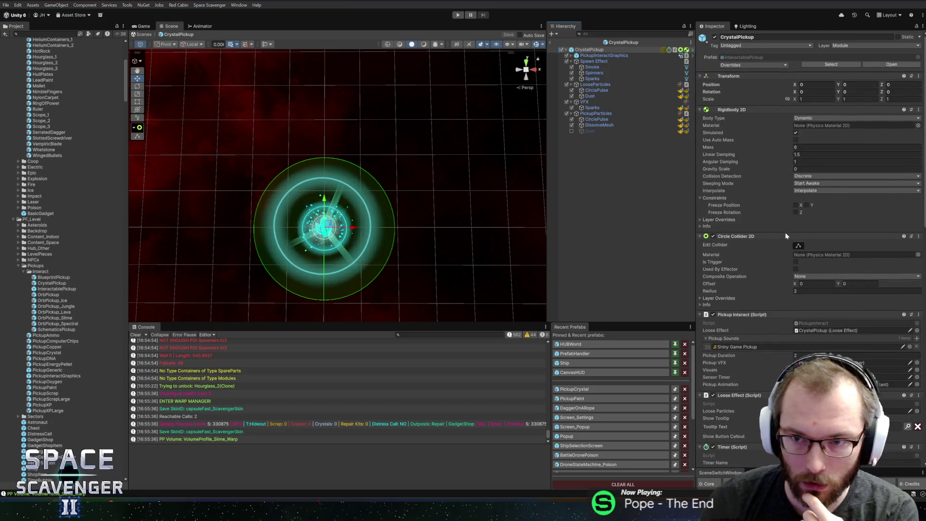
{"action": "left_click", "coordinate": [830, 65]}
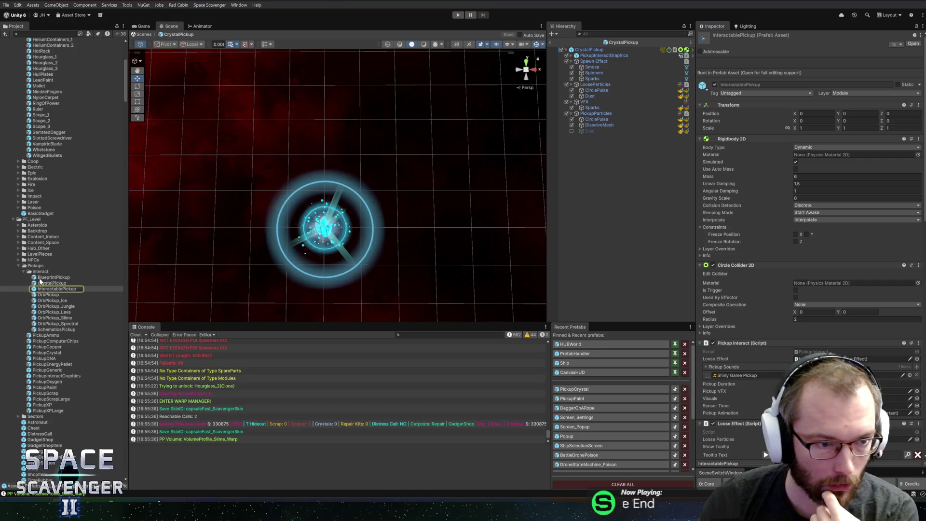
- Create a Prefab Variant of InteractablePickup named PaintPickup_Interactable
{"action": "right_click", "coordinate": [46, 288]}
{"action": "mouse_move", "coordinate": [87, 71]}
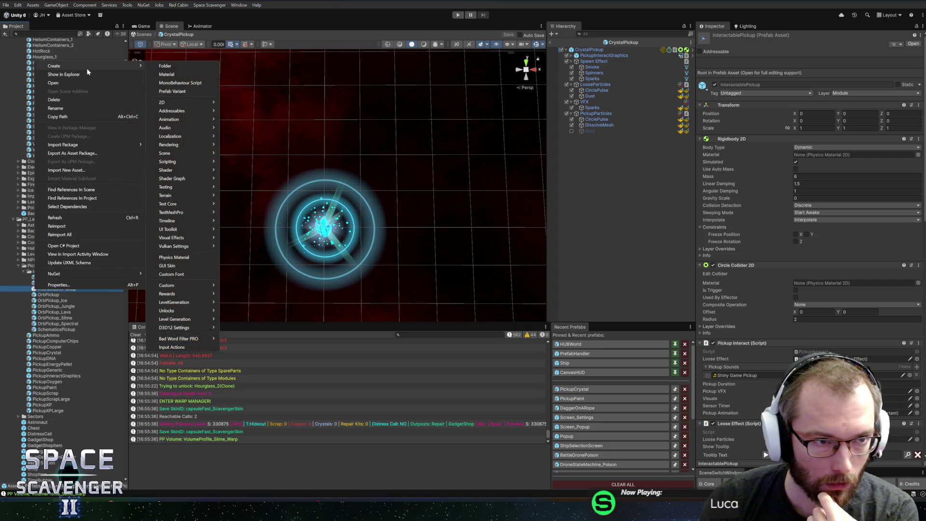
{"action": "left_click", "coordinate": [175, 91]}
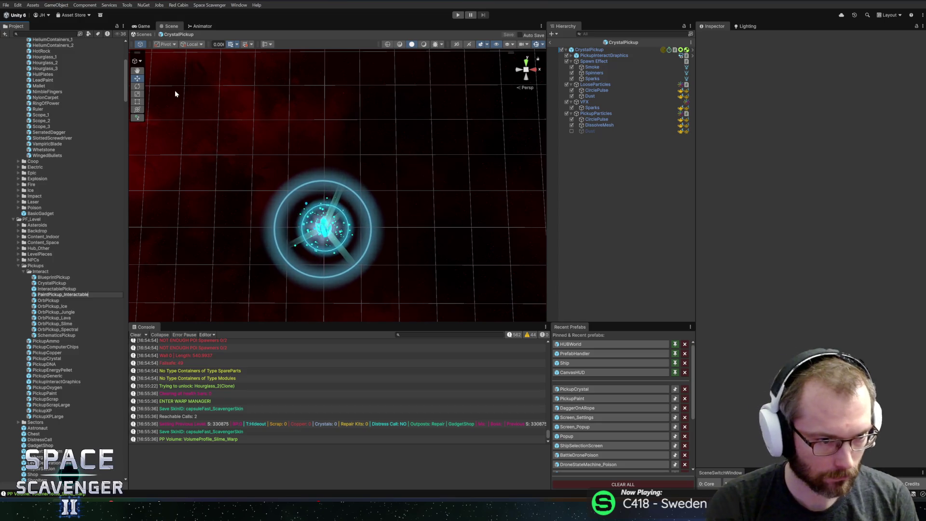
{"action": "key", "text": "Return"}
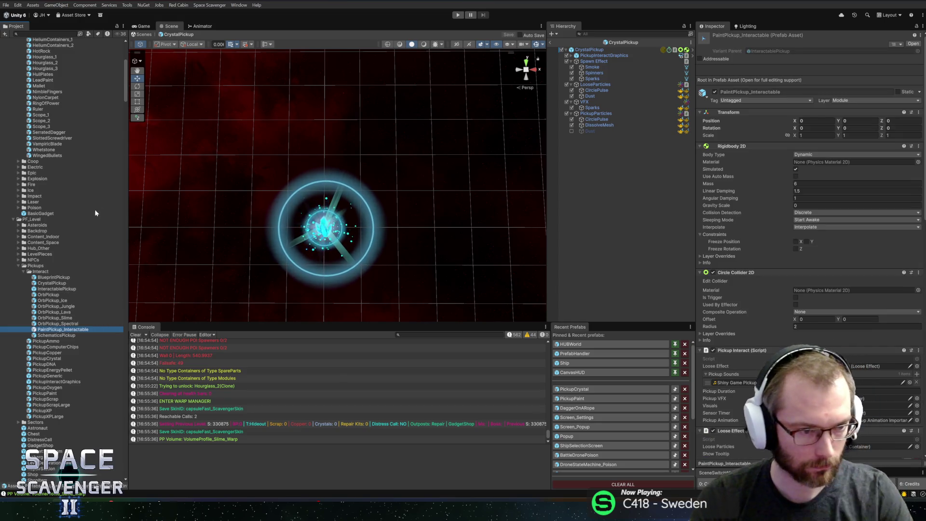
- Open PaintPickup_Interactable and deactivate the five GemGlow objects
{"action": "double_click", "coordinate": [45, 330]}
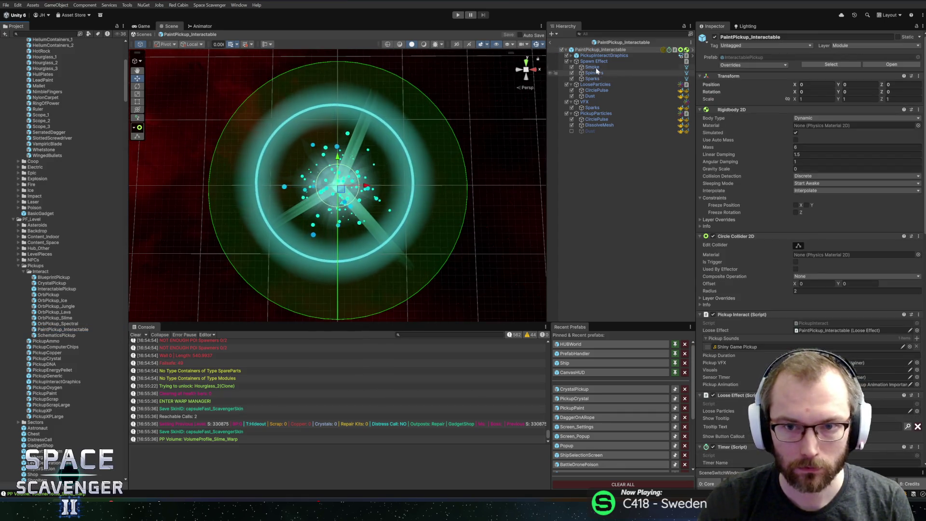
{"action": "left_click", "coordinate": [607, 55]}
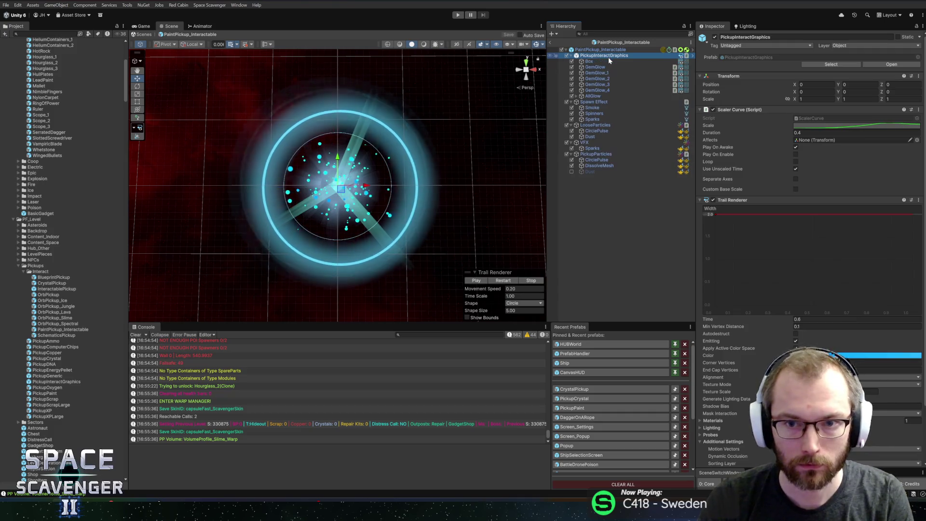
{"action": "left_click", "coordinate": [600, 67]}
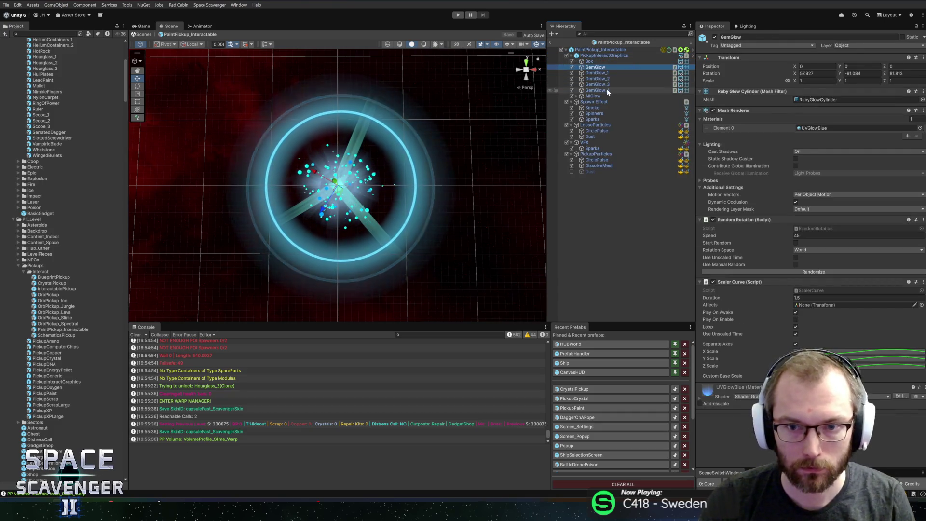
{"action": "left_click", "coordinate": [607, 91], "text": "shift"}
{"action": "left_click", "coordinate": [715, 37]}
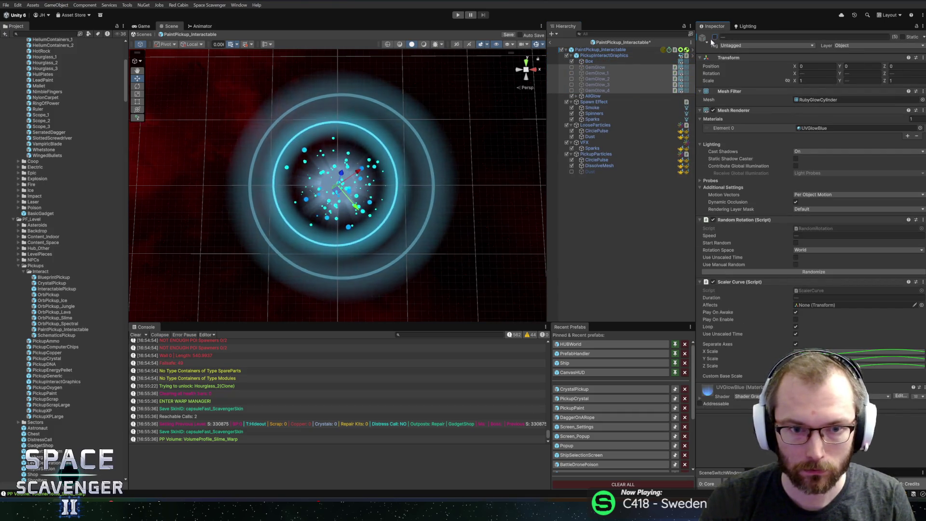
- Give Box the Paintbrush mesh and a duplicate Box_1 the PaintbrushPaint mesh
{"action": "left_click", "coordinate": [616, 62]}
{"action": "left_click", "coordinate": [922, 100]}
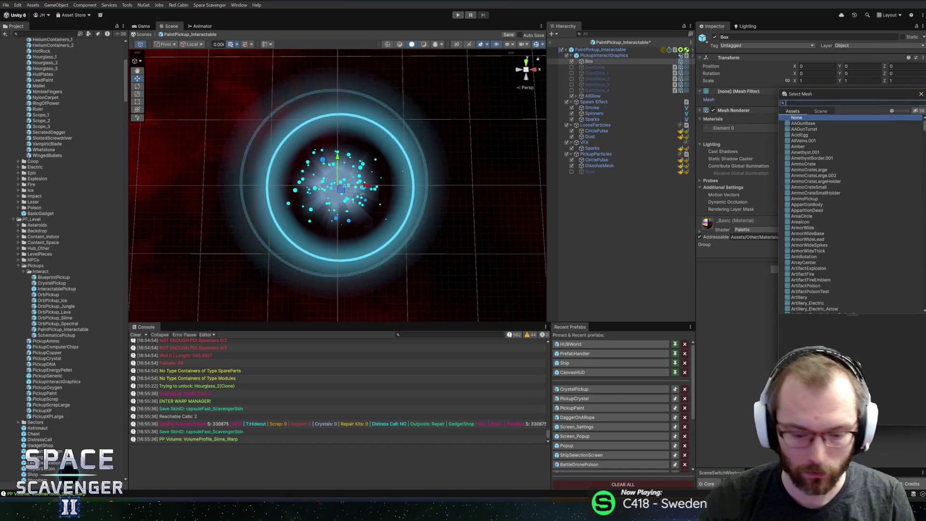
{"action": "type", "text": "paint"}
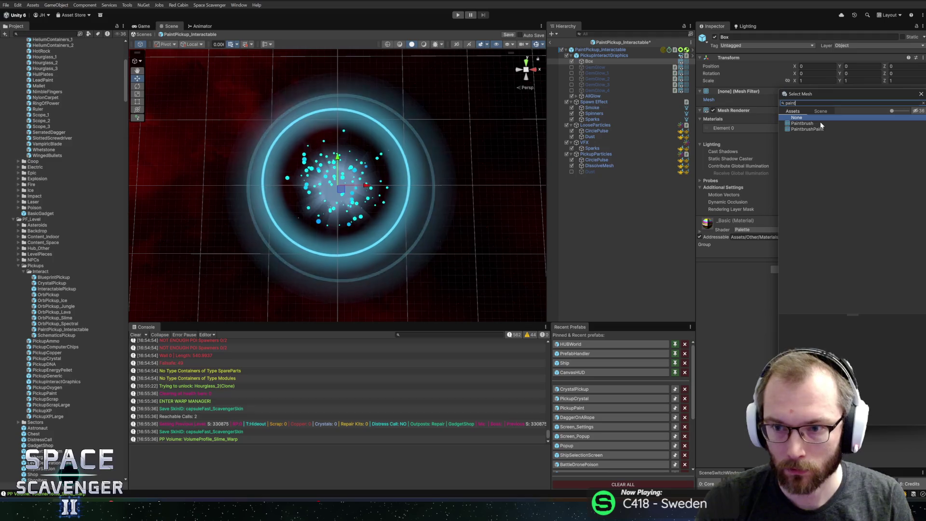
{"action": "key", "text": "Down"}
{"action": "key", "text": "Down"}
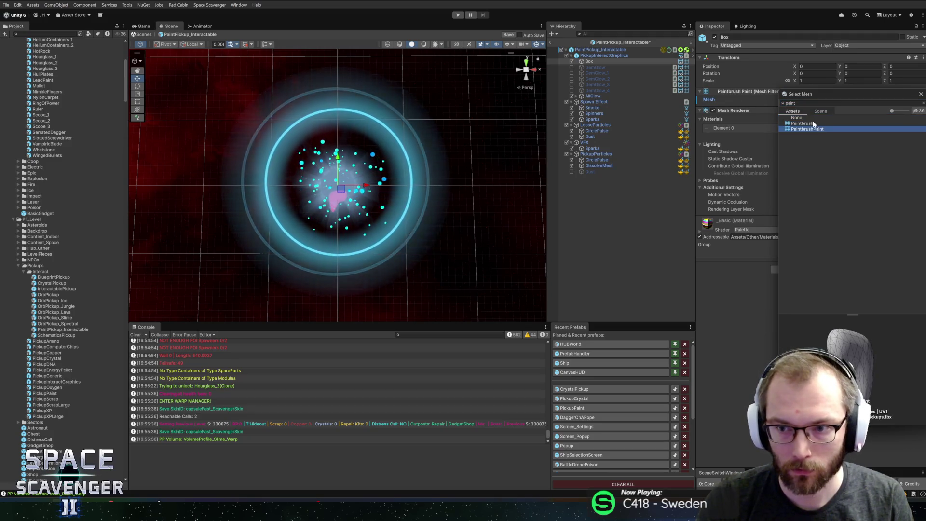
{"action": "double_click", "coordinate": [813, 124]}
{"action": "left_click", "coordinate": [614, 60]}
{"action": "key", "text": "ctrl+d"}
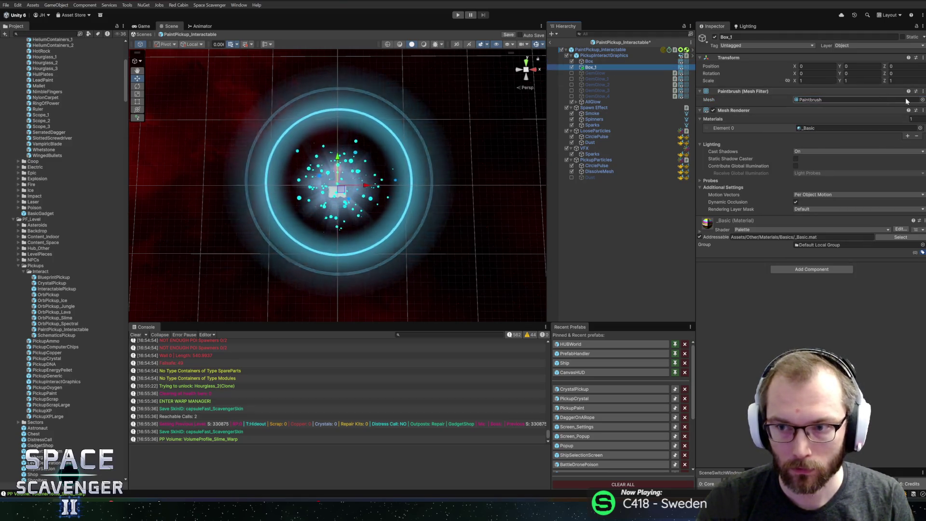
{"action": "left_click", "coordinate": [922, 100]}
{"action": "double_click", "coordinate": [812, 224]}
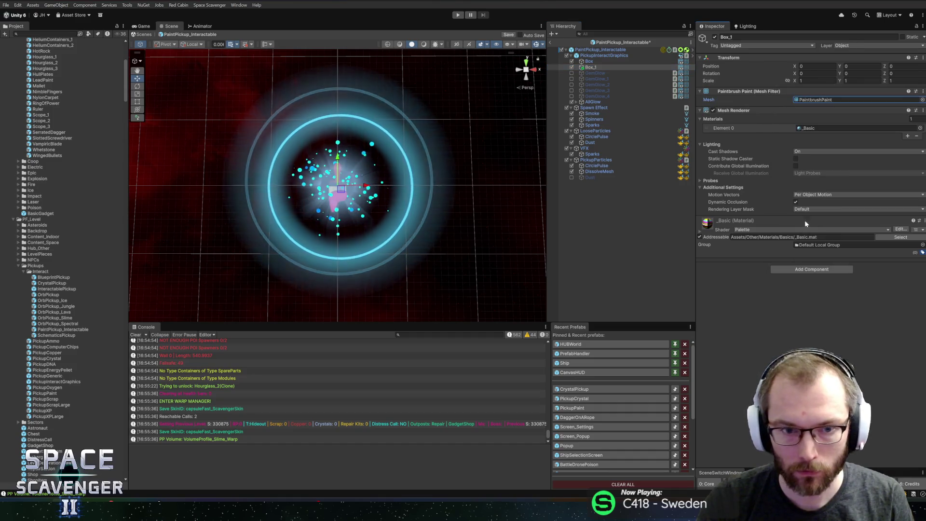
{"action": "mouse_move", "coordinate": [415, 193]}
{"action": "left_mouse_down"}
{"action": "mouse_move", "coordinate": [372, 190]}
{"action": "mouse_move", "coordinate": [482, 208]}
{"action": "left_mouse_up"}
{"action": "key", "text": "f"}
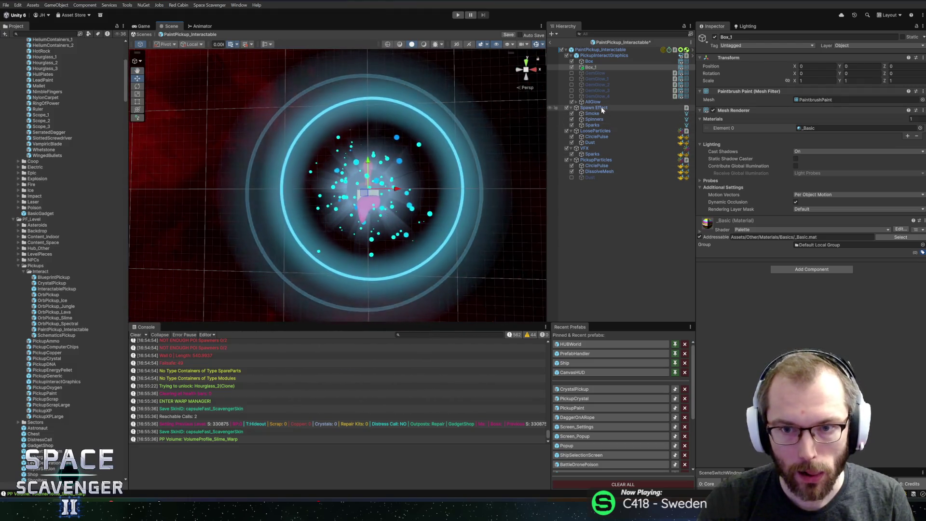
- Try the PinkGlow and PinkGlowSlot materials on Glow and GlowRays
{"action": "left_click", "coordinate": [577, 102]}
{"action": "left_click", "coordinate": [596, 107]}
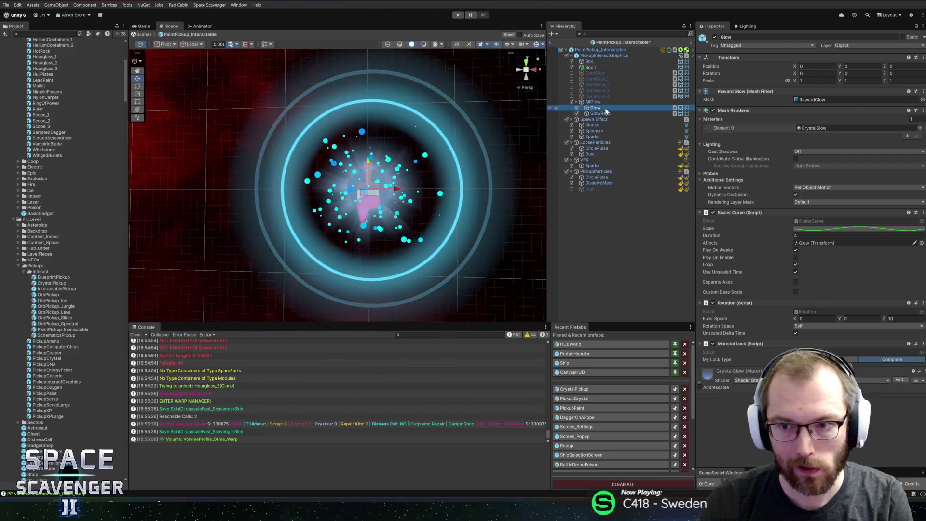
{"action": "left_click", "coordinate": [601, 114], "text": "shift"}
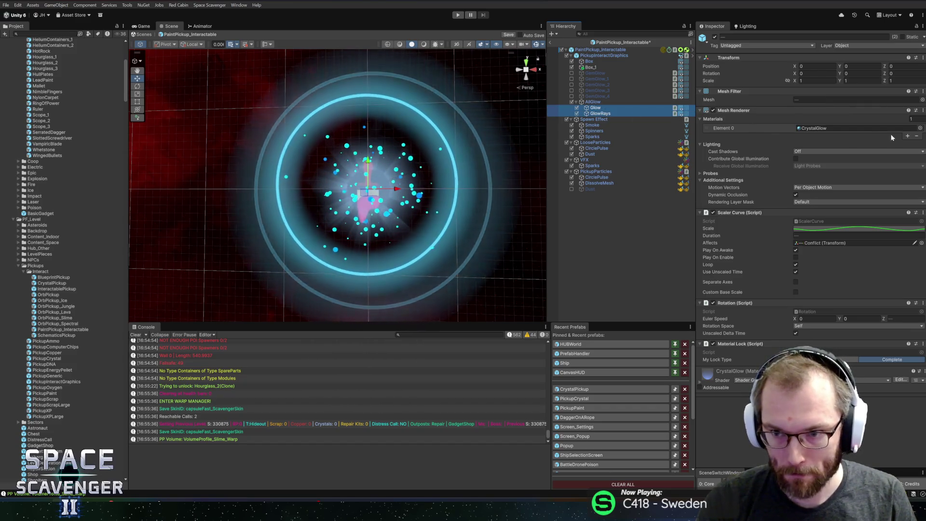
{"action": "left_click", "coordinate": [921, 128]}
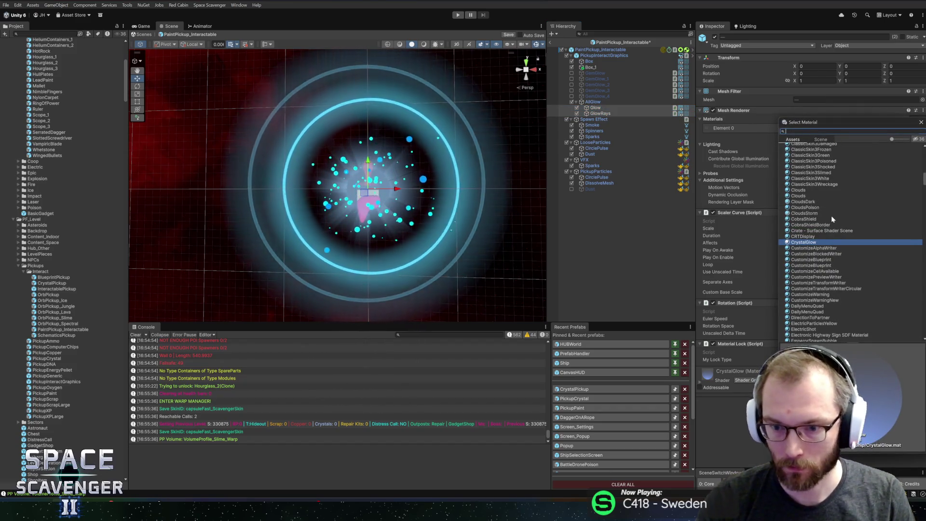
{"action": "type", "text": "pink"}
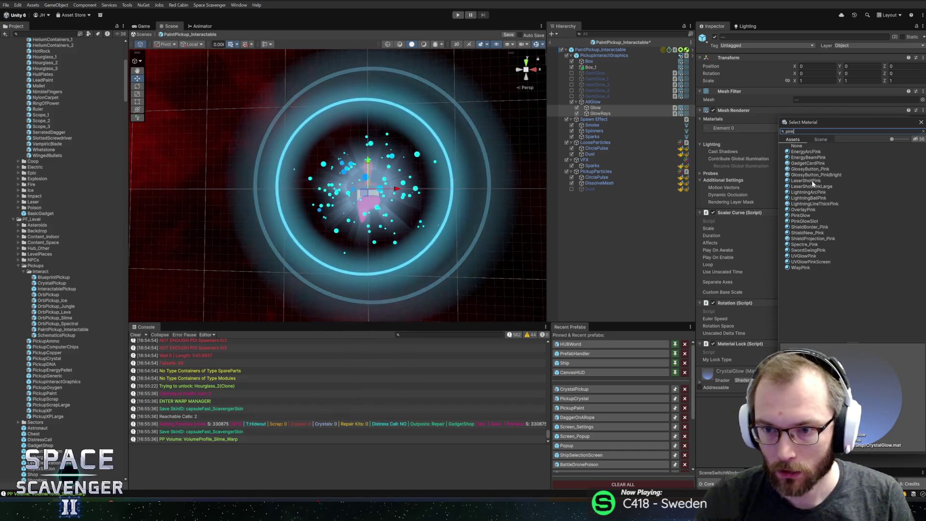
{"action": "left_click", "coordinate": [810, 215]}
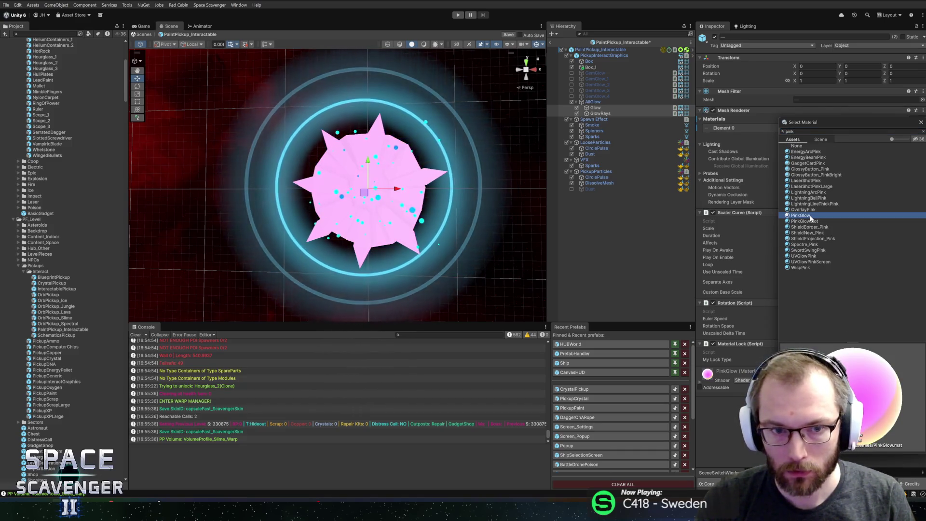
{"action": "left_click", "coordinate": [811, 221]}
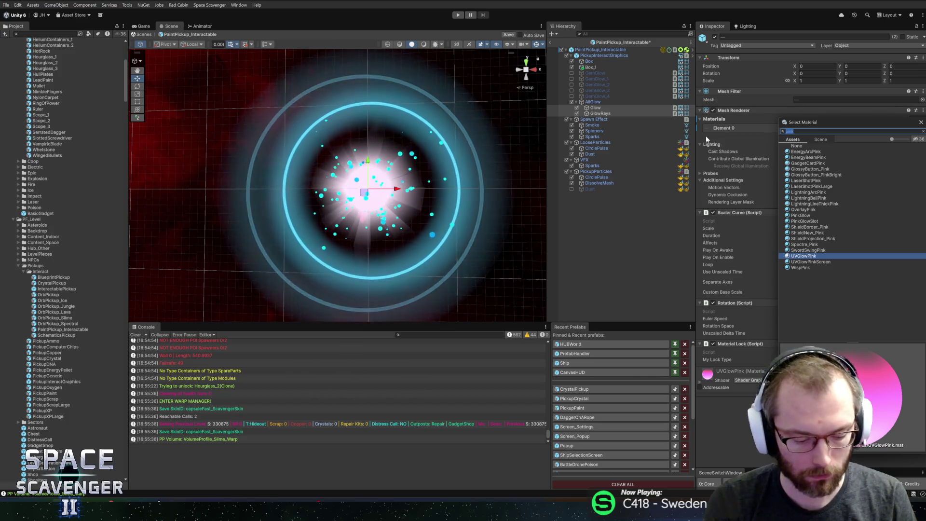
- Browse glow materials, retry PinkGlow, then revert both glows to CrystalGlow
{"action": "type", "text": "glow"}
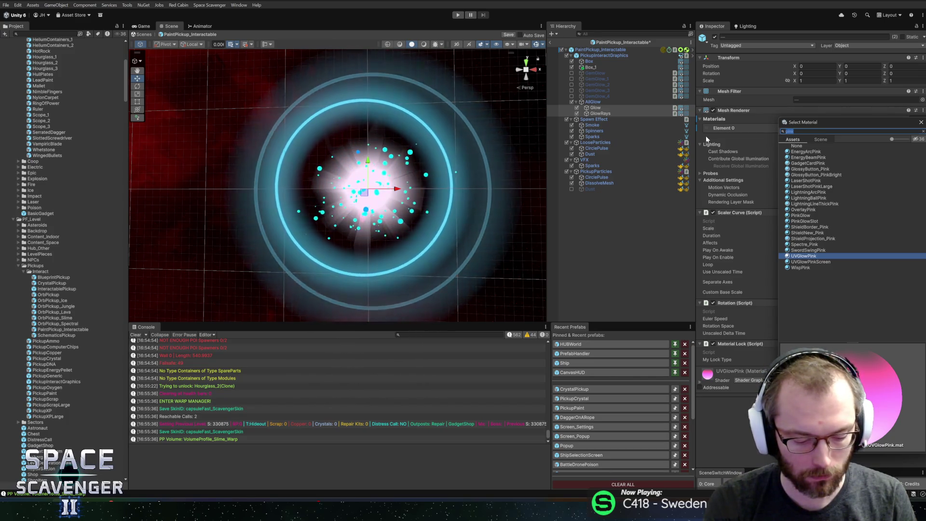
{"action": "left_click_drag", "start_coordinate": [801, 125], "coordinate": [722, 104]}
{"action": "scroll", "coordinate": [760, 178], "scroll_direction": "down", "scroll_amount": 3}
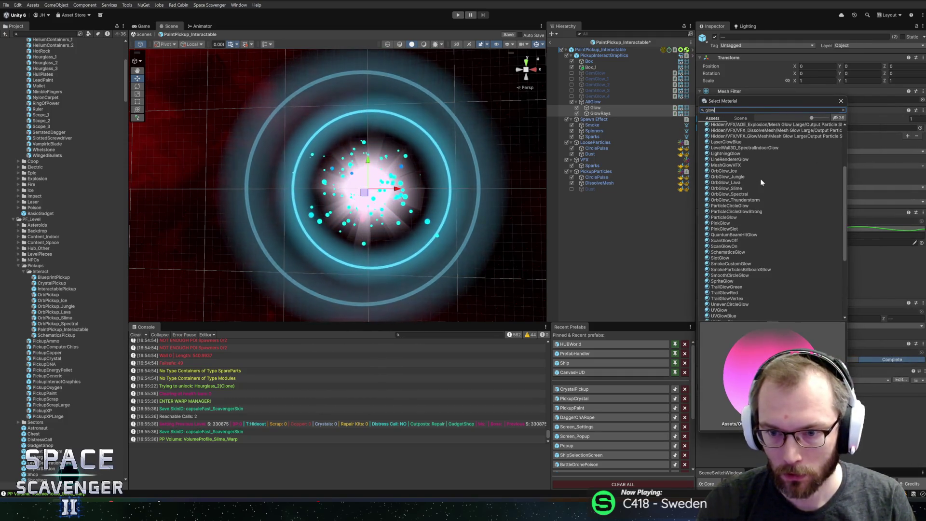
{"action": "scroll", "coordinate": [760, 179], "scroll_direction": "down", "scroll_amount": 3}
{"action": "left_click", "coordinate": [724, 223]}
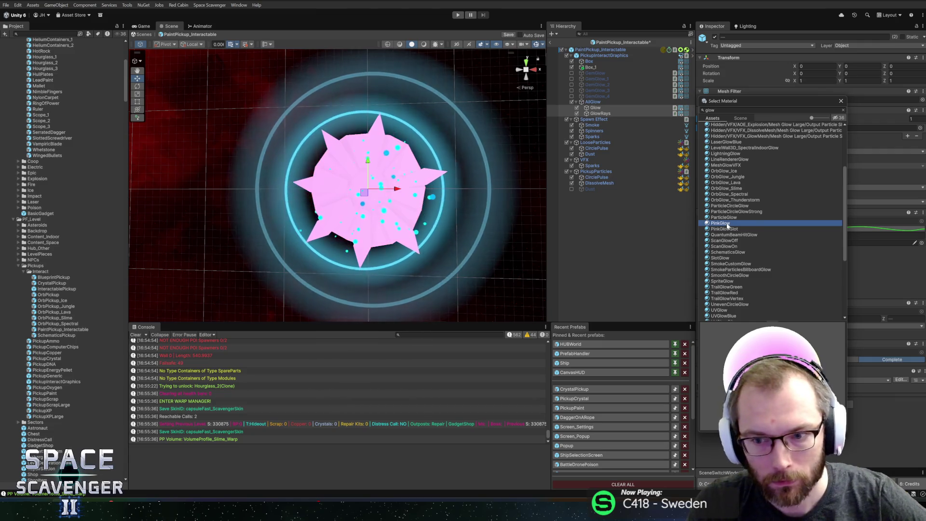
{"action": "scroll", "coordinate": [728, 226], "scroll_direction": "down", "scroll_amount": 5}
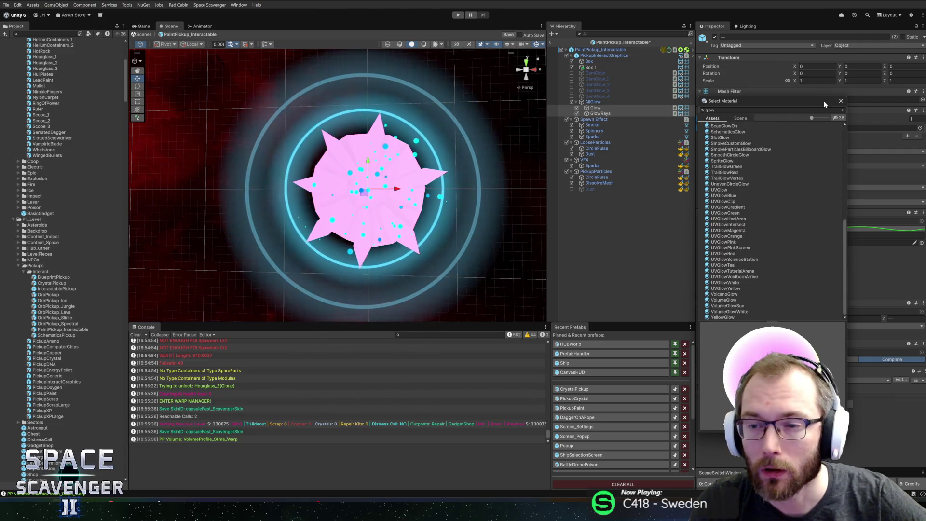
{"action": "left_click", "coordinate": [841, 102]}
{"action": "key", "text": "ctrl+z"}
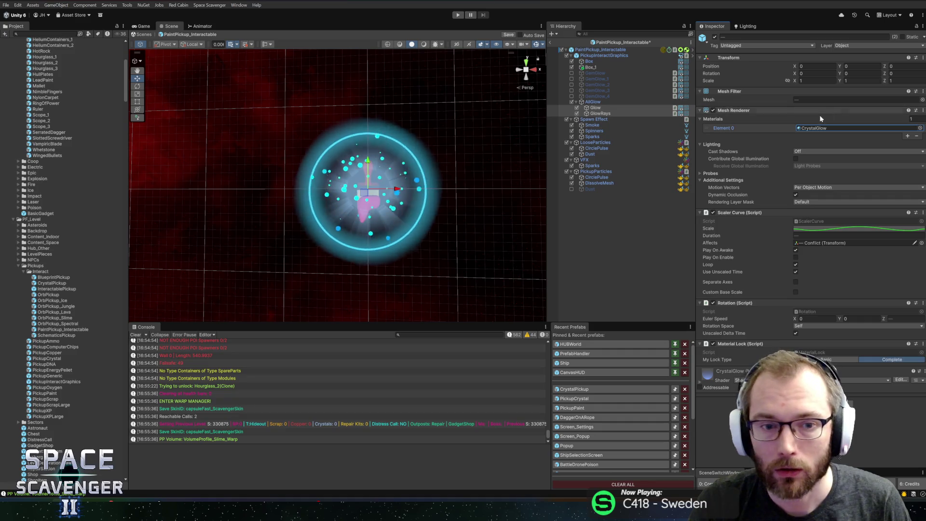
- Inspect the CrystalGlow and yellow ChestGlow materials in the project
{"action": "left_click", "coordinate": [850, 129]}
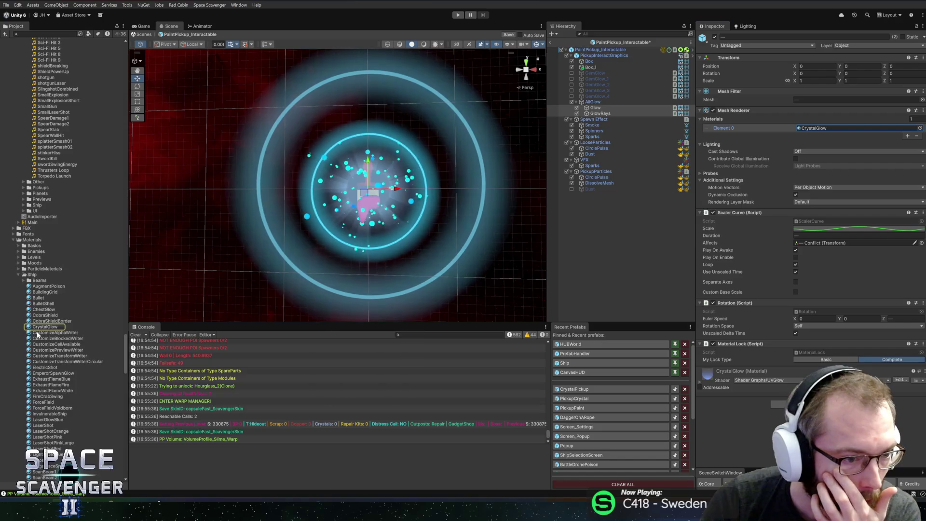
{"action": "scroll", "coordinate": [37, 331], "scroll_direction": "down", "scroll_amount": 3}
{"action": "left_click", "coordinate": [31, 261]}
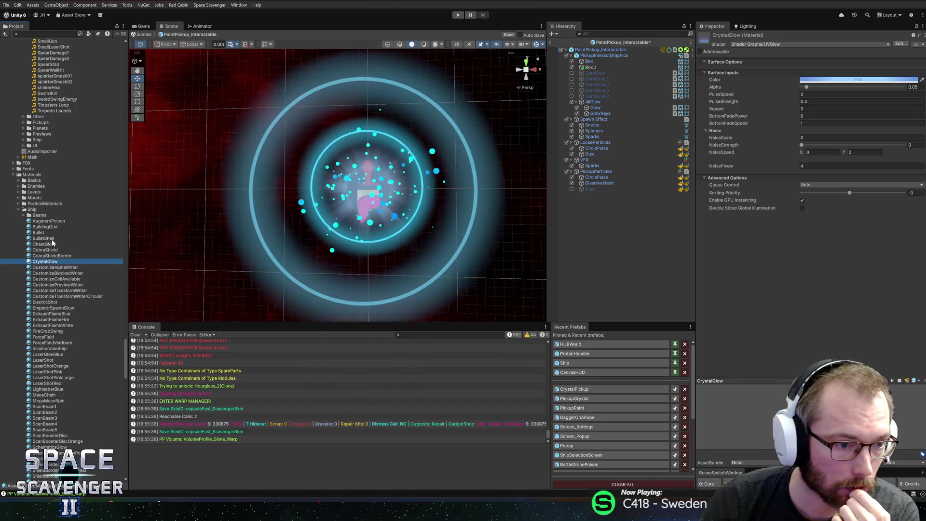
{"action": "scroll", "coordinate": [44, 246], "scroll_direction": "down", "scroll_amount": 2}
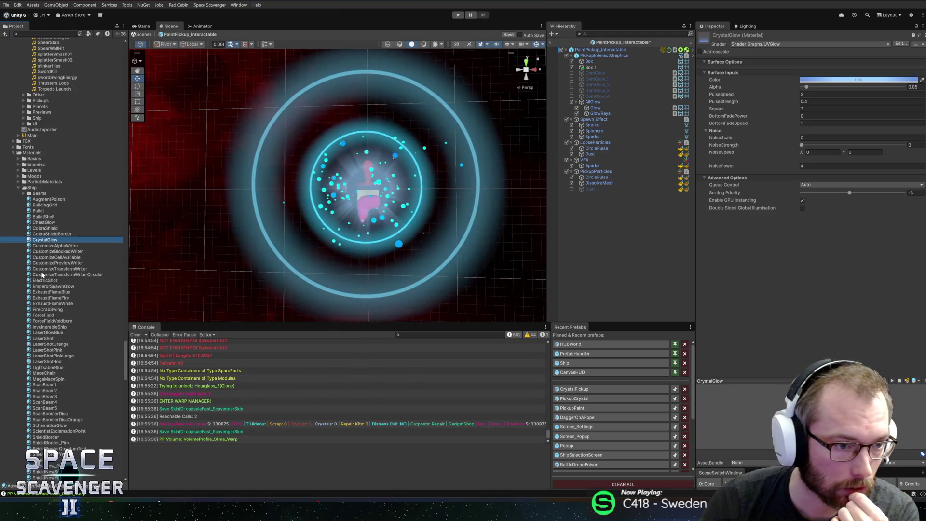
{"action": "left_click", "coordinate": [40, 223]}
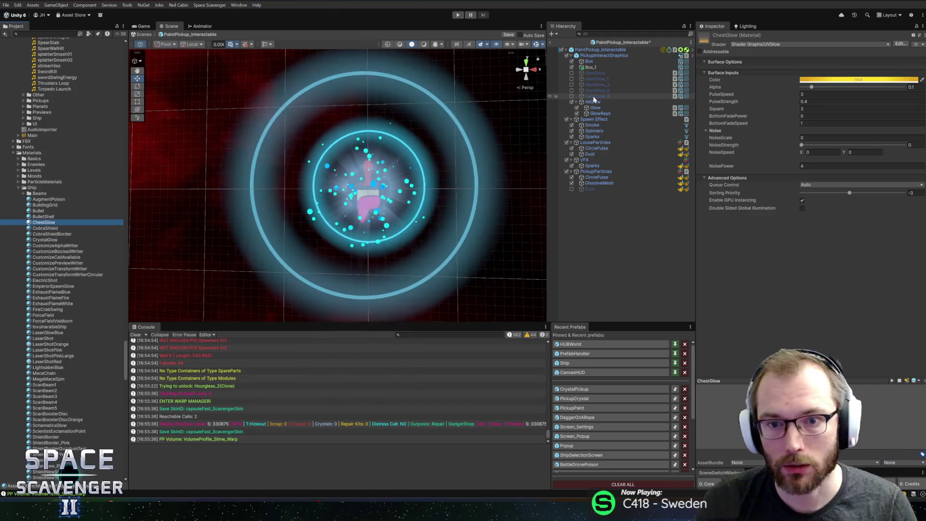
- Assign the ChestGlow material to GlowRays
{"action": "left_click", "coordinate": [596, 113]}
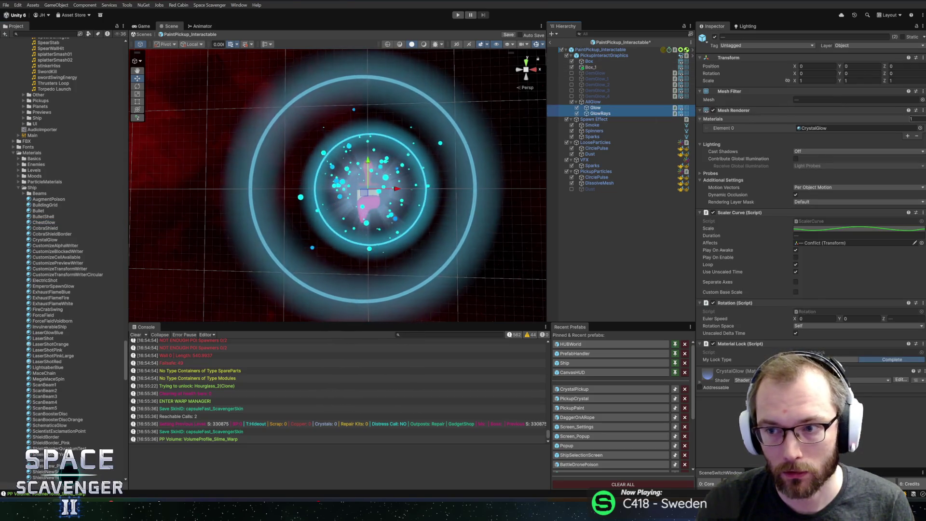
{"action": "left_click", "coordinate": [920, 127]}
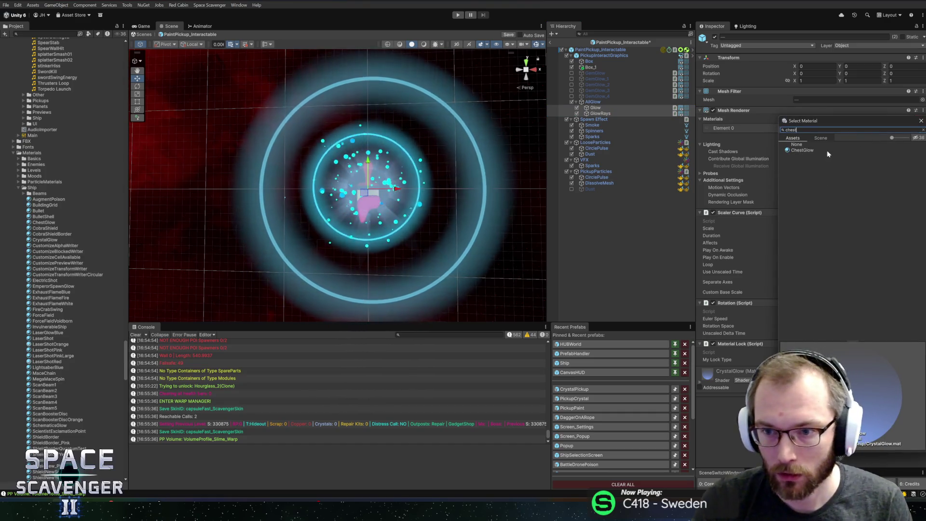
{"action": "double_click", "coordinate": [820, 150]}
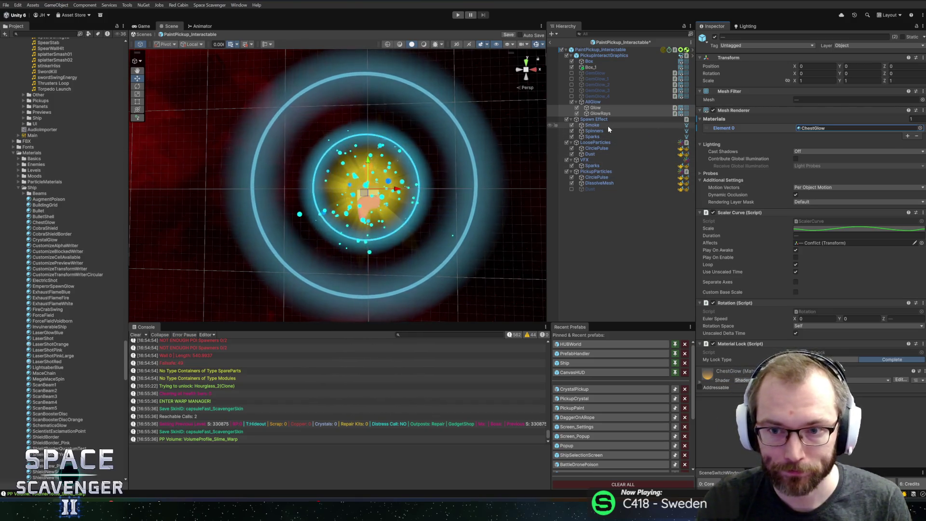
{"action": "left_click", "coordinate": [679, 125]}
- Set both CirclePulse colour-over-life gradient keys to Hue 12 for an orange-red pulse
{"action": "key", "text": "Down"}
{"action": "key", "text": "Down"}
{"action": "key", "text": "Down"}
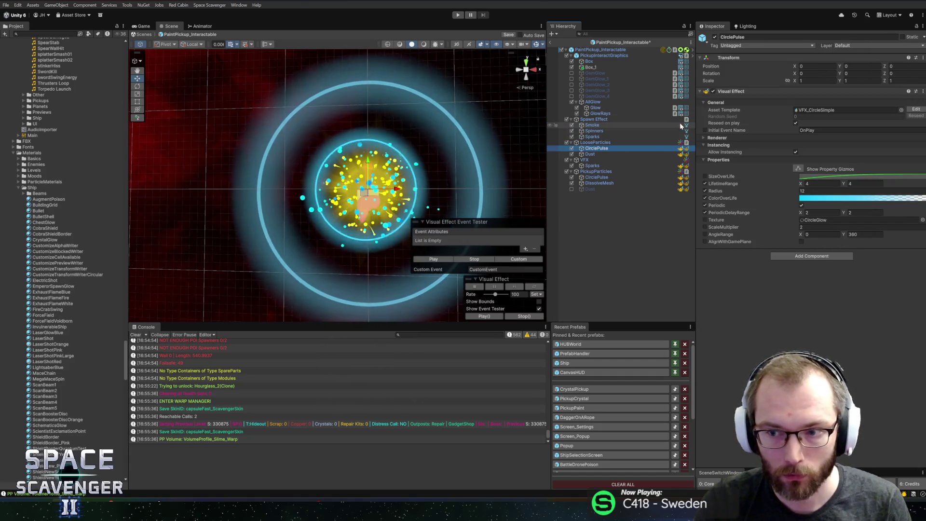
{"action": "left_click", "coordinate": [827, 198]}
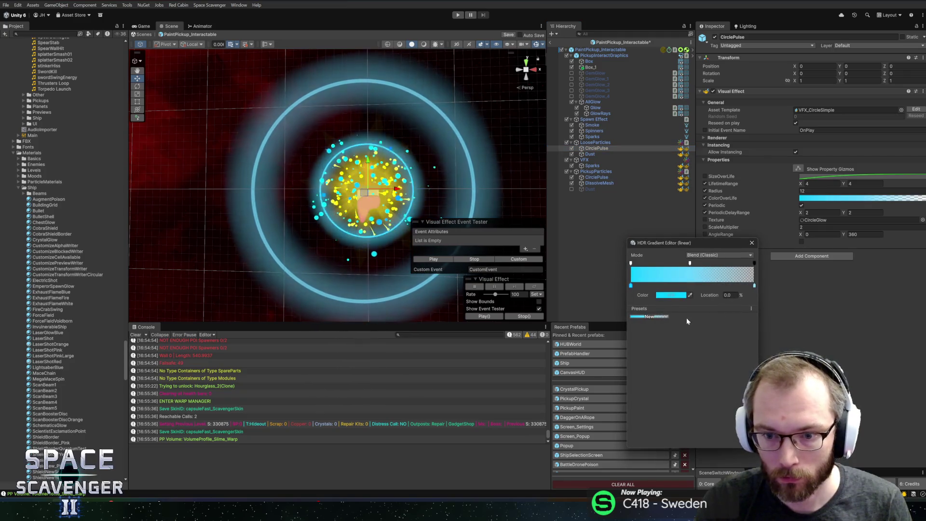
{"action": "left_click", "coordinate": [671, 295]}
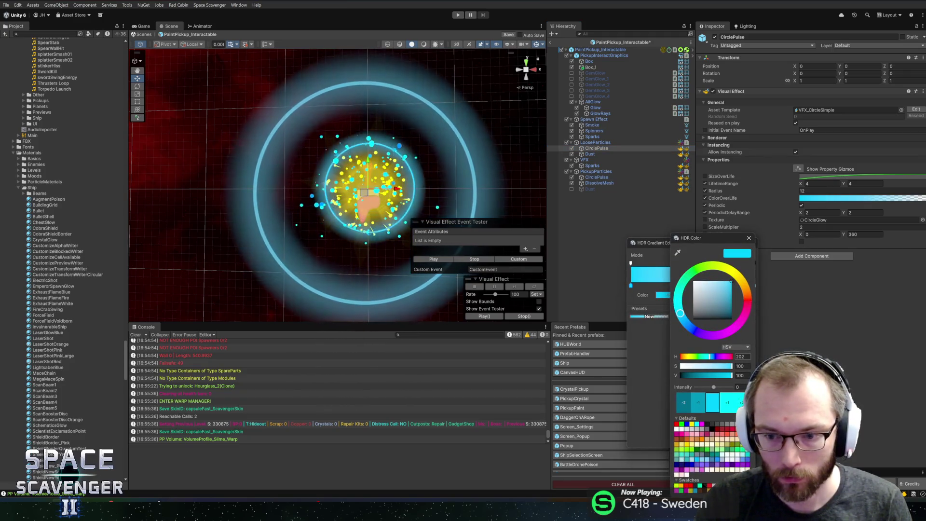
{"action": "type", "text": "12"}
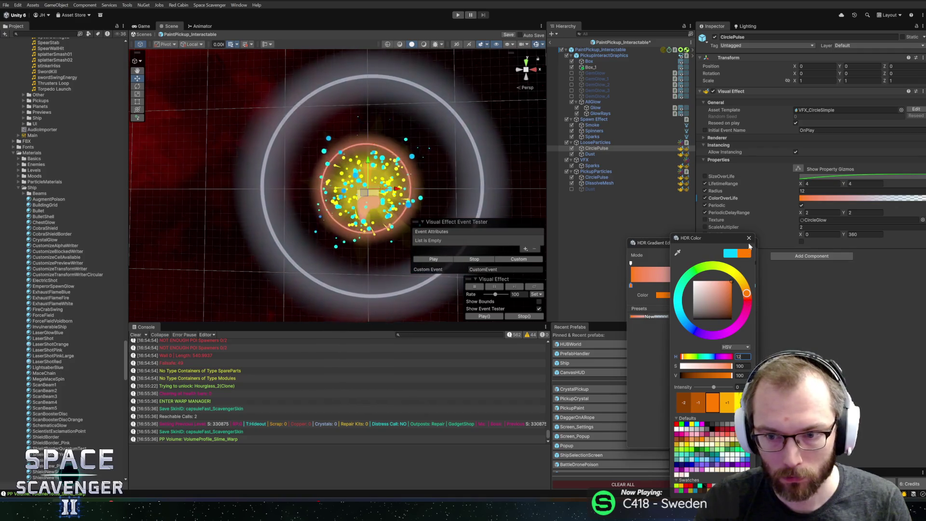
{"action": "left_click", "coordinate": [749, 237]}
{"action": "left_click", "coordinate": [671, 295]}
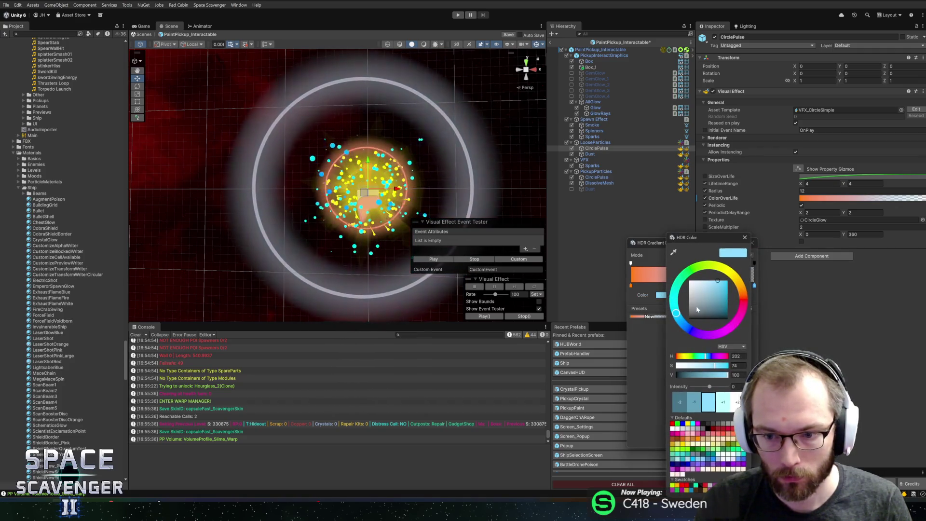
{"action": "type", "text": "12"}
{"action": "left_click", "coordinate": [745, 239]}
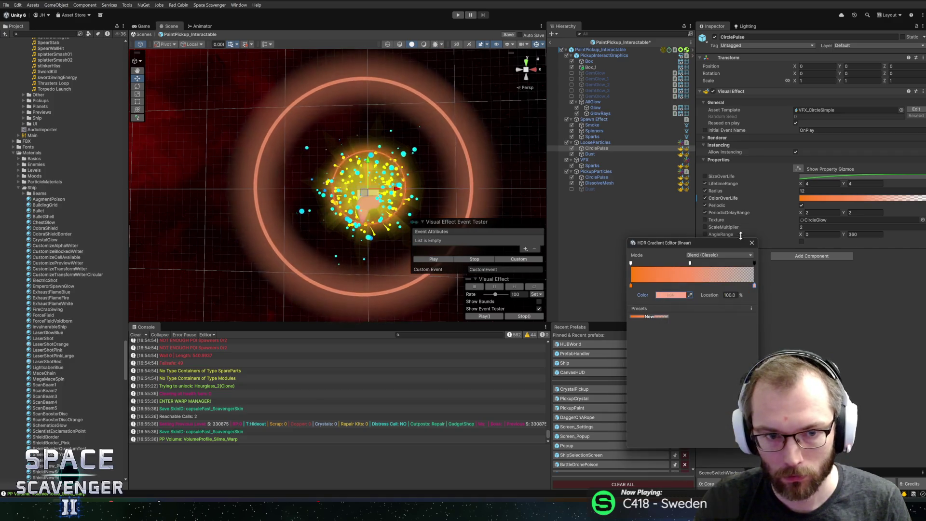
{"action": "left_click", "coordinate": [753, 242]}
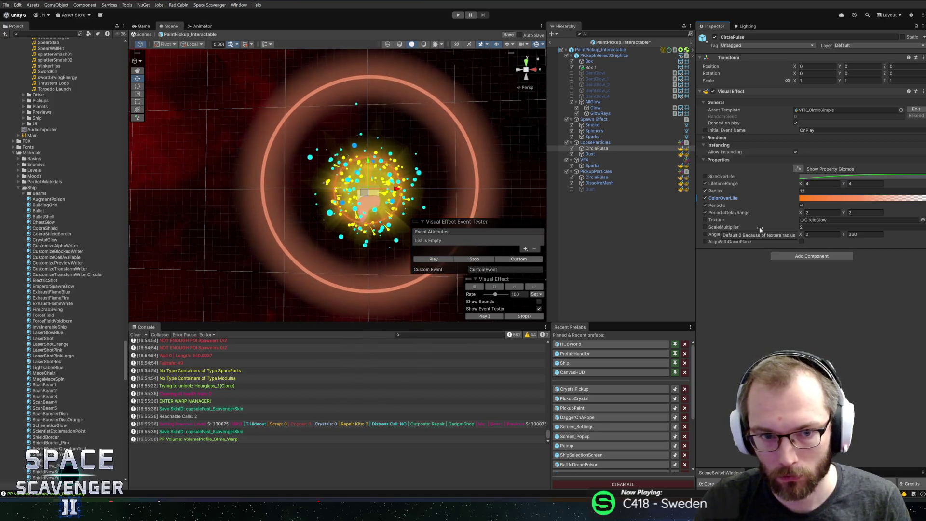
{"action": "left_click", "coordinate": [603, 108]}
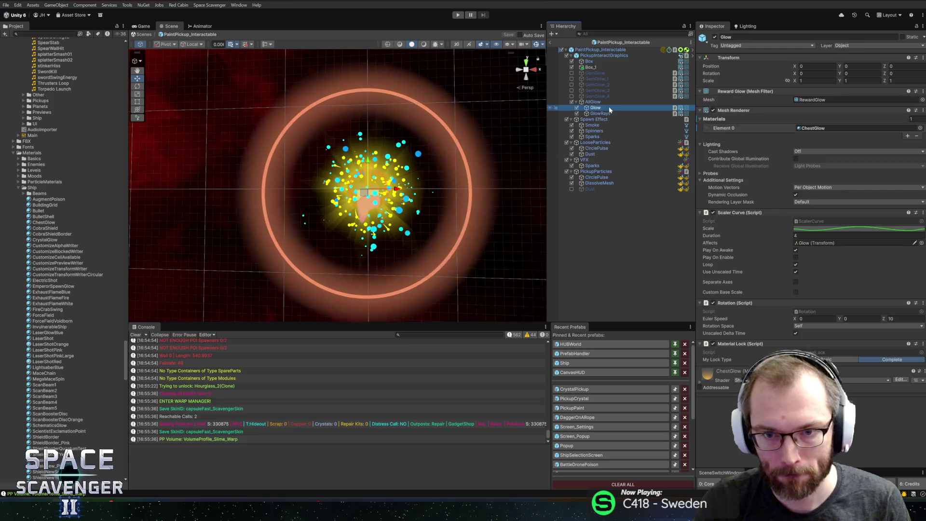
- Browse glow materials from ChestGlow to SchematicsGlow, then locate PaintPickup_Interactable in the project
{"action": "left_click", "coordinate": [813, 128]}
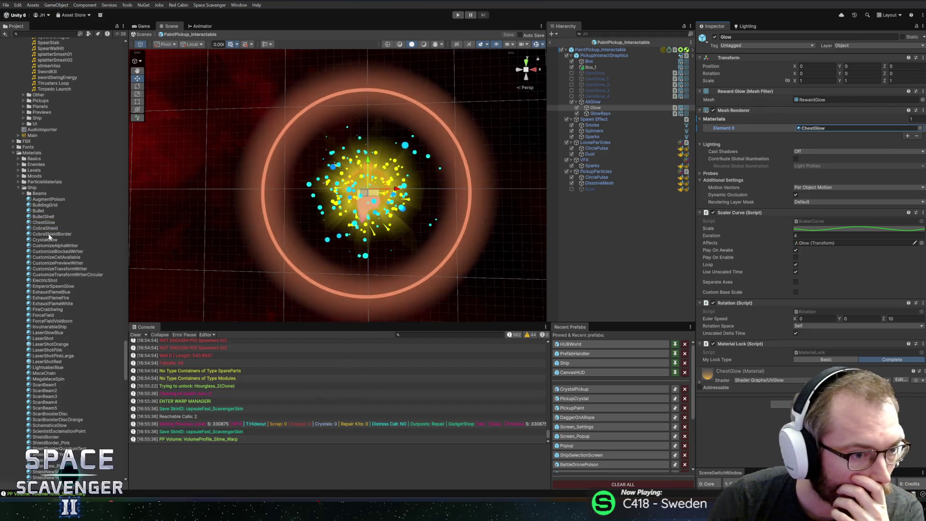
{"action": "scroll", "coordinate": [61, 289], "scroll_direction": "down", "scroll_amount": 2}
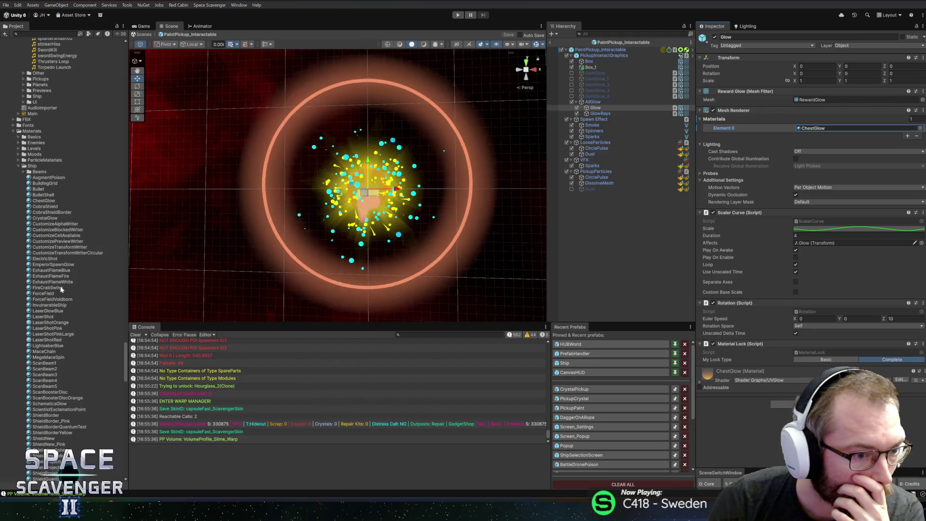
{"action": "scroll", "coordinate": [61, 290], "scroll_direction": "down", "scroll_amount": 2}
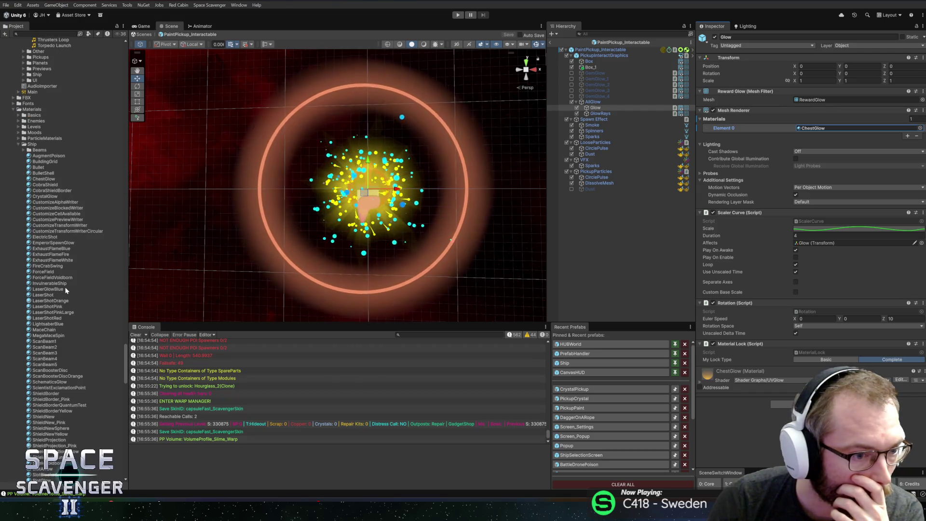
{"action": "scroll", "coordinate": [65, 289], "scroll_direction": "down", "scroll_amount": 6}
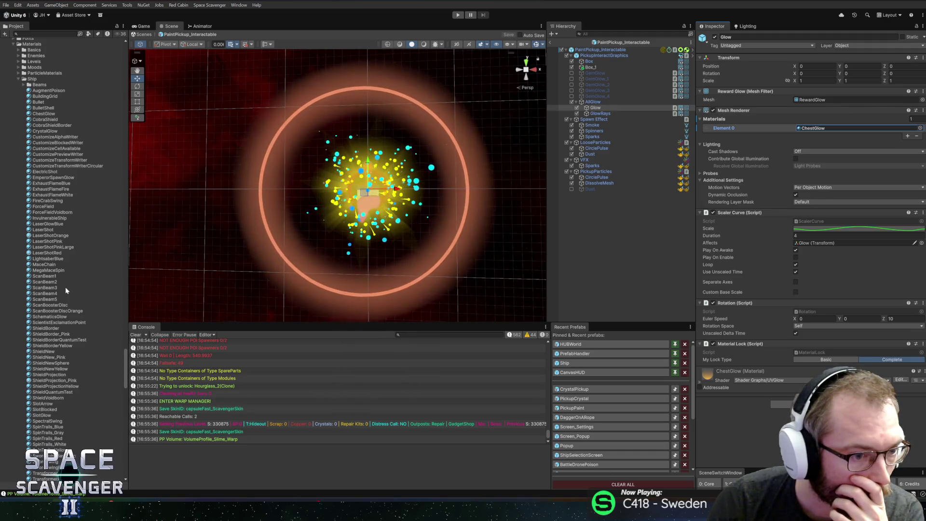
{"action": "scroll", "coordinate": [65, 288], "scroll_direction": "down", "scroll_amount": 4}
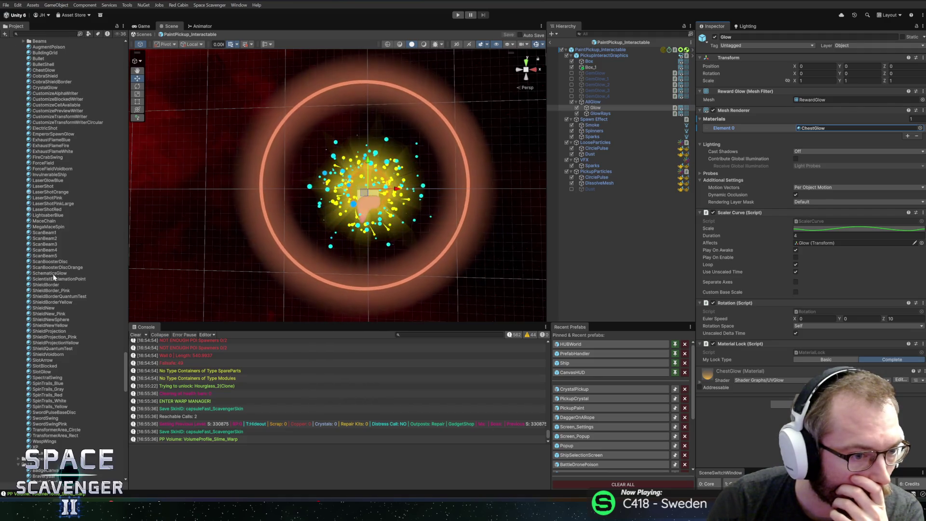
{"action": "left_click", "coordinate": [53, 273]}
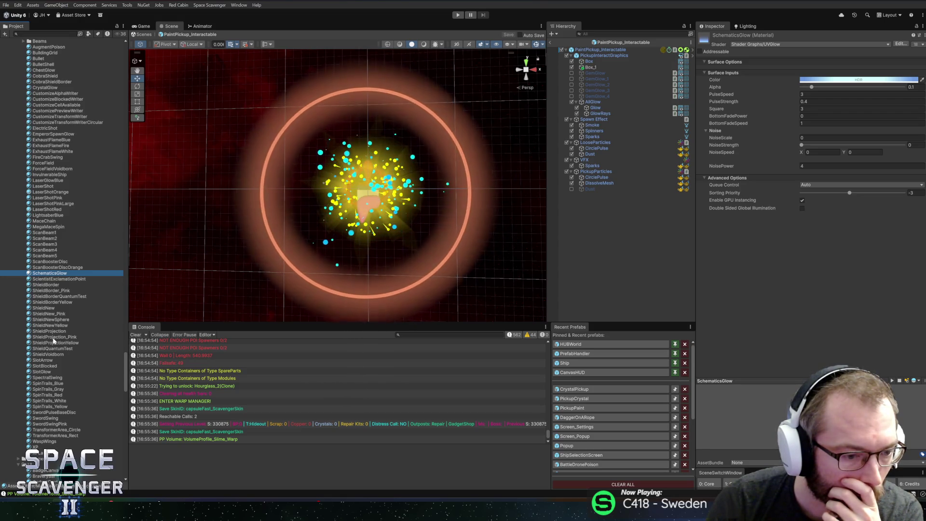
{"action": "left_click", "coordinate": [621, 44]}
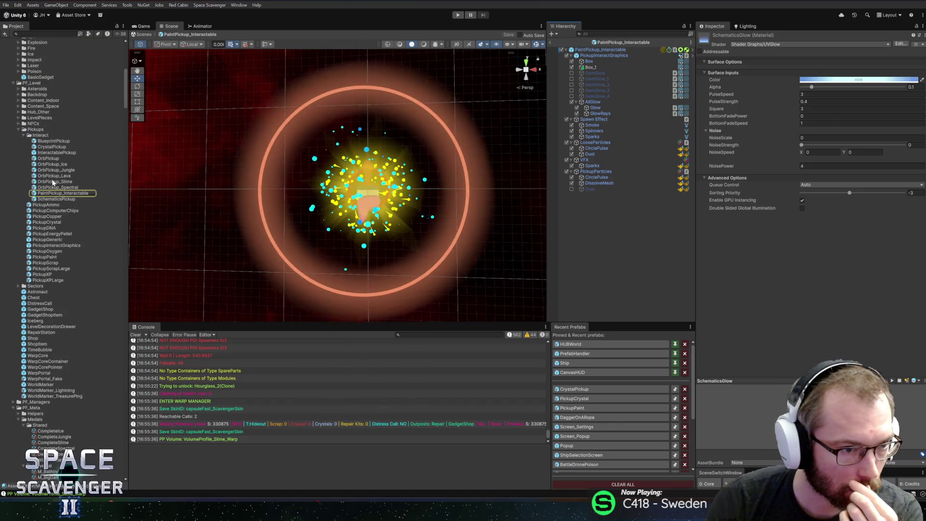
- Open the OrbPickup_Slime and OrbPickup_Lava prefabs and inspect the lava orb's Glow and GlowRays
{"action": "double_click", "coordinate": [53, 182]}
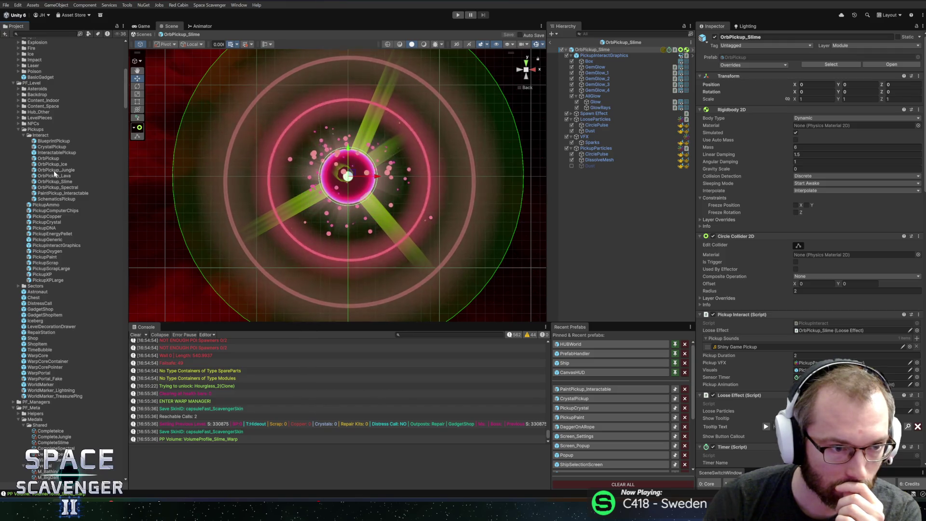
{"action": "left_click", "coordinate": [55, 179]}
{"action": "double_click", "coordinate": [55, 176]}
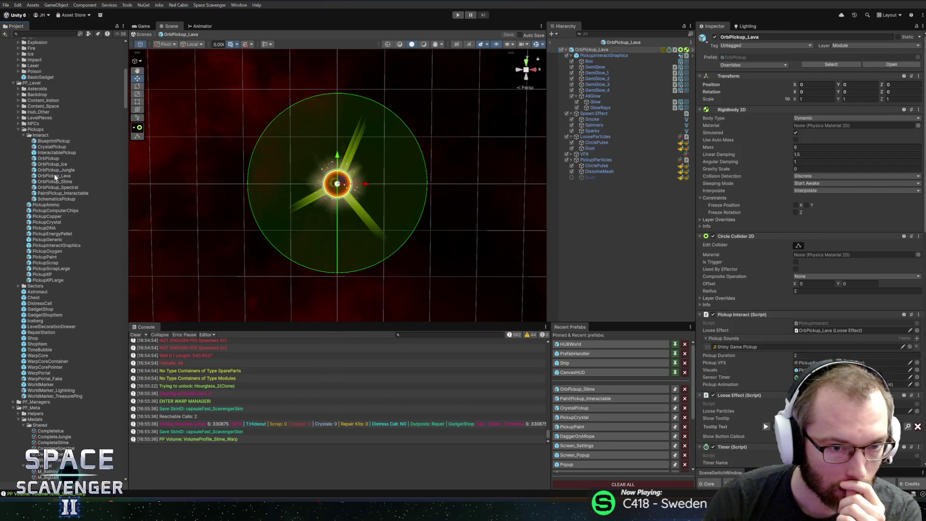
{"action": "scroll", "coordinate": [363, 164], "scroll_direction": "up", "scroll_amount": 5}
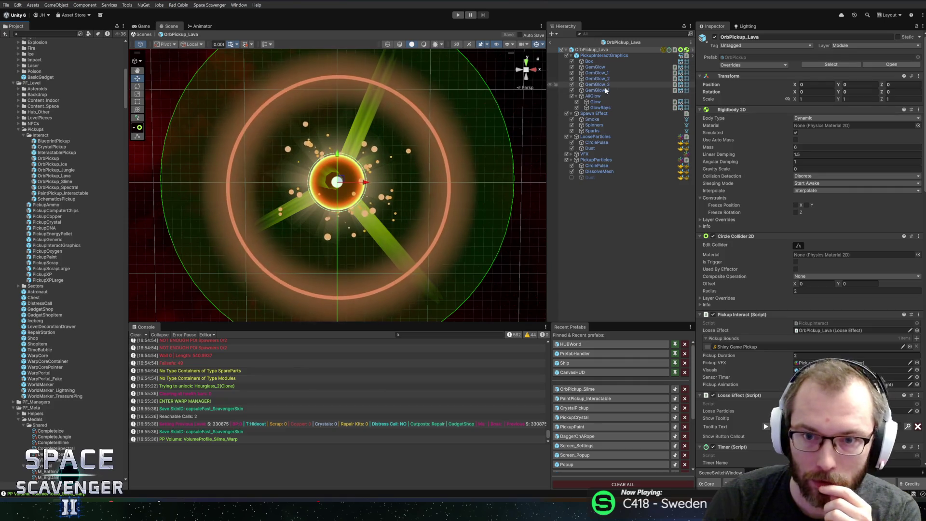
{"action": "left_click", "coordinate": [596, 102]}
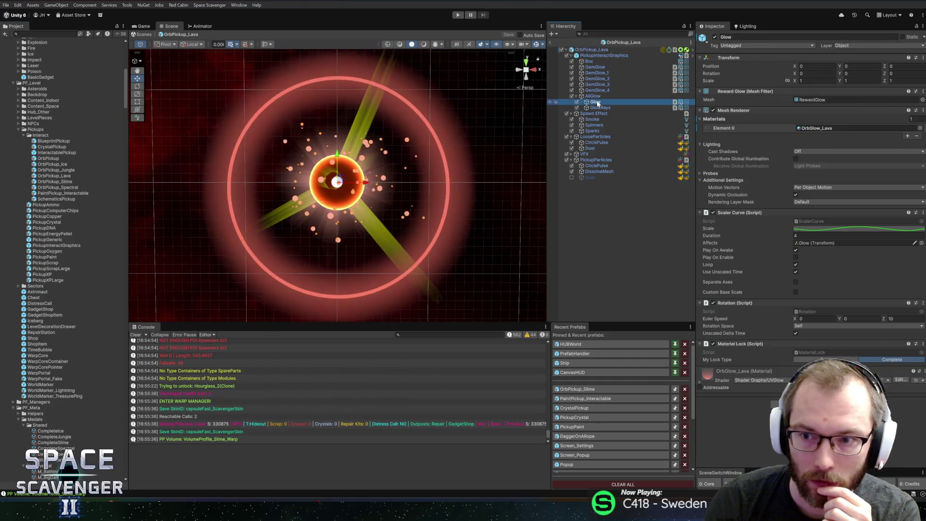
{"action": "left_click", "coordinate": [600, 107]}
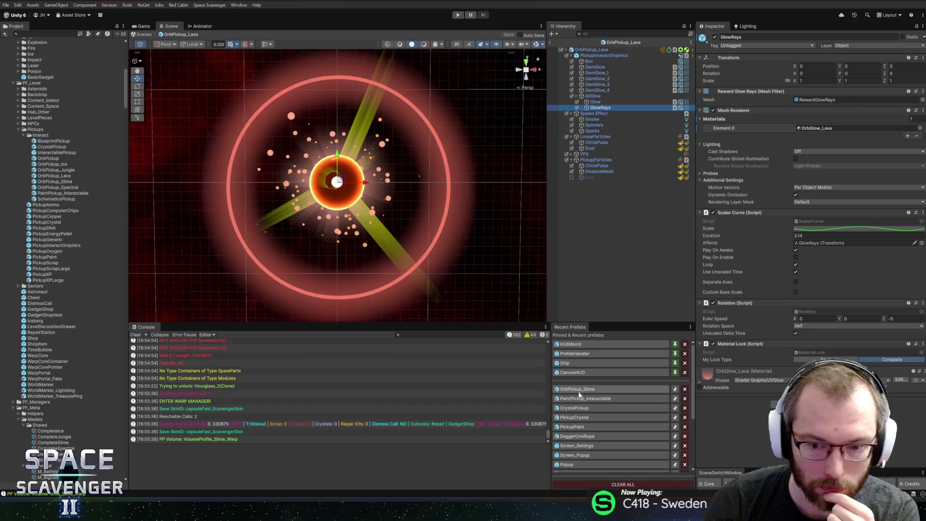
- Assign OrbGlow_Lava to the paint pickup's Glow and GlowRays
{"action": "left_click", "coordinate": [577, 401]}
{"action": "left_click", "coordinate": [609, 109], "text": "ctrl"}
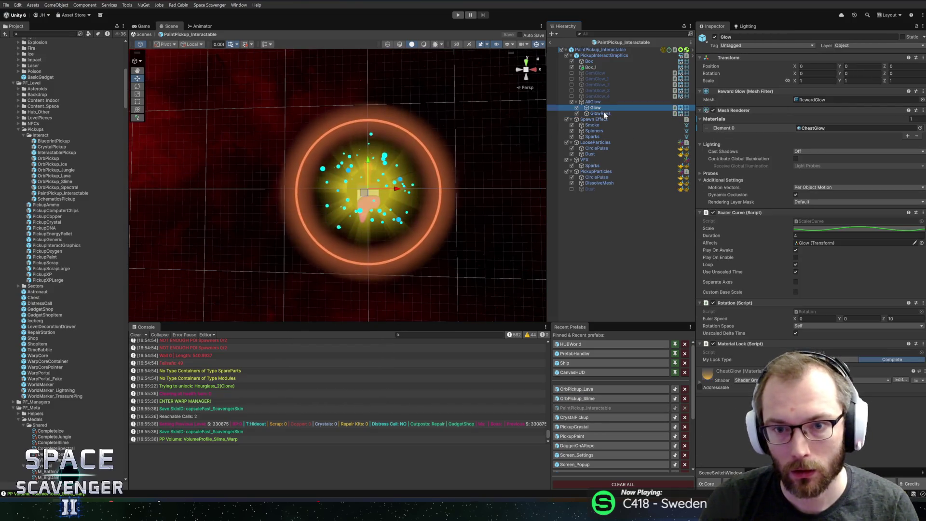
{"action": "left_click", "coordinate": [920, 128]}
{"action": "type", "text": "orbgl"}
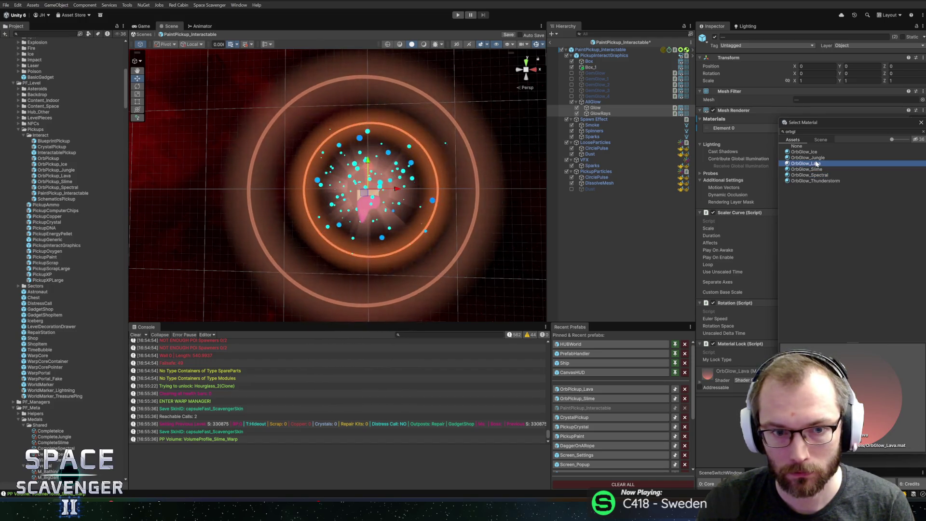
{"action": "double_click", "coordinate": [804, 164]}
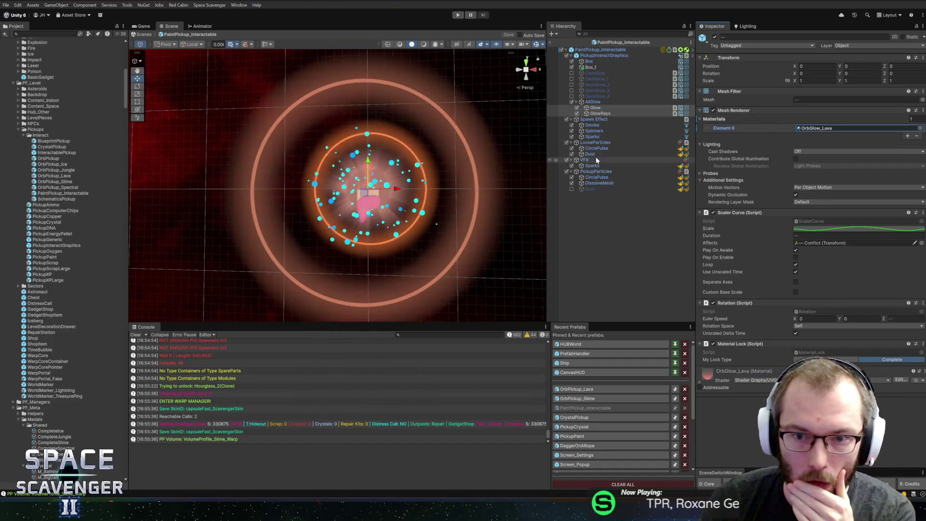
{"action": "left_click", "coordinate": [593, 154]}
{"action": "left_click", "coordinate": [841, 256]}
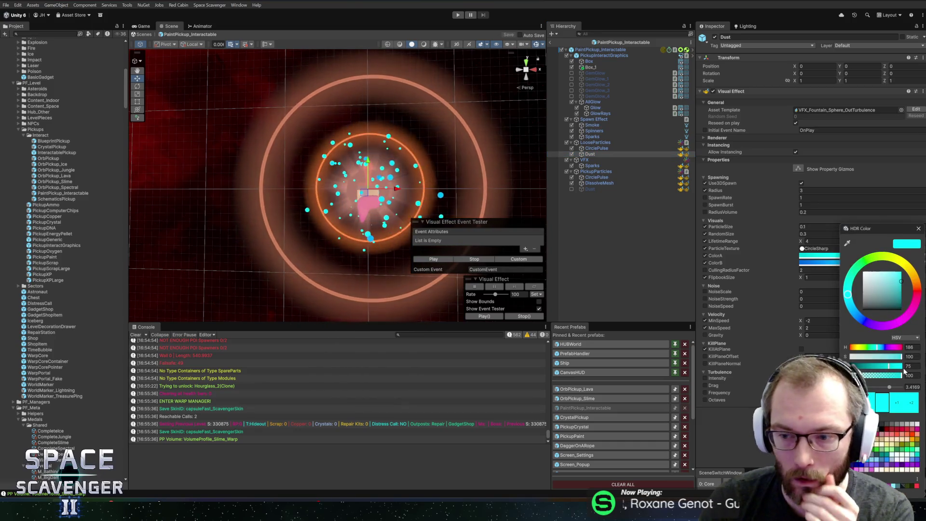
- Adjust the Dust effect's ColorA and ColorB hues, keeping ColorB yellow-orange, and save
{"action": "key", "text": "Return"}
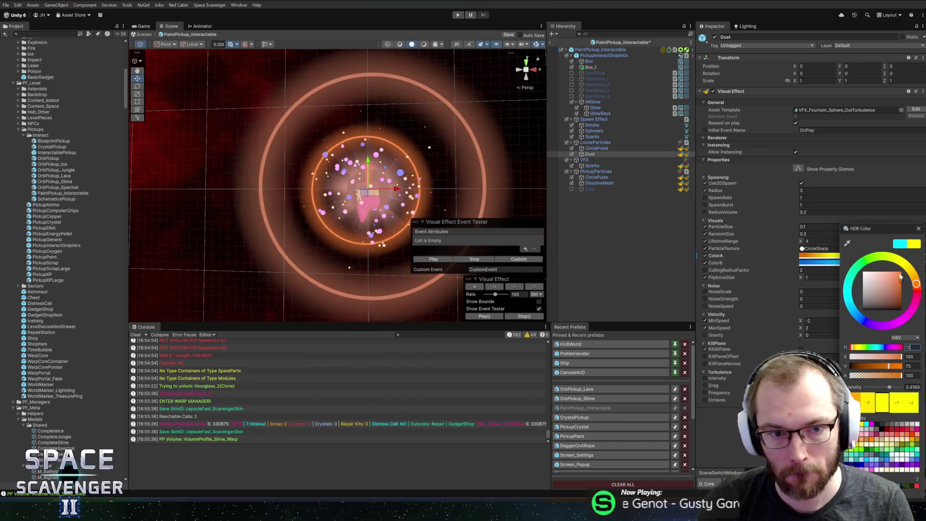
{"action": "key", "text": "Escape"}
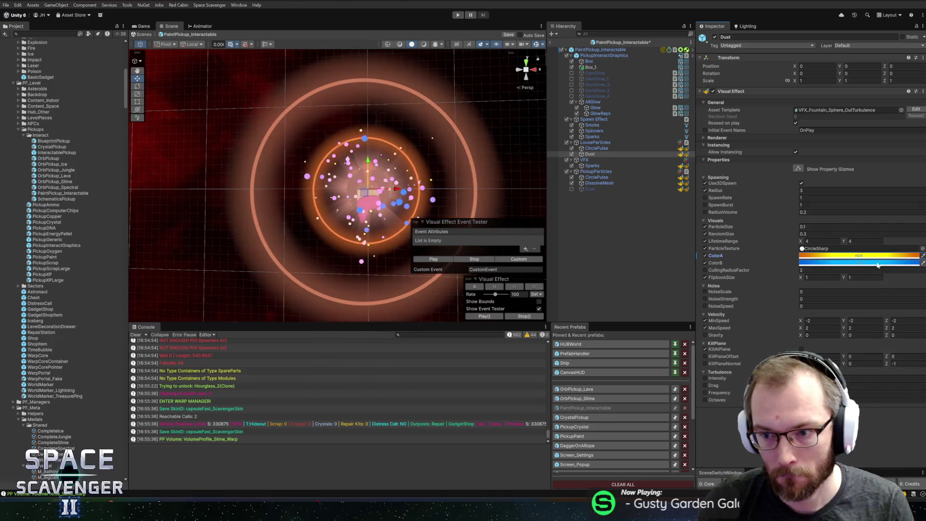
{"action": "left_click", "coordinate": [858, 263]}
{"action": "left_click", "coordinate": [912, 347]}
{"action": "type", "text": "12"}
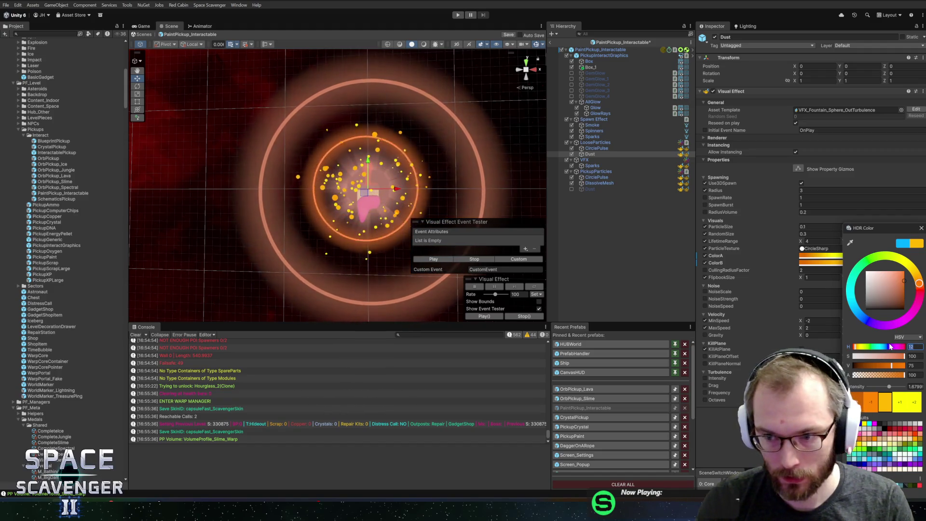
{"action": "type", "text": "0"}
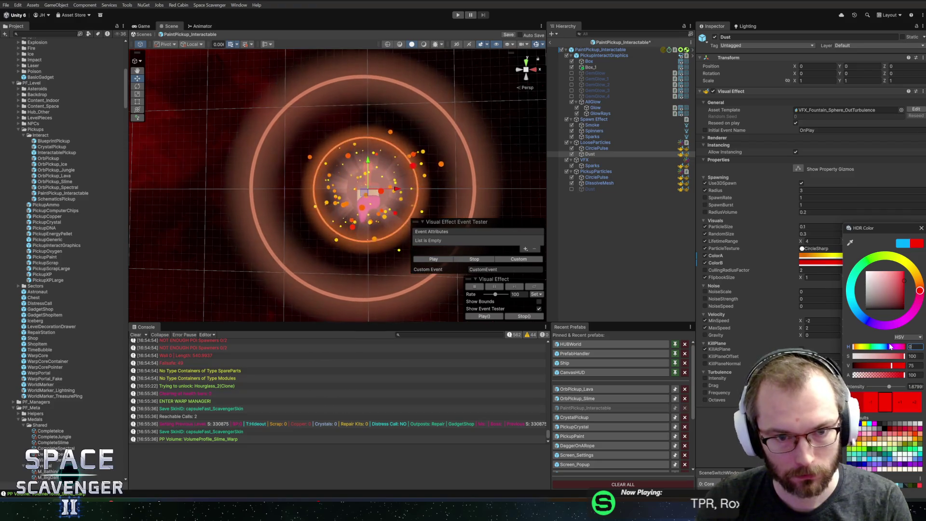
{"action": "type", "text": "5"}
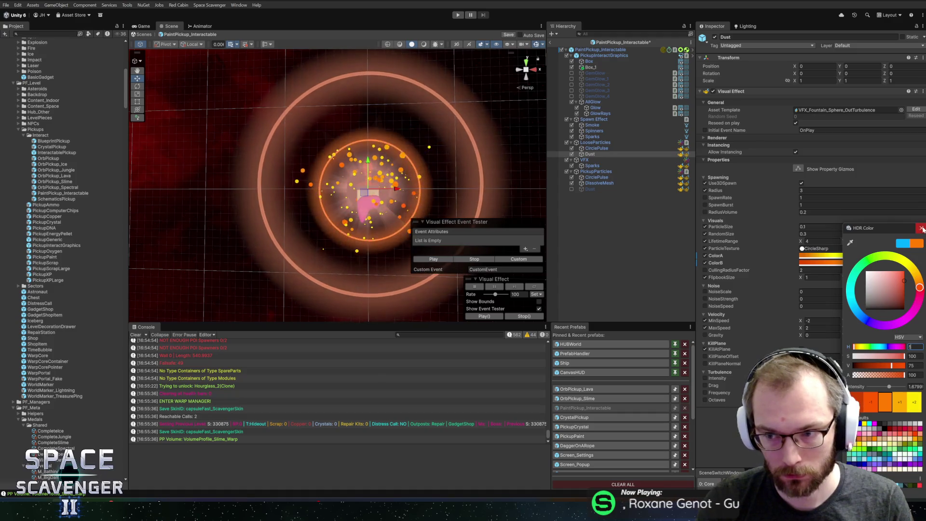
{"action": "key", "text": "ctrl+z"}
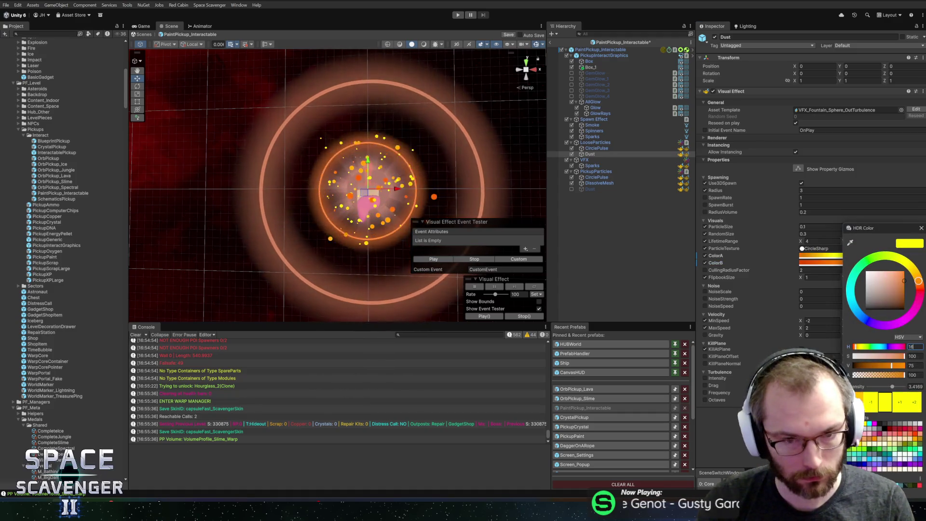
{"action": "left_click", "coordinate": [922, 229]}
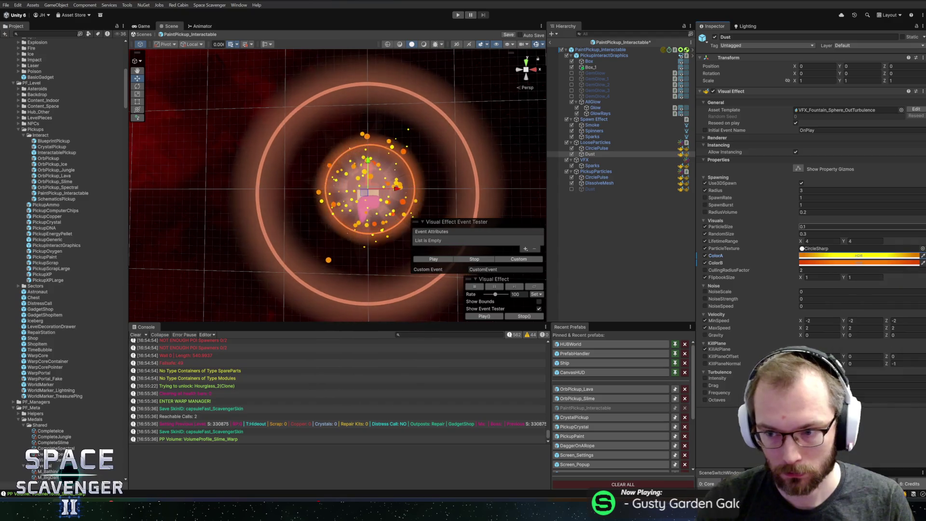
{"action": "key", "text": "ctrl+s"}
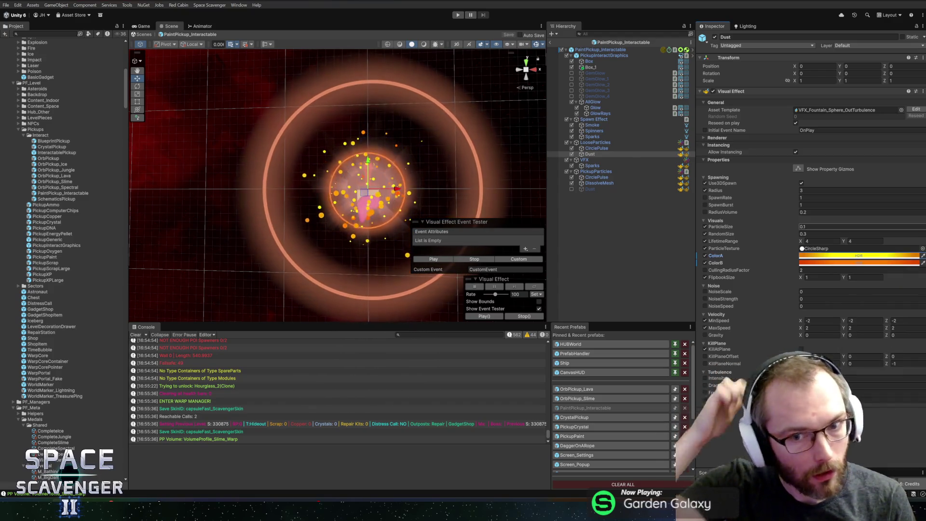
- Set CirclePulse's gradient start key to Hue 12 and its end key to light salmon
{"action": "left_click", "coordinate": [615, 172]}
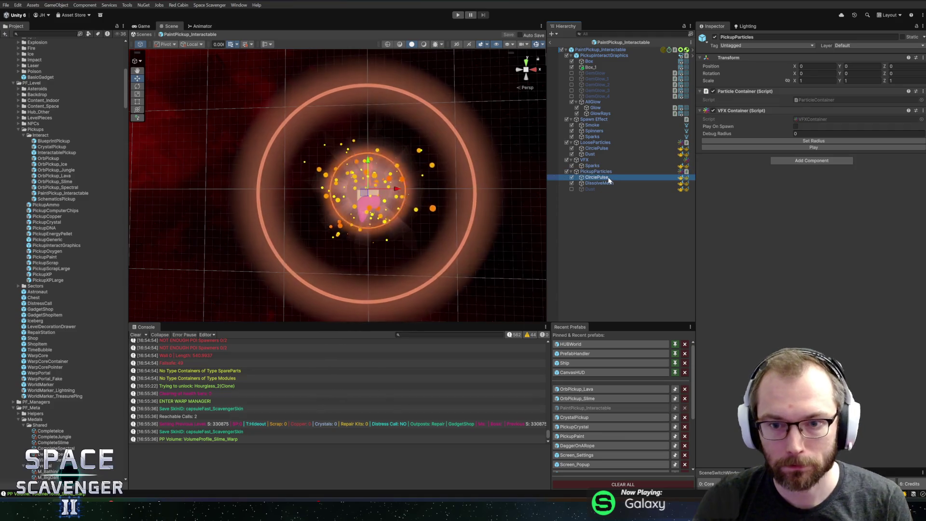
{"action": "left_click", "coordinate": [608, 178]}
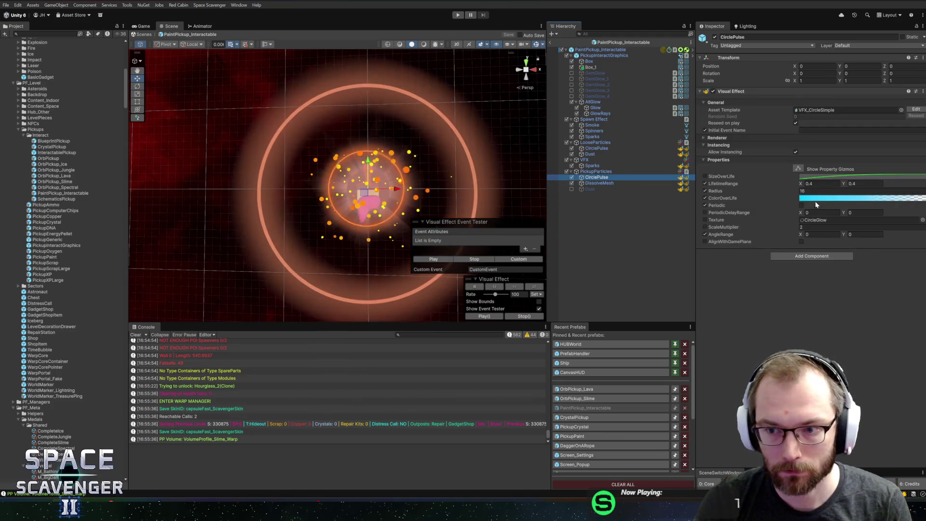
{"action": "left_click", "coordinate": [820, 198]}
{"action": "left_click", "coordinate": [670, 295]}
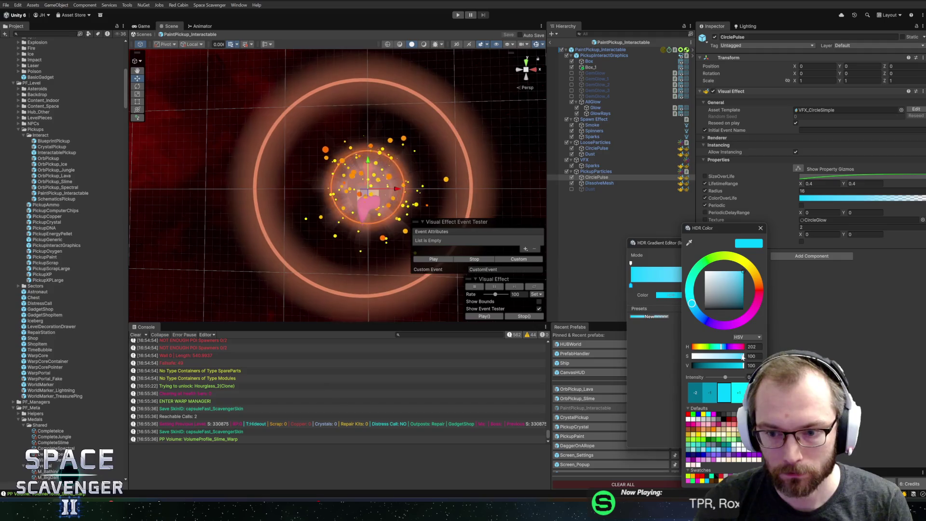
{"action": "left_click", "coordinate": [754, 347]}
{"action": "type", "text": "12"}
{"action": "left_click", "coordinate": [761, 228]}
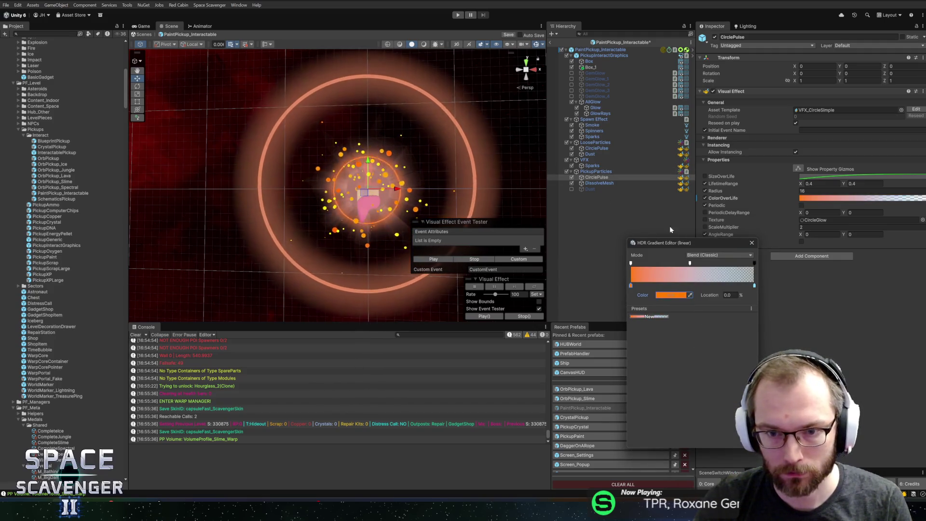
{"action": "left_click", "coordinate": [755, 286]}
{"action": "left_click", "coordinate": [671, 294]}
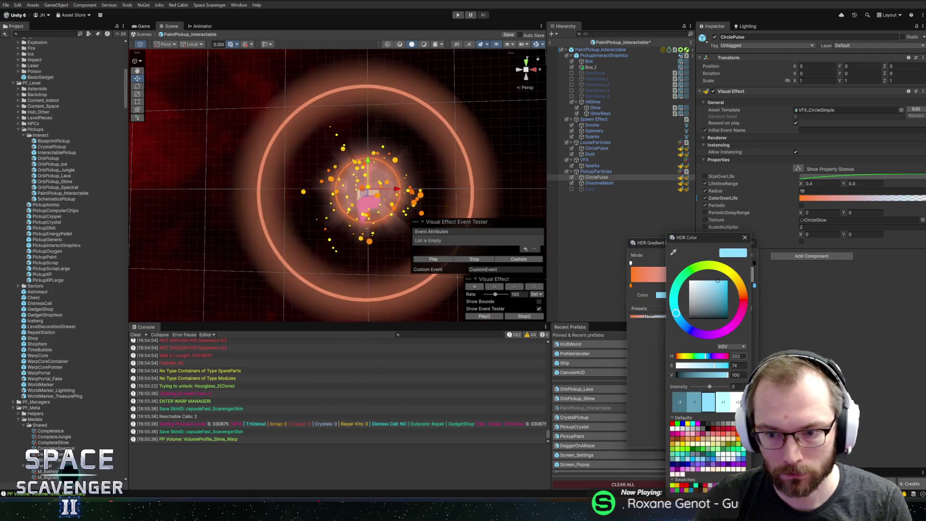
{"action": "left_click", "coordinate": [714, 299]}
{"action": "left_click", "coordinate": [751, 233]}
{"action": "left_click", "coordinate": [752, 243]}
- Shift DissolveMesh MainColor from cyan to orange, preview the effects, and save the prefab
{"action": "left_click", "coordinate": [600, 182]}
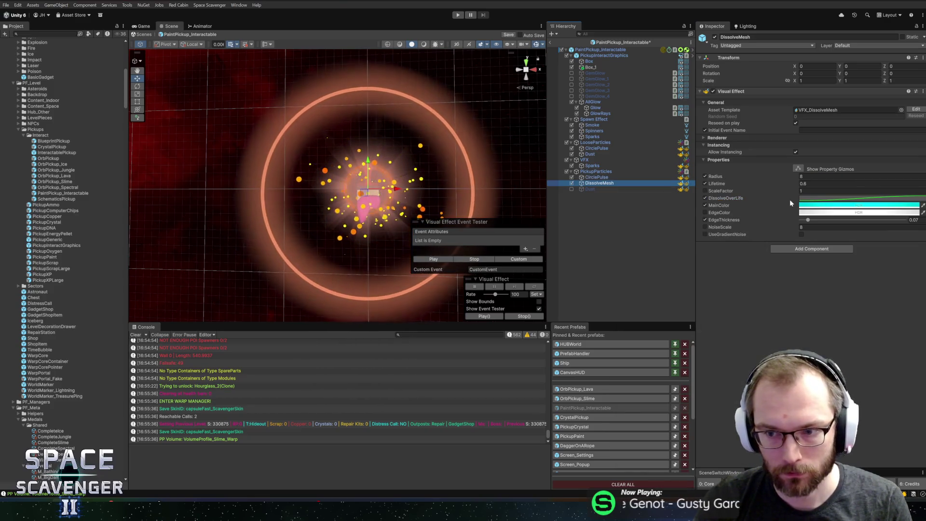
{"action": "left_click", "coordinate": [820, 205]}
{"action": "left_click_drag", "start_coordinate": [872, 320], "coordinate": [826, 318]}
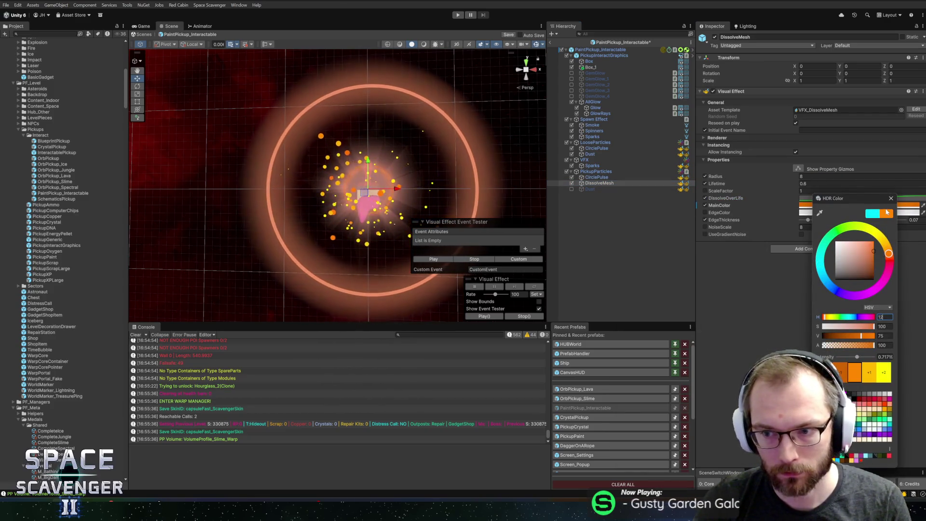
{"action": "left_click", "coordinate": [771, 204]}
{"action": "left_click", "coordinate": [597, 177], "text": "ctrl"}
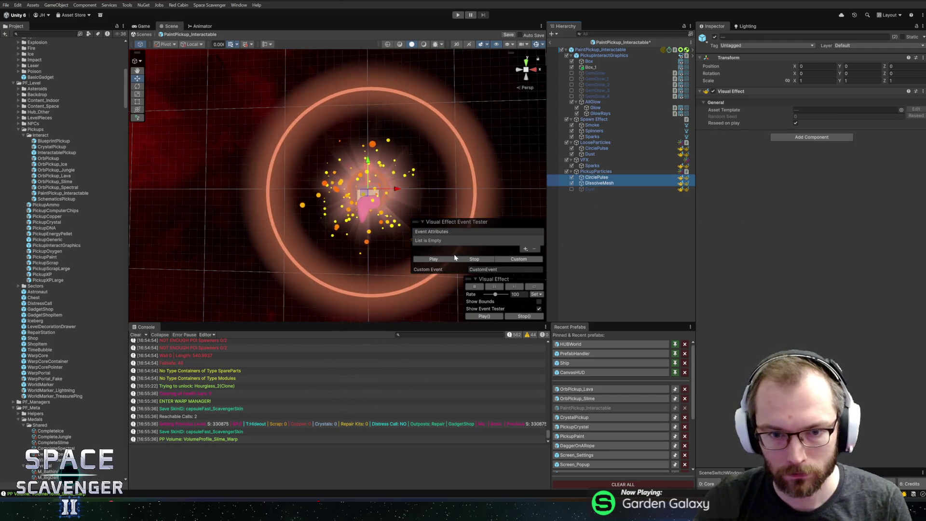
{"action": "left_click", "coordinate": [443, 260]}
{"action": "key", "text": "ctrl+s"}
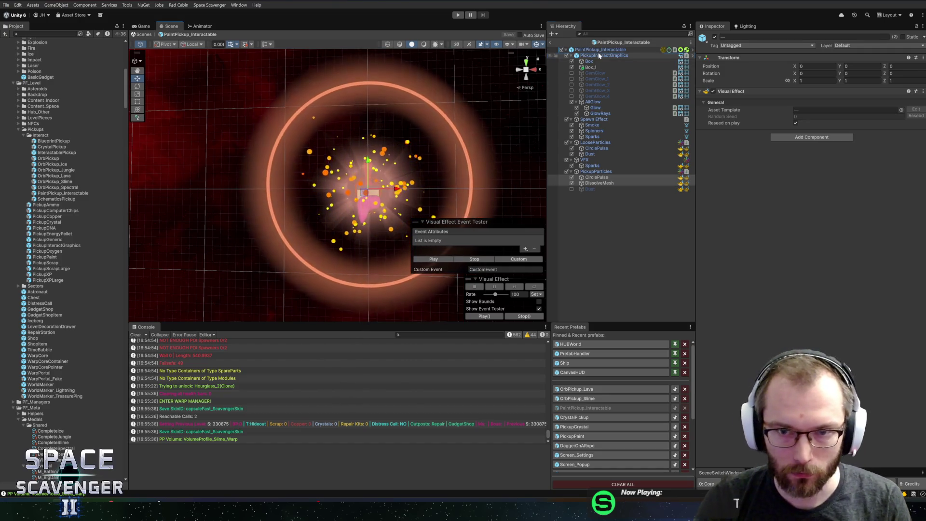
- Set the root PaintPickup_Interactable's Pulsating Player Sensor Radius to 50 and reframe the scene view
{"action": "left_click", "coordinate": [601, 50]}
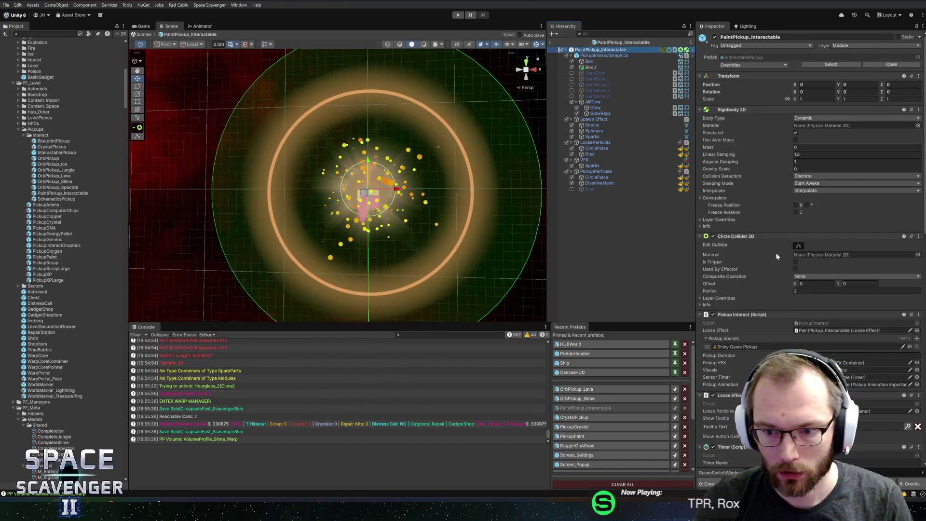
{"action": "scroll", "coordinate": [796, 245], "scroll_direction": "down", "scroll_amount": 5}
{"action": "scroll", "coordinate": [770, 243], "scroll_direction": "down", "scroll_amount": 2}
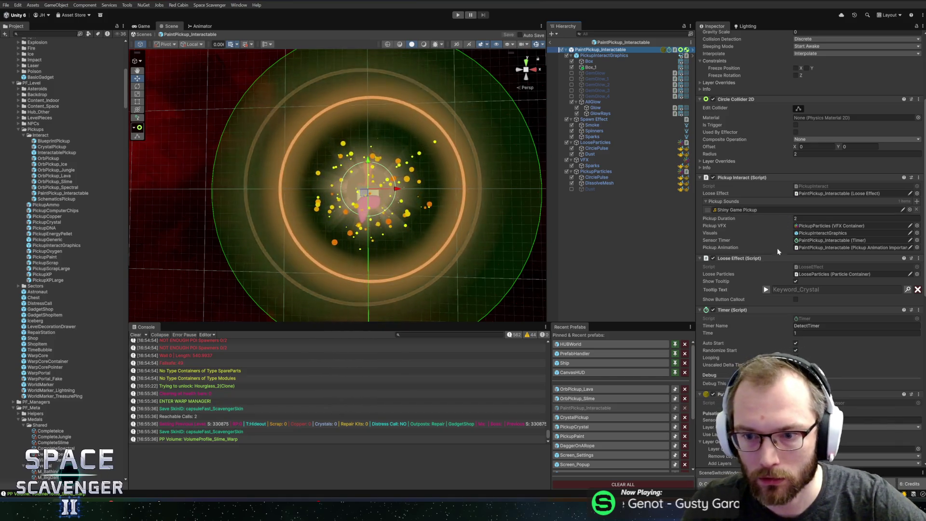
{"action": "scroll", "coordinate": [785, 226], "scroll_direction": "down", "scroll_amount": 7}
{"action": "scroll", "coordinate": [784, 225], "scroll_direction": "down", "scroll_amount": 6}
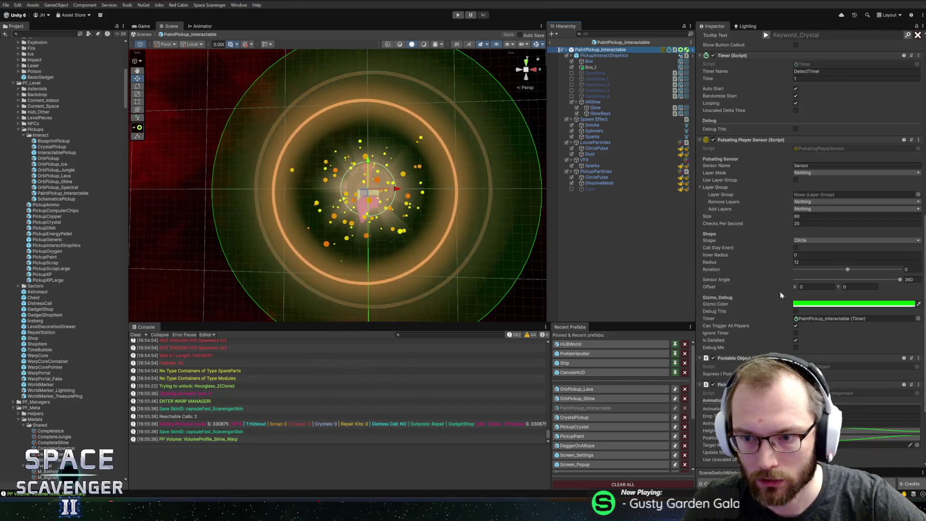
{"action": "left_click", "coordinate": [820, 262]}
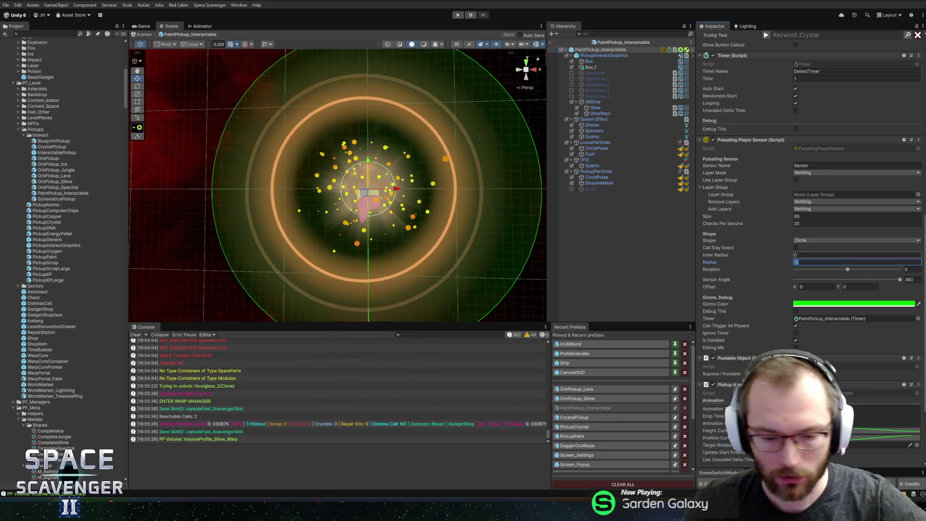
{"action": "scroll", "coordinate": [419, 179], "scroll_direction": "down", "scroll_amount": 8}
{"action": "type", "text": "50"}
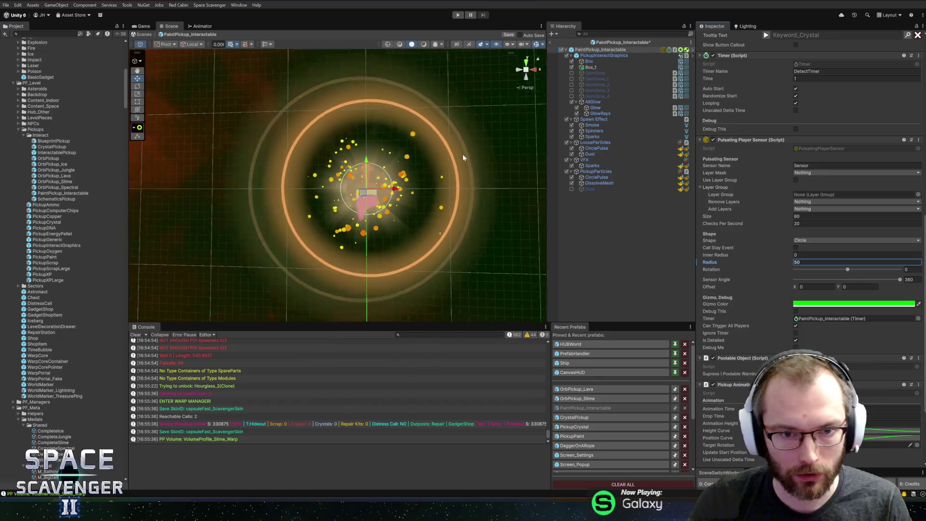
{"action": "mouse_move", "coordinate": [418, 178]}
{"action": "left_mouse_down"}
{"action": "mouse_move", "coordinate": [399, 153]}
{"action": "mouse_move", "coordinate": [362, 141]}
{"action": "mouse_move", "coordinate": [401, 155]}
{"action": "mouse_move", "coordinate": [372, 140]}
{"action": "left_mouse_up"}
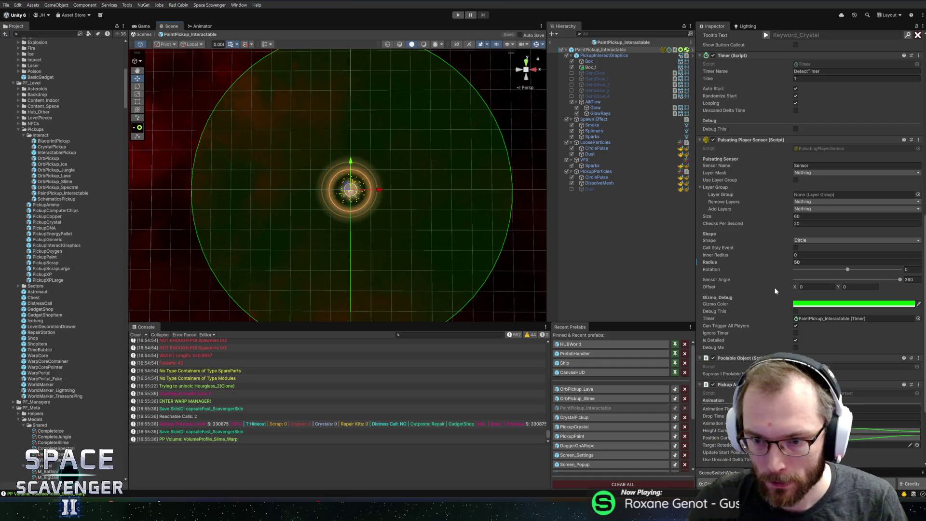
{"action": "scroll", "coordinate": [774, 288], "scroll_direction": "down", "scroll_amount": 2}
{"action": "scroll", "coordinate": [772, 287], "scroll_direction": "down", "scroll_amount": 3}
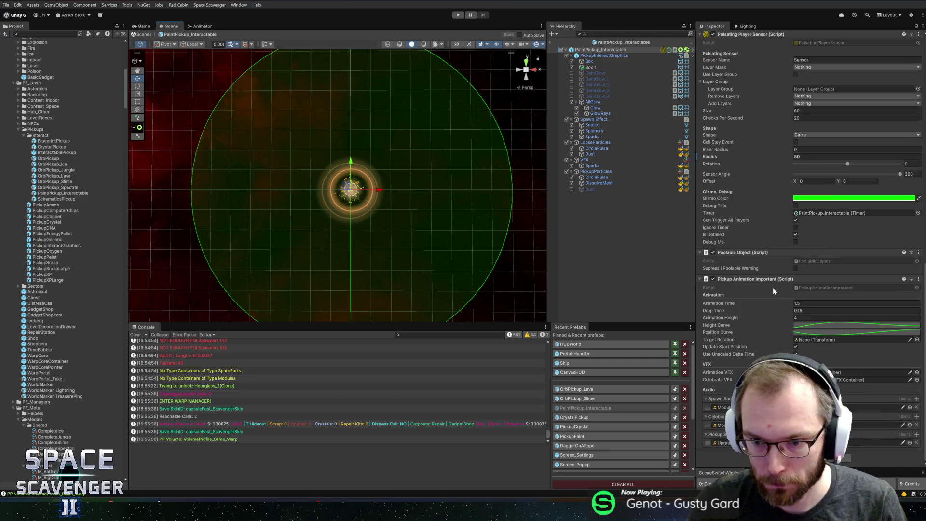
{"action": "left_click", "coordinate": [801, 303]}
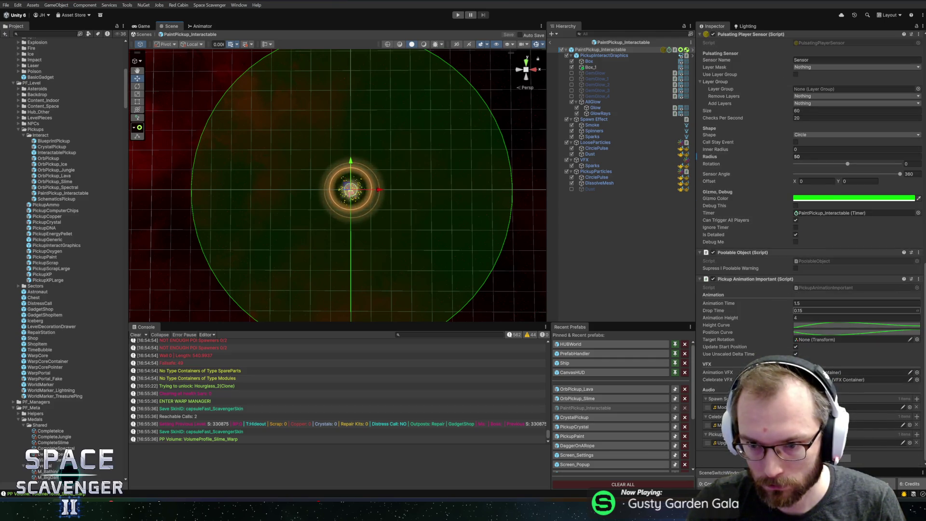
- Set the pickup's Animation Time to 0.8 and Animation Height to 2, then save the prefab
{"action": "type", "text": "0.8"}
{"action": "left_click", "coordinate": [816, 316]}
{"action": "type", "text": "2"}
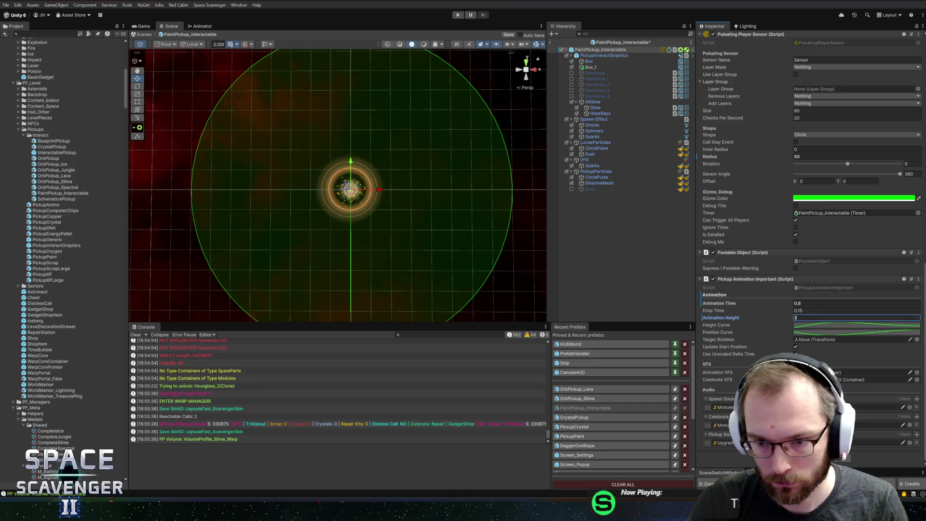
{"action": "key", "text": "ctrl+s"}
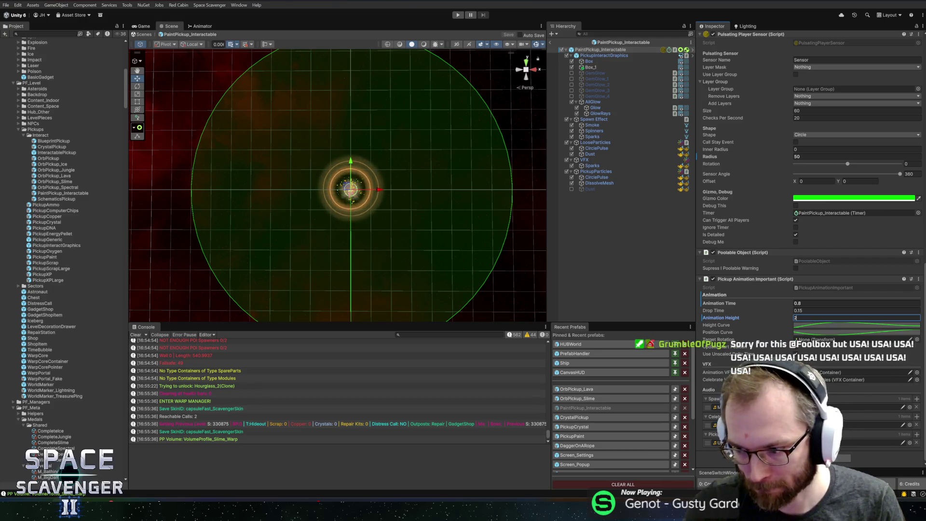
{"action": "key", "text": "Return"}
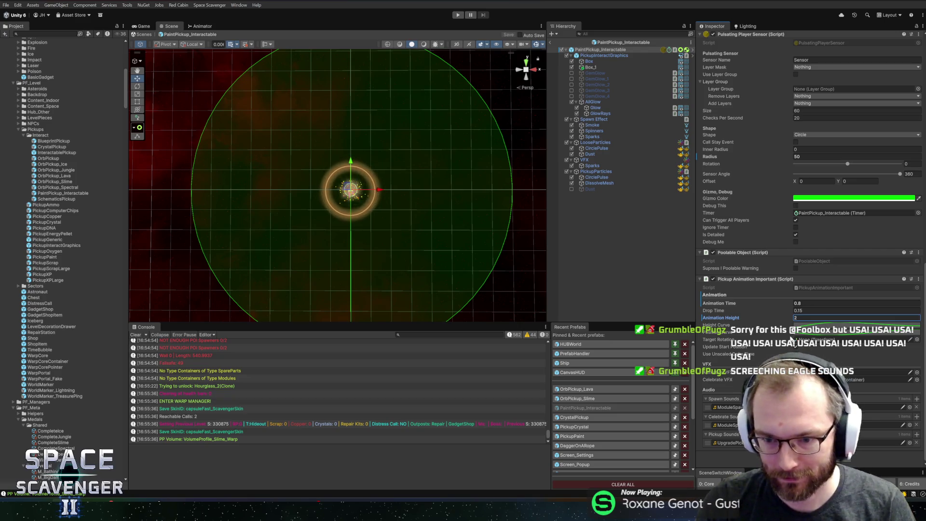
- Inspect the pickup's Height Curve and Position Curve, closing the curve editor afterwards
{"action": "left_click", "coordinate": [854, 324]}
{"action": "left_click", "coordinate": [920, 192]}
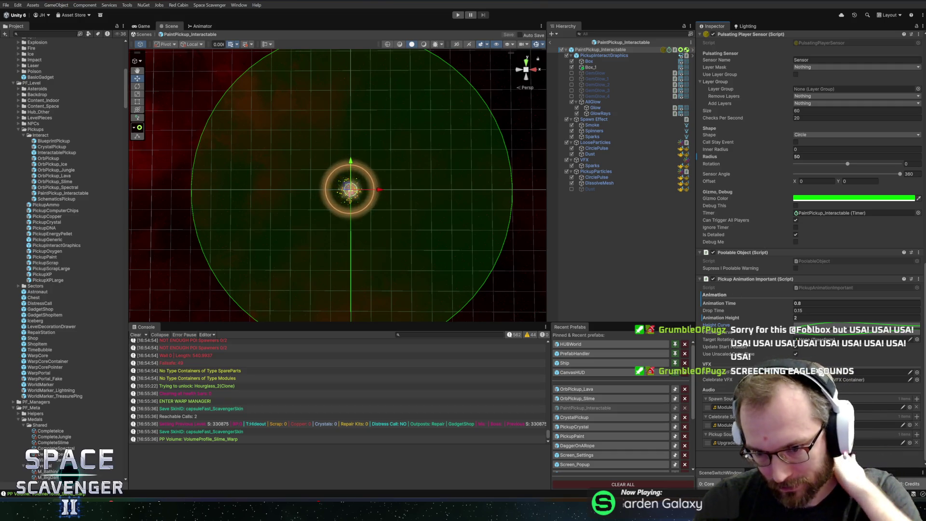
{"action": "left_click", "coordinate": [808, 326]}
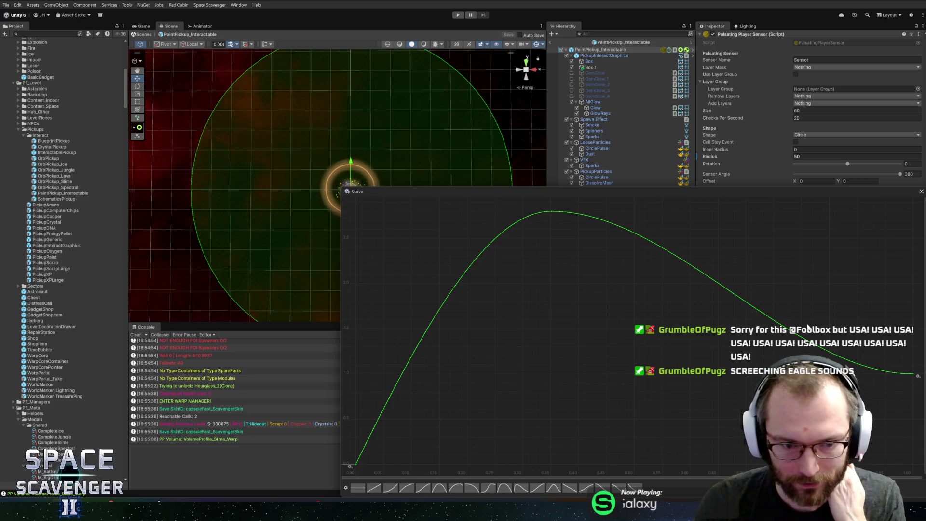
{"action": "left_click", "coordinate": [921, 192]}
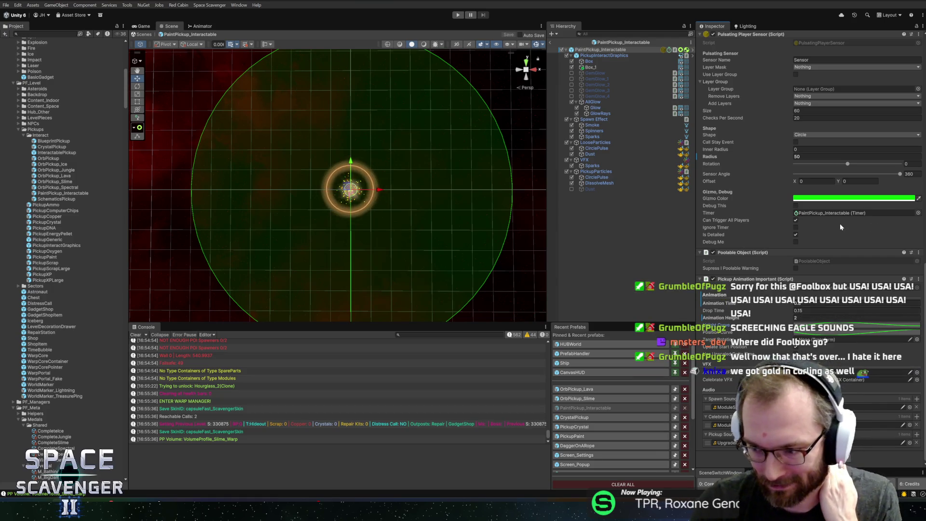
{"action": "key", "text": "Tab"}
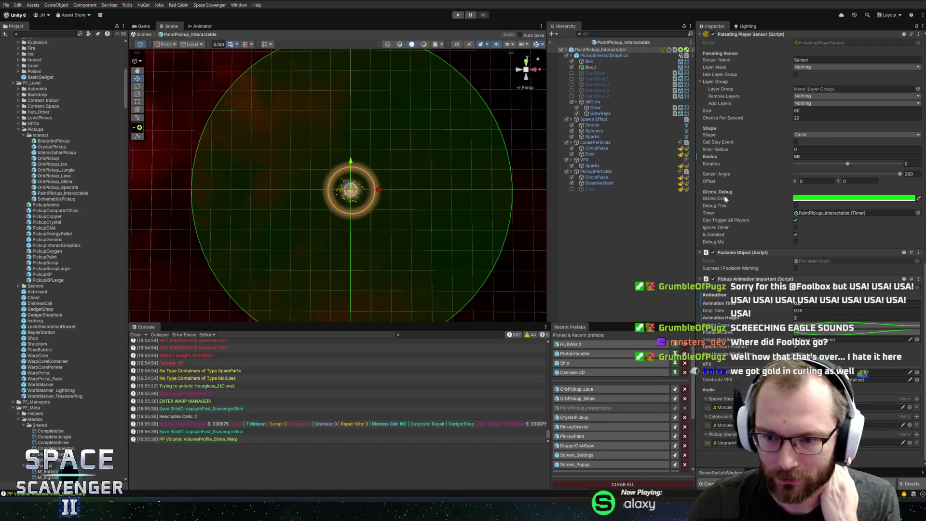
{"action": "left_click", "coordinate": [808, 332]}
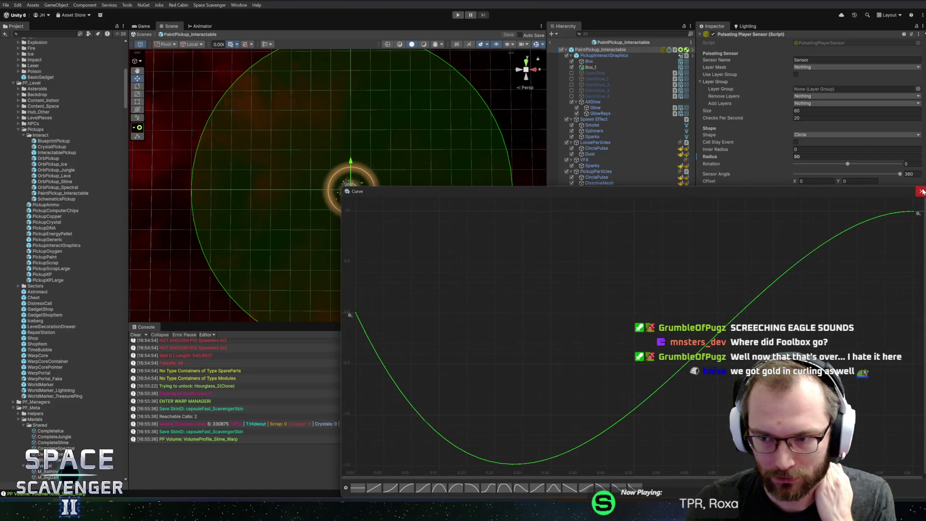
{"action": "left_click", "coordinate": [921, 192]}
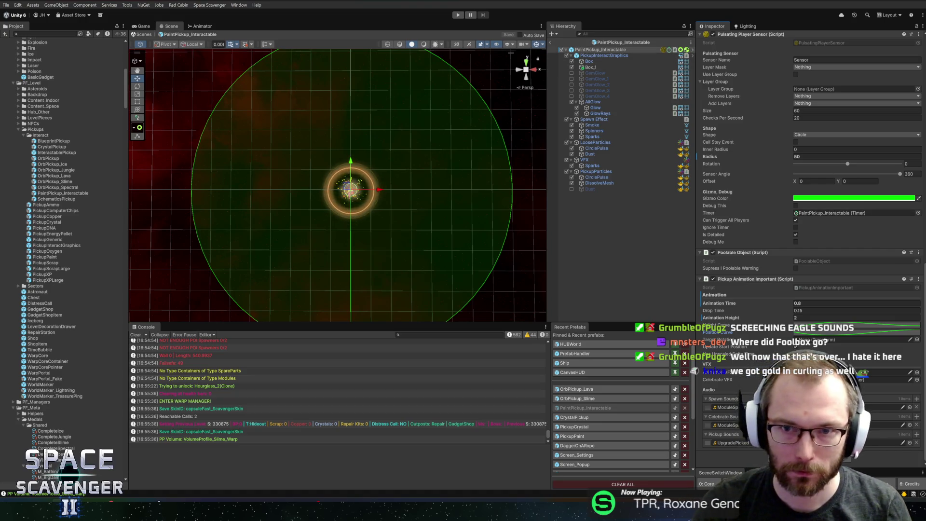
{"action": "key", "text": "alt+Tab"}
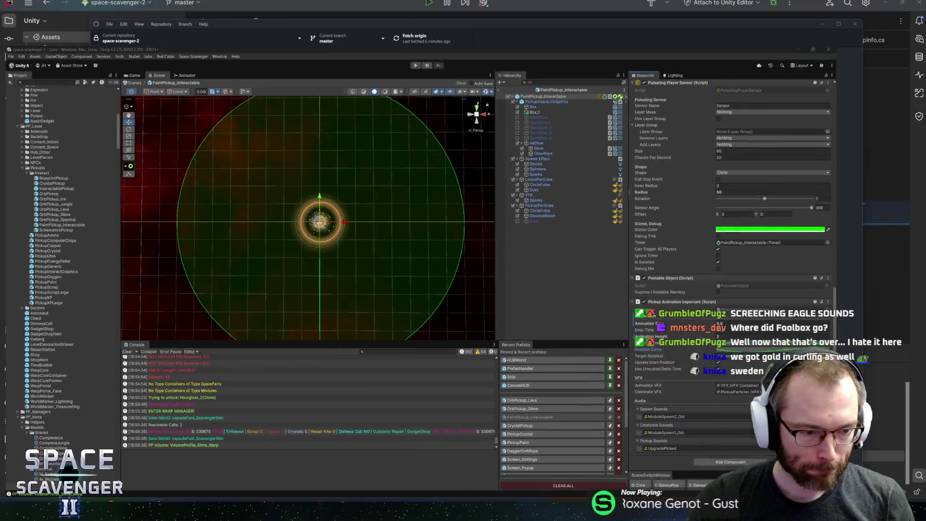
- Open the Wreckage and LevelGenerator classes with Go to Class
{"action": "key", "text": "alt+Tab"}
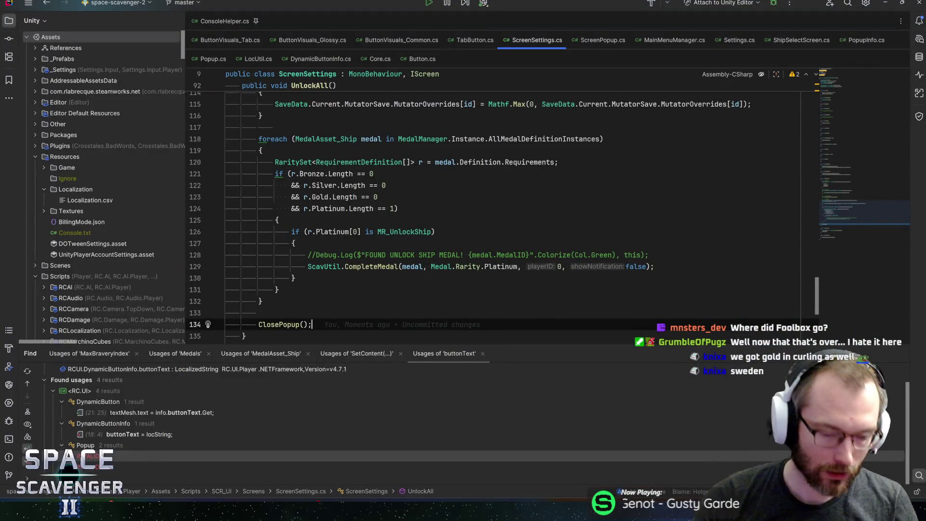
{"action": "key", "text": "ctrl+n"}
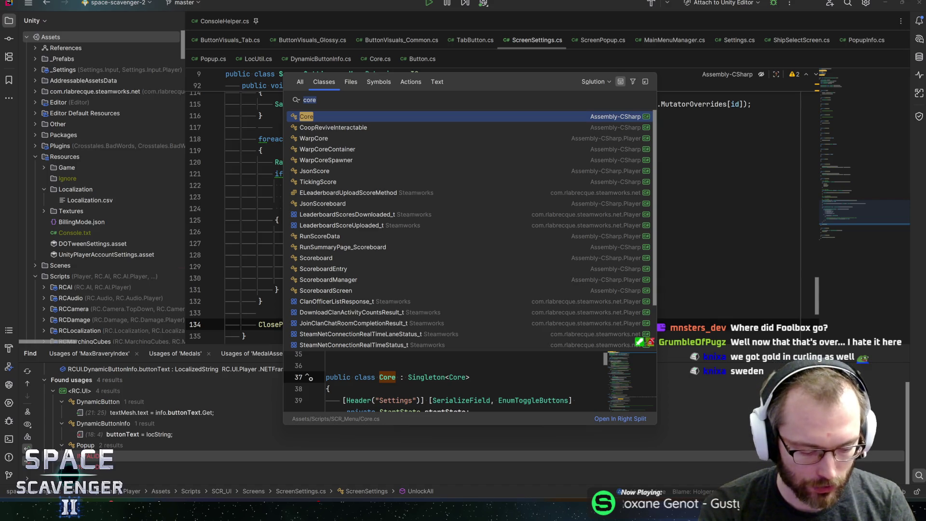
{"action": "key", "text": "Escape"}
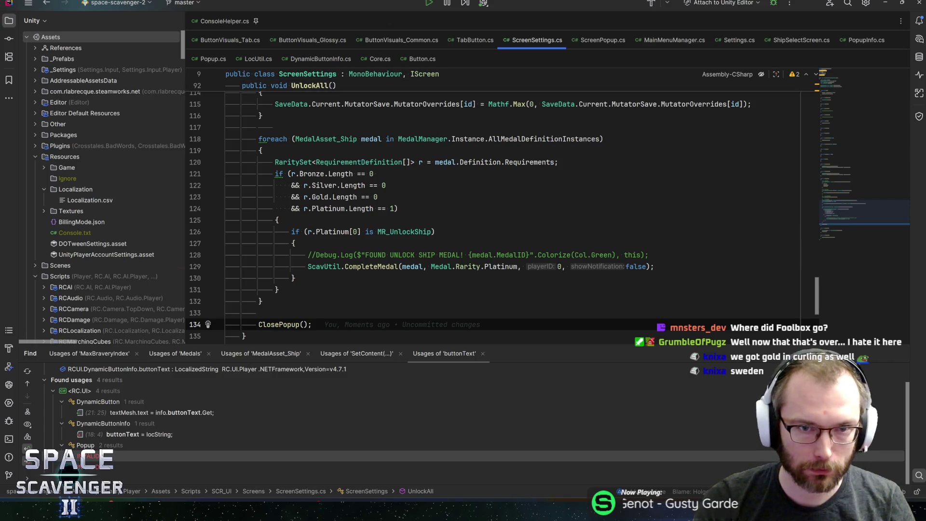
{"action": "key", "text": "ctrl+n"}
{"action": "type", "text": "wreckage"}
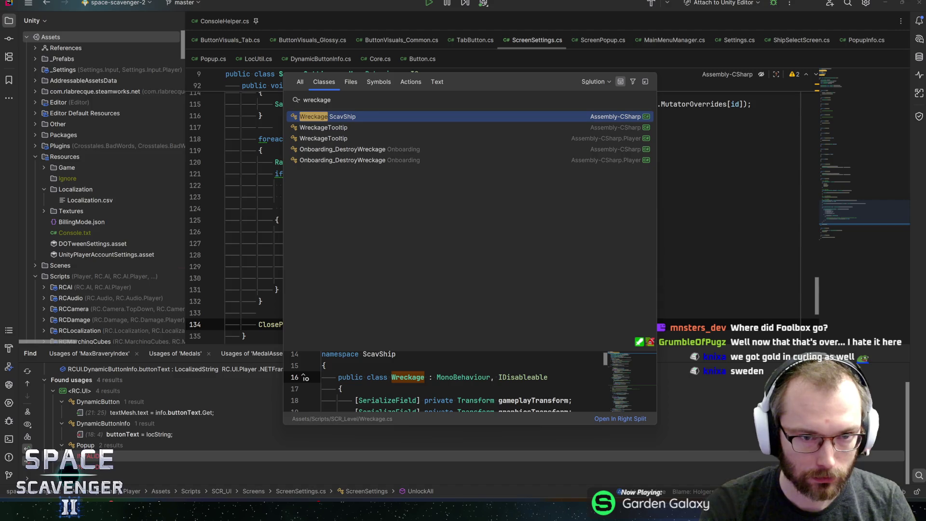
{"action": "key", "text": "Return"}
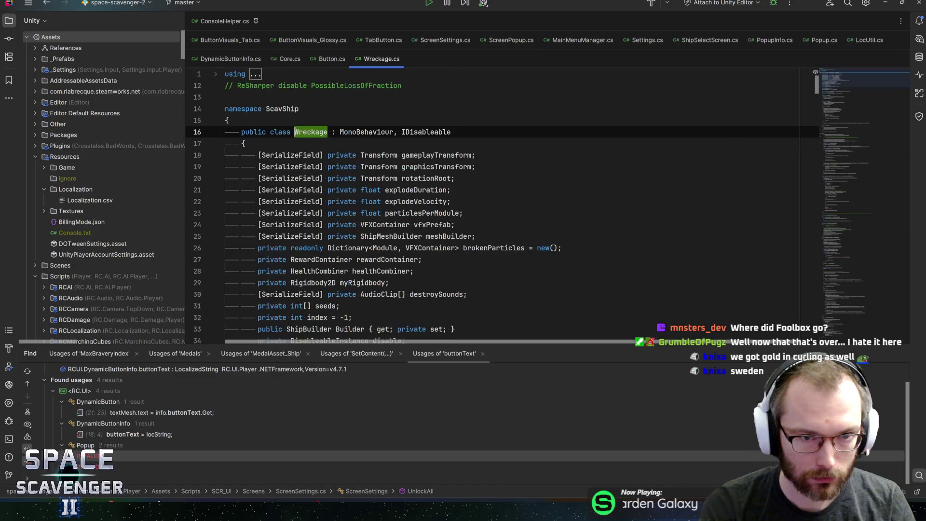
{"action": "key", "text": "ctrl+n"}
{"action": "type", "text": "levelgen"}
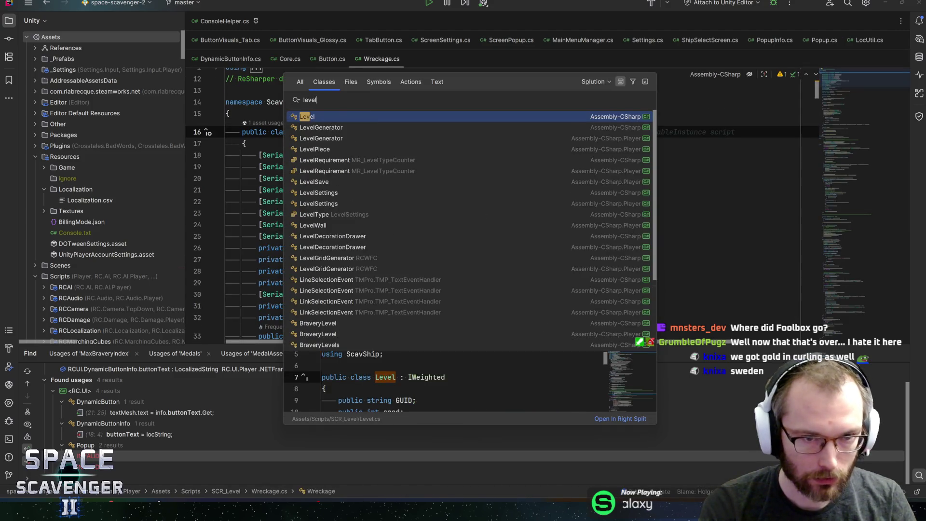
{"action": "key", "text": "Return"}
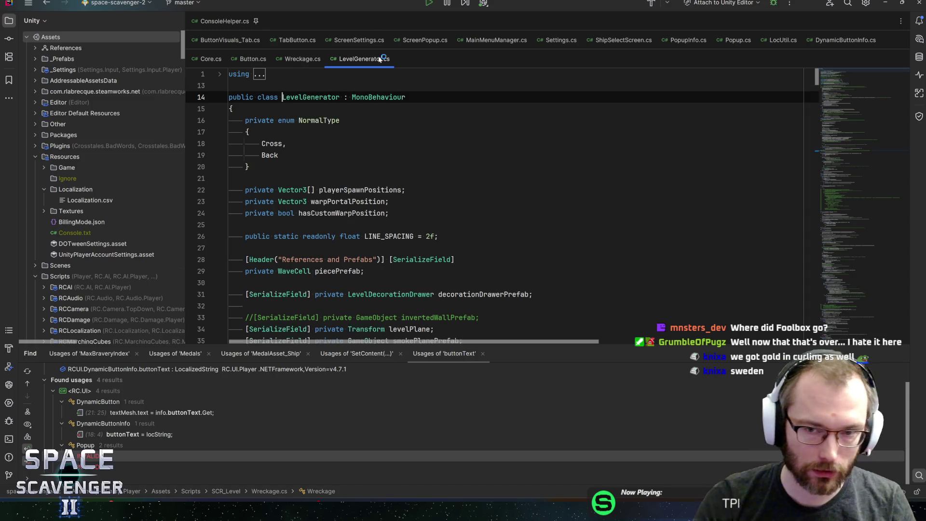
- Review the NormalType enum's Cross and Back values and pin LevelGenerator.cs among the open files
{"action": "key", "text": "Down"}
{"action": "key", "text": "Down"}
{"action": "key", "text": "Down"}
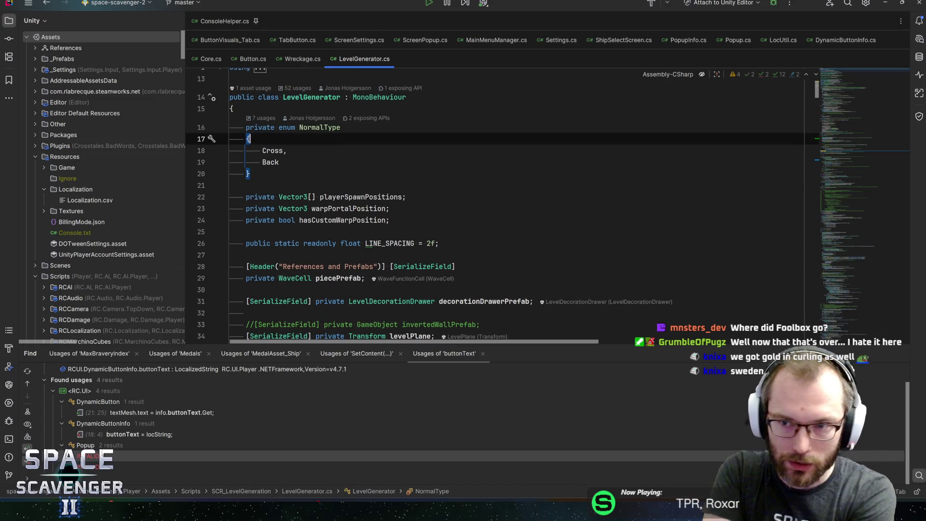
{"action": "key", "text": "Down"}
{"action": "key", "text": "Down"}
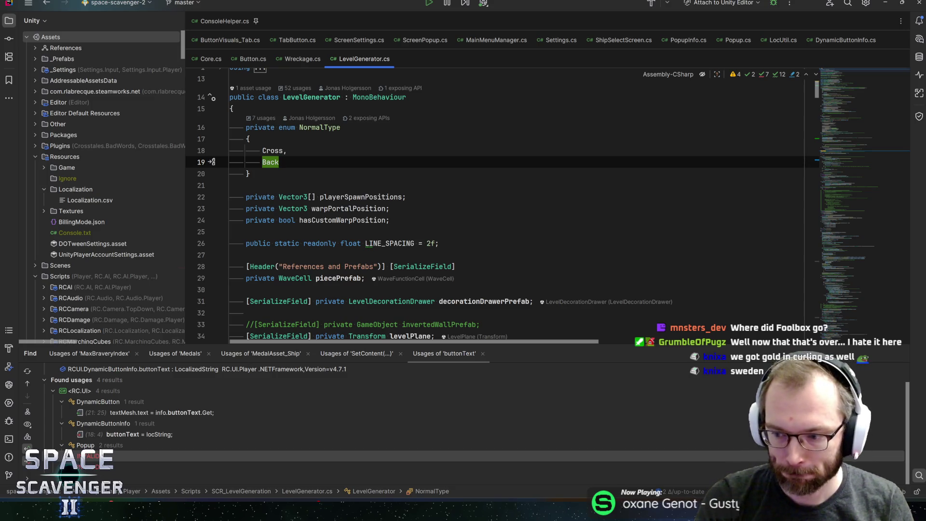
{"action": "key", "text": "Up"}
{"action": "key", "text": "Down"}
{"action": "key", "text": "Down"}
{"action": "key", "text": "Up"}
{"action": "key", "text": "Up"}
{"action": "key", "text": "Down"}
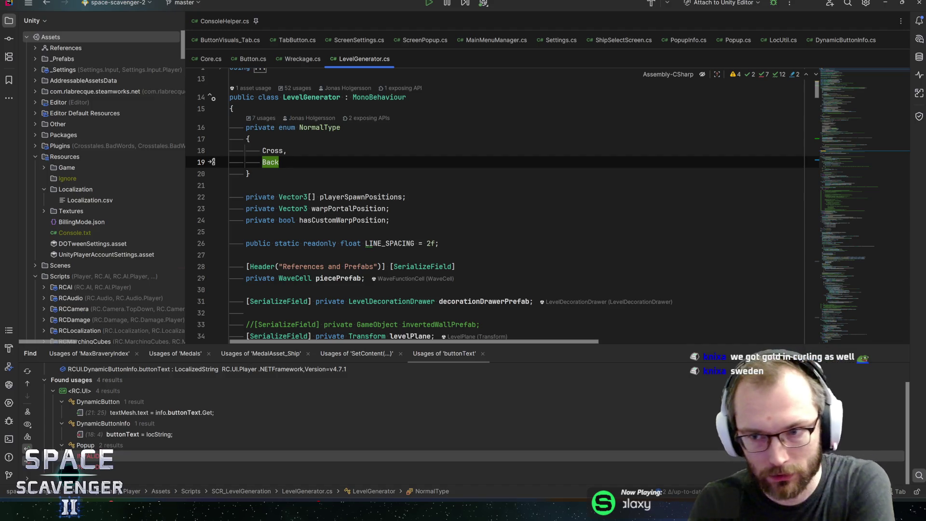
{"action": "key", "text": "Up"}
{"action": "key", "text": "Up"}
{"action": "key", "text": "Down"}
{"action": "key", "text": "Down"}
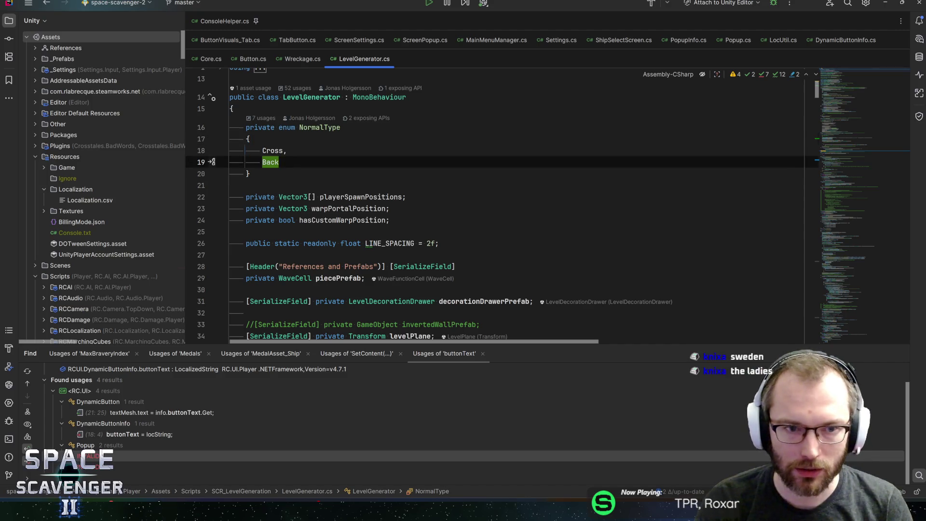
{"action": "key", "text": "Up"}
{"action": "key", "text": "Up"}
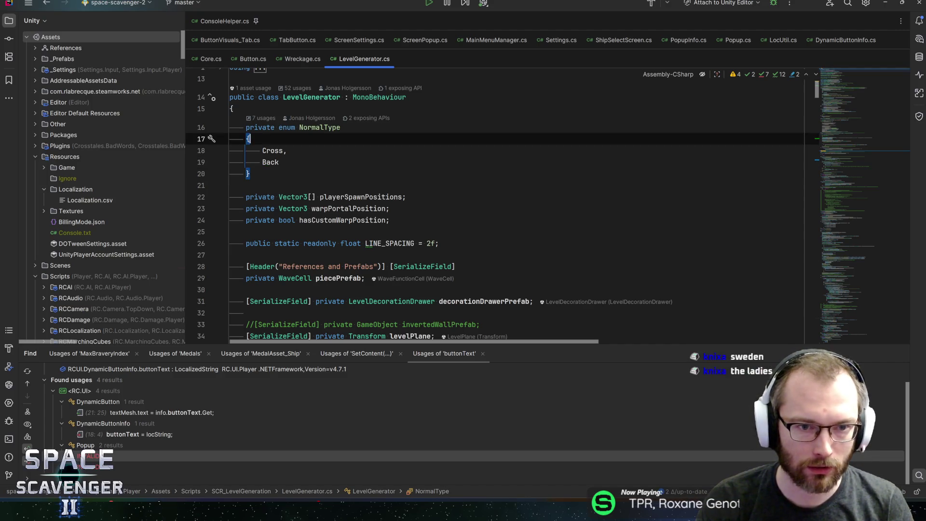
{"action": "left_click", "coordinate": [287, 151]}
{"action": "left_click", "coordinate": [279, 162]}
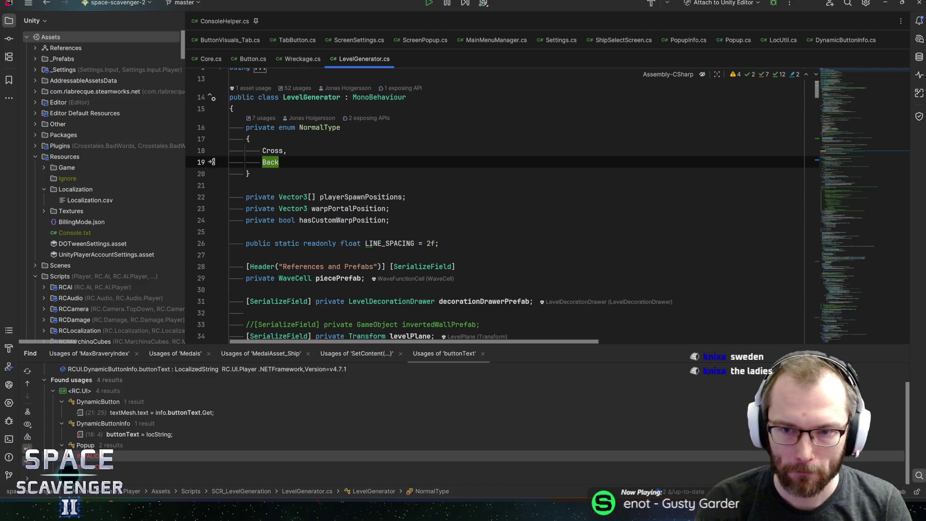
{"action": "key", "text": "Down"}
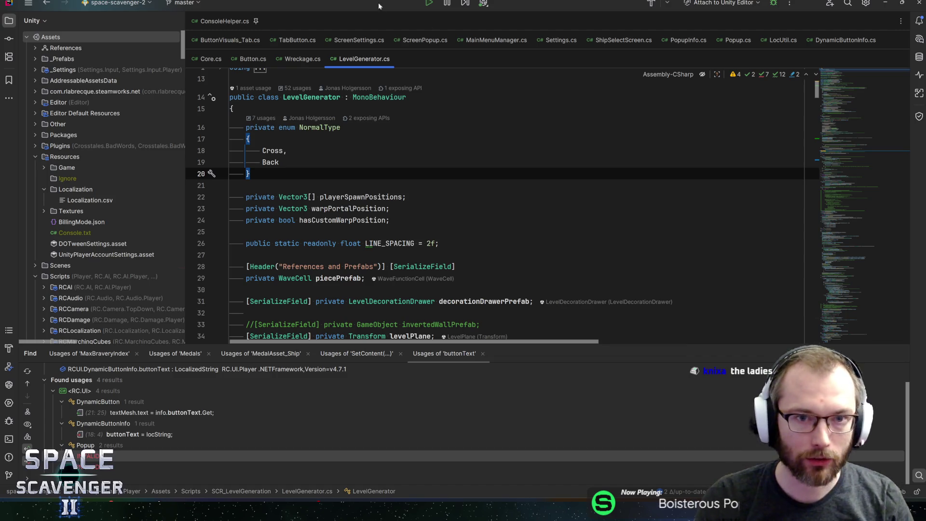
{"action": "left_click", "coordinate": [361, 56]}
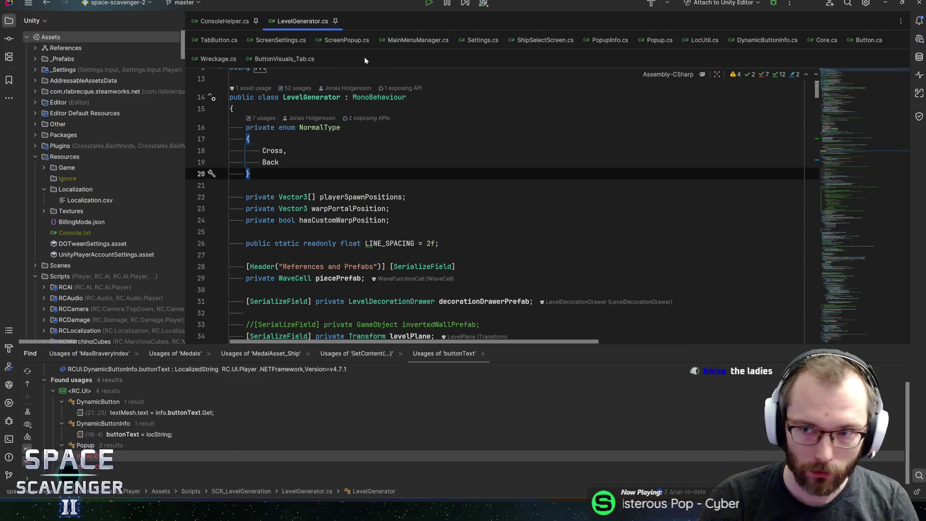
- Open Galaxy.cs and find the skinCurrency case in the SpawnCurrency method
{"action": "key", "text": "ctrl+n"}
{"action": "type", "text": "gla"}
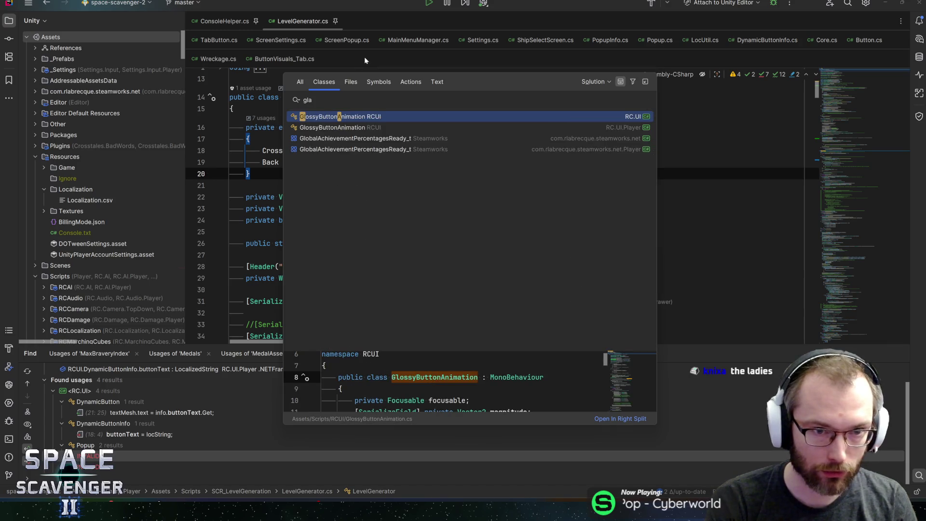
{"action": "key", "text": "BackSpace"}
{"action": "key", "text": "BackSpace"}
{"action": "type", "text": "alaxy"}
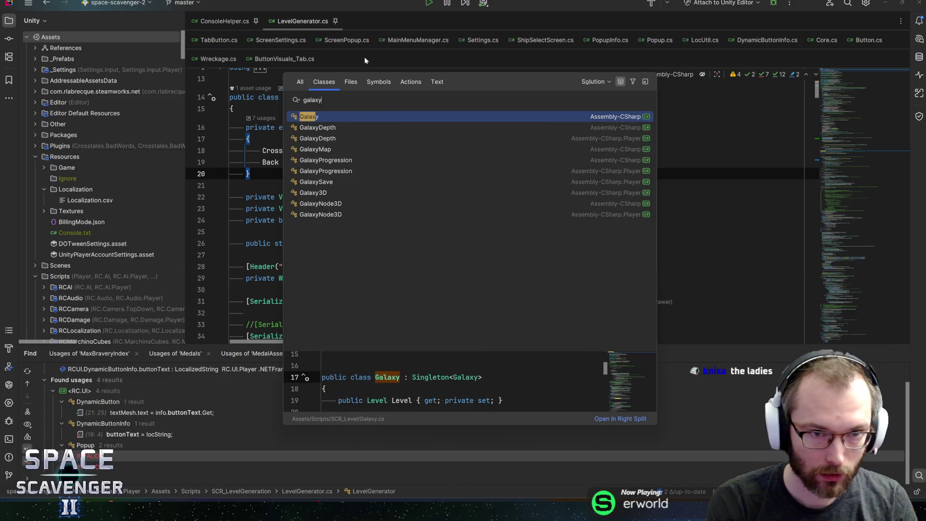
{"action": "key", "text": "Return"}
{"action": "key", "text": "ctrl+f"}
{"action": "type", "text": "sk"}
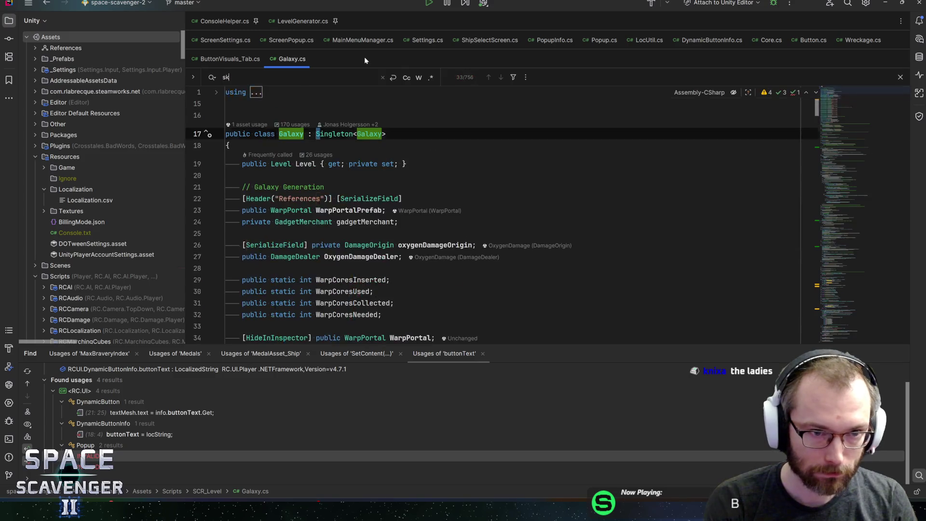
{"action": "type", "text": "incurre"}
{"action": "key", "text": "Return"}
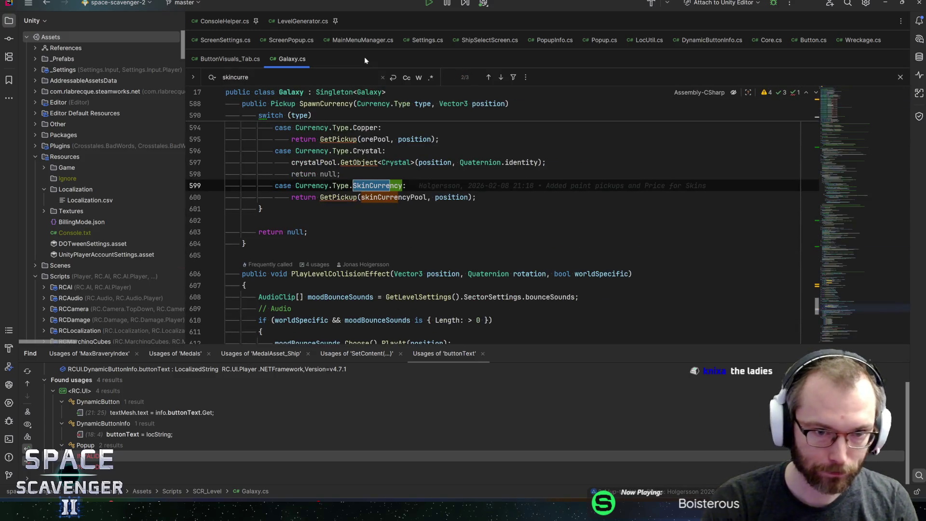
{"action": "left_click", "coordinate": [332, 103]}
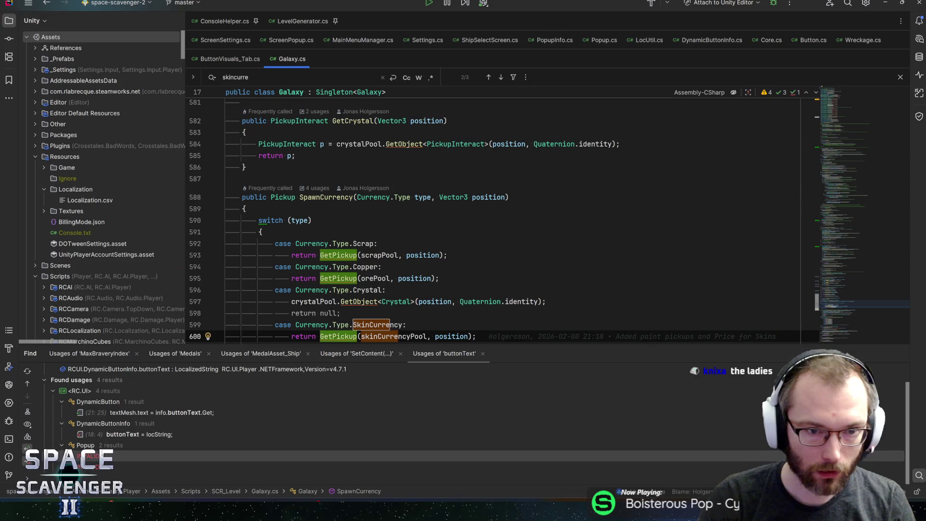
{"action": "scroll", "coordinate": [501, 221], "scroll_direction": "down", "scroll_amount": 2}
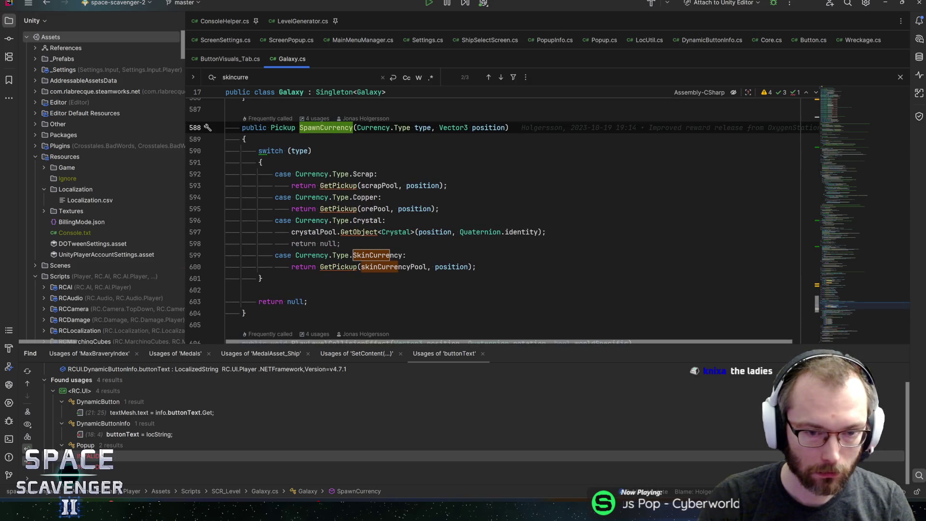
{"action": "mouse_move", "coordinate": [345, 267]}
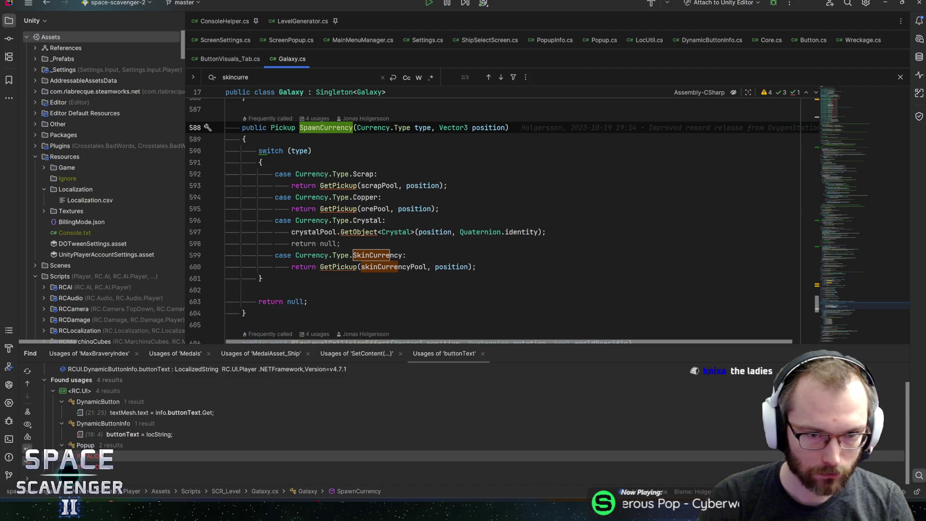
- Copy the crystalPool GetObject line under the SkinCurrency case, using skinCurrencyPool instead
{"action": "left_click", "coordinate": [323, 232]}
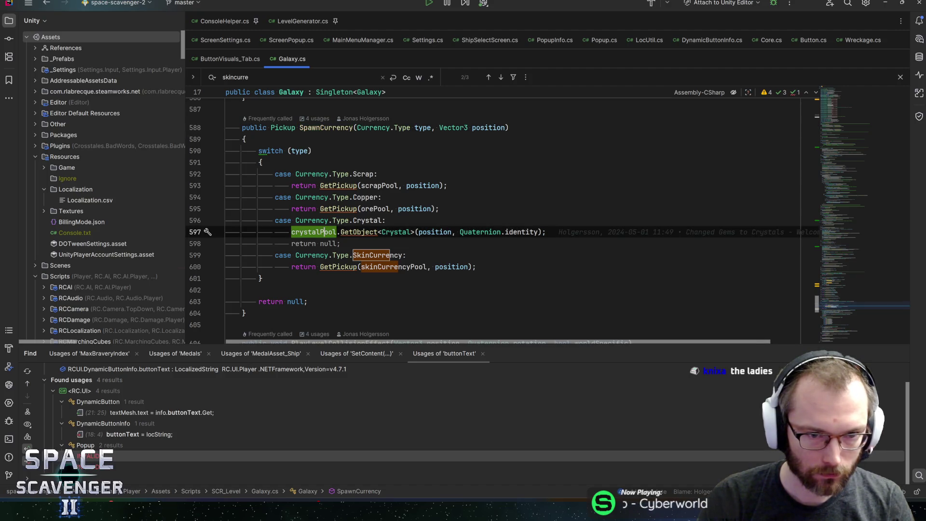
{"action": "key", "text": "ctrl+d"}
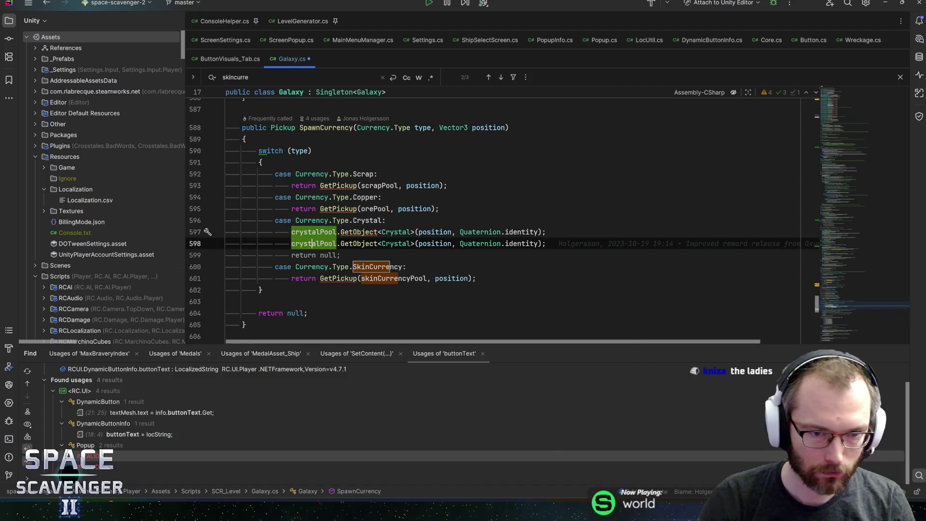
{"action": "key", "text": "alt+shift+Down"}
{"action": "key", "text": "alt+shift+Down"}
{"action": "key", "text": "ctrl+shift+Left"}
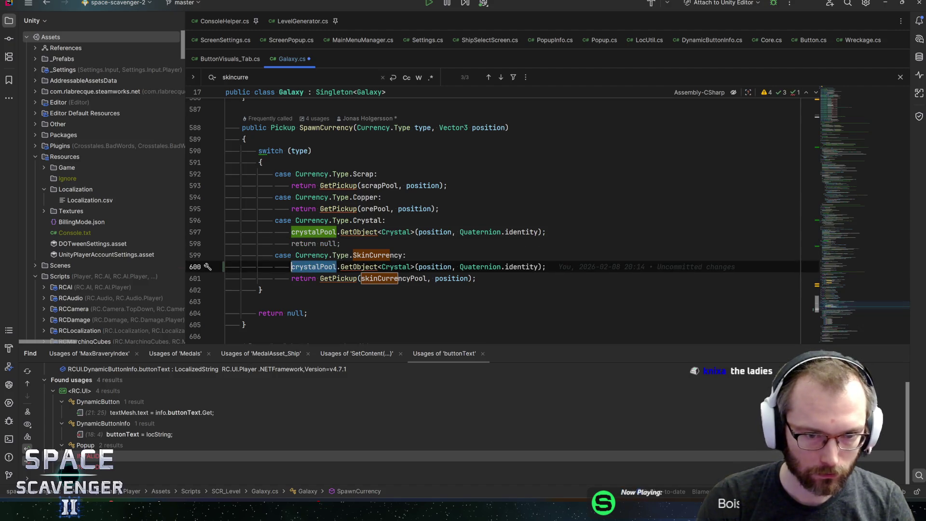
{"action": "type", "text": "skin"}
{"action": "key", "text": "Return"}
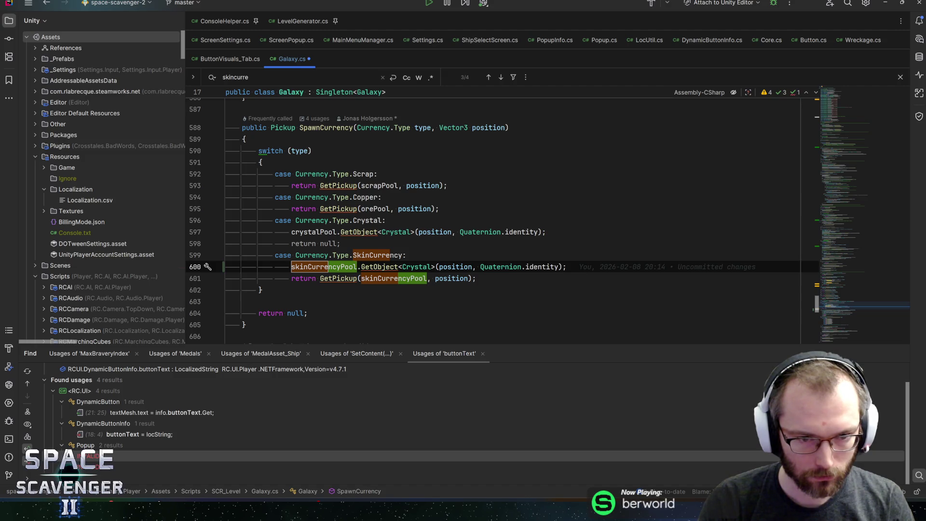
- Replace the SkinCurrency case's old GetPickup return with 'return null;'
{"action": "key", "text": "Down"}
{"action": "key", "text": "ctrl+Left"}
{"action": "key", "text": "shift+End"}
{"action": "type", "text": "n"}
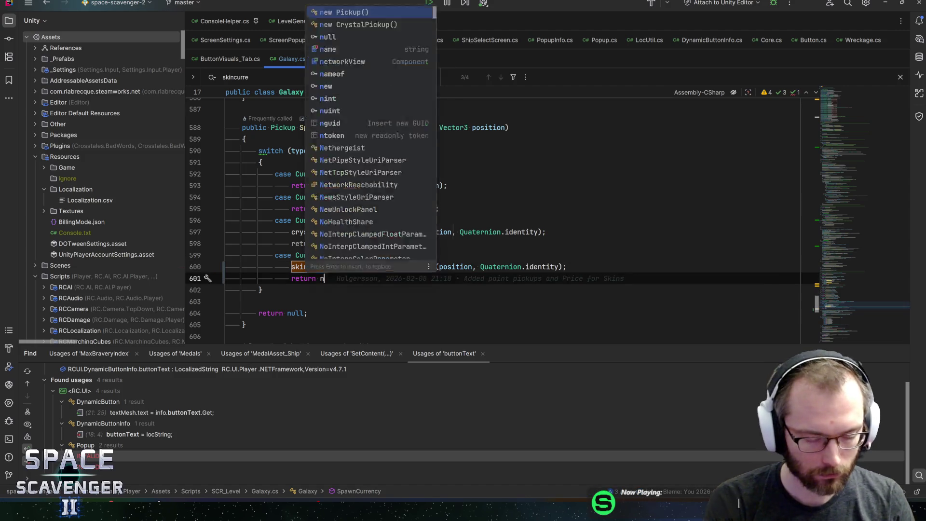
{"action": "type", "text": "ull;"}
{"action": "key", "text": "Up"}
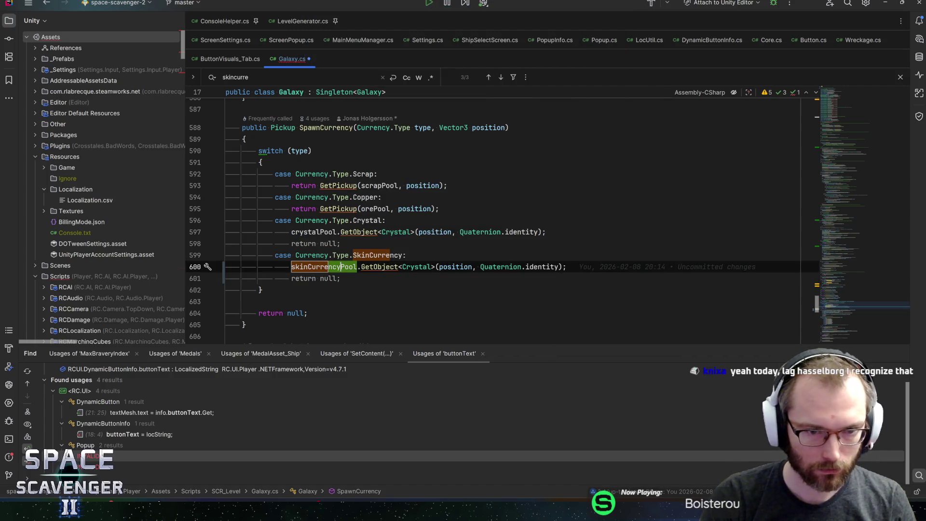
- Change the copied line's type argument from Crystal to PickupInteract and open the Crystal class
{"action": "key", "text": "ctrl+Right"}
{"action": "key", "text": "ctrl+Right"}
{"action": "key", "text": "ctrl+shift+Right"}
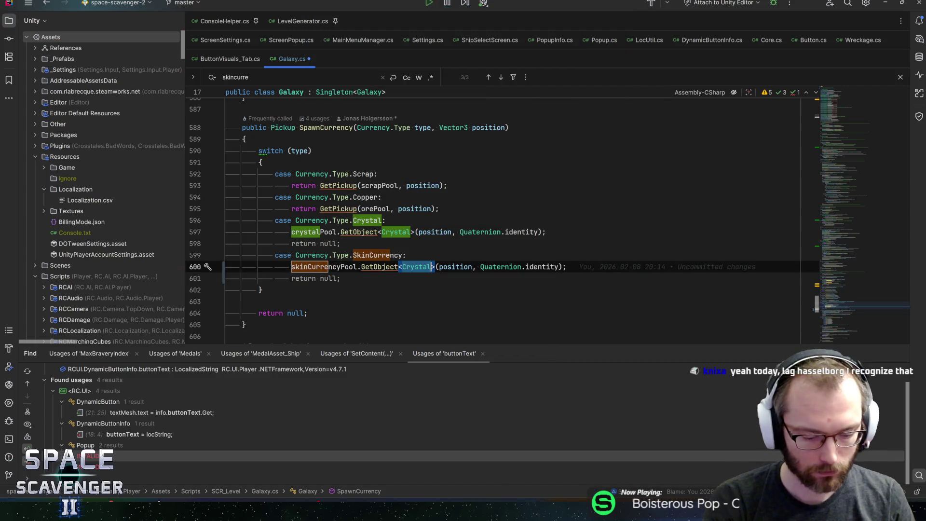
{"action": "type", "text": "PickupInt"}
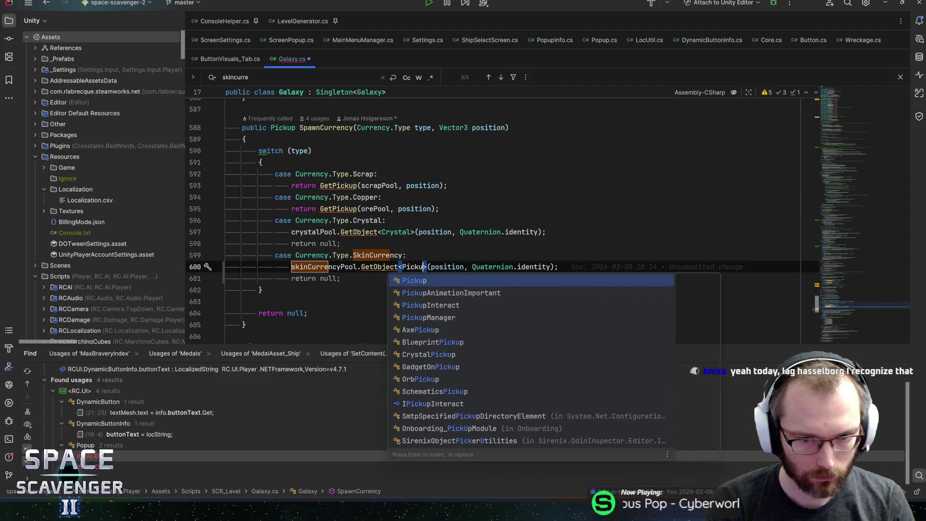
{"action": "key", "text": "Return"}
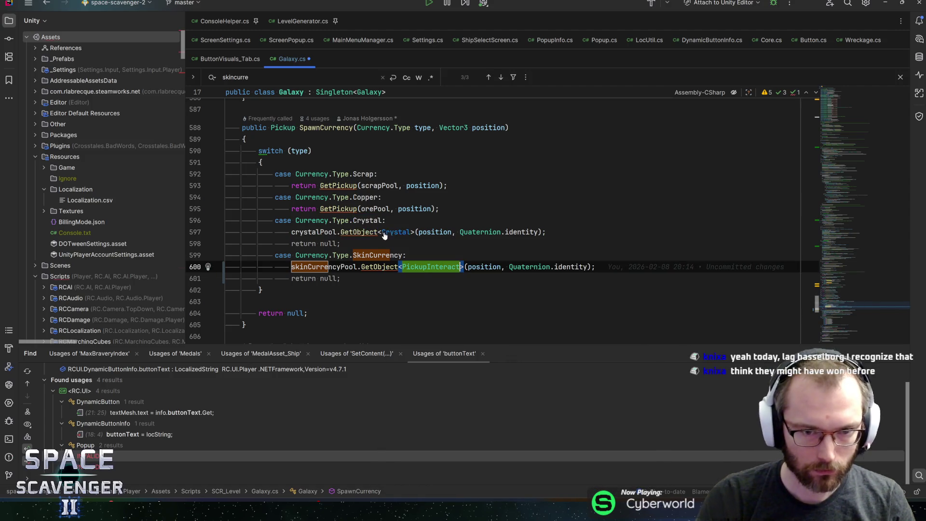
{"action": "left_click", "coordinate": [393, 232], "text": "ctrl"}
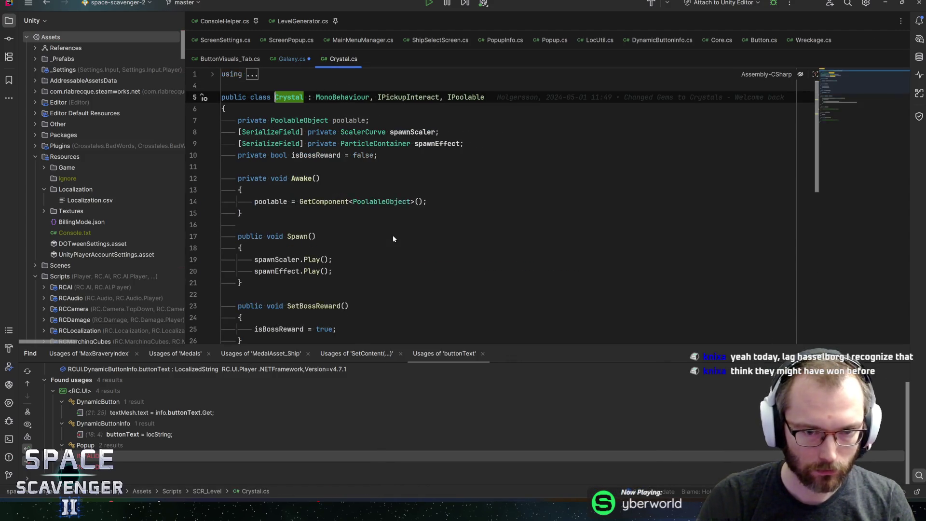
- Review Crystal's IPickupInteract declaration and its PickUp method code
{"action": "left_click", "coordinate": [408, 97]}
{"action": "scroll", "coordinate": [502, 205], "scroll_direction": "down", "scroll_amount": 5}
{"action": "scroll", "coordinate": [502, 217], "scroll_direction": "down", "scroll_amount": 3}
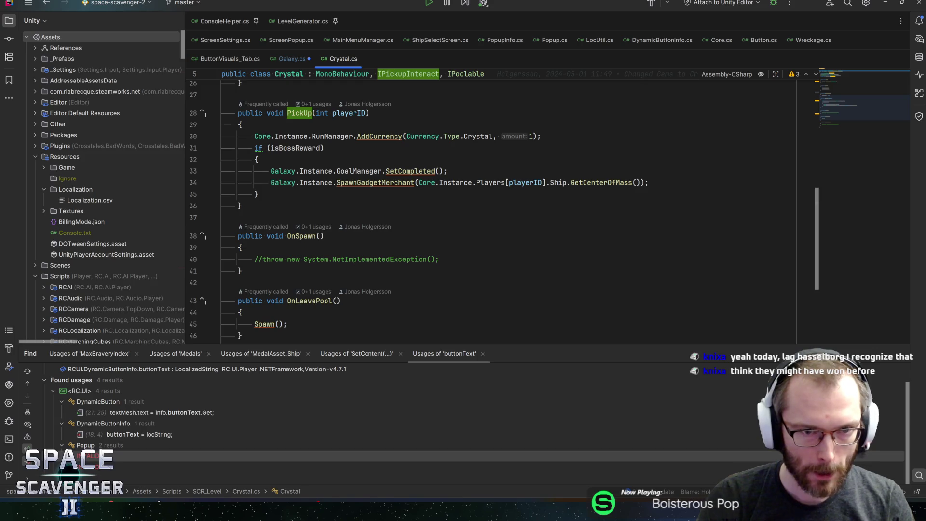
{"action": "left_click_drag", "start_coordinate": [223, 131], "coordinate": [223, 203]}
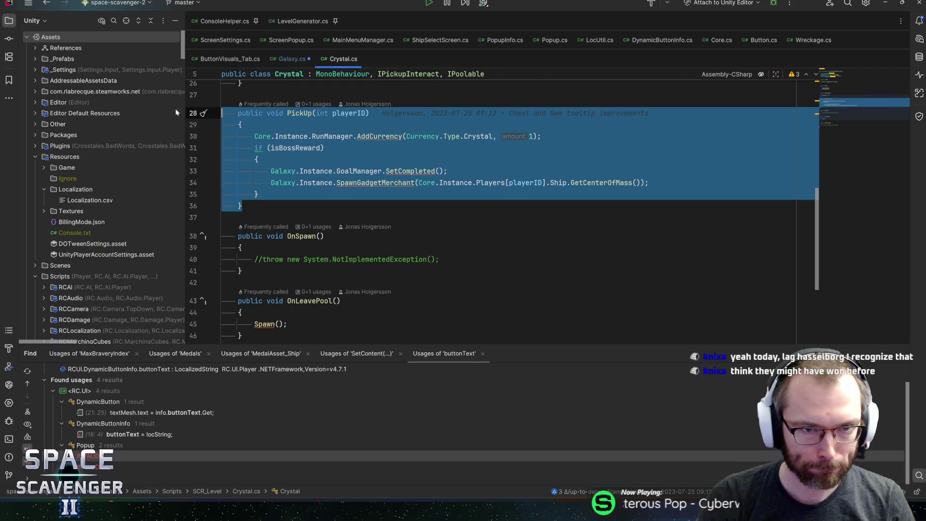
{"action": "left_click", "coordinate": [385, 148]}
- Locate Crystal.cs in the project files and duplicate it
{"action": "key", "text": "ctrl+n"}
{"action": "type", "text": "paint"}
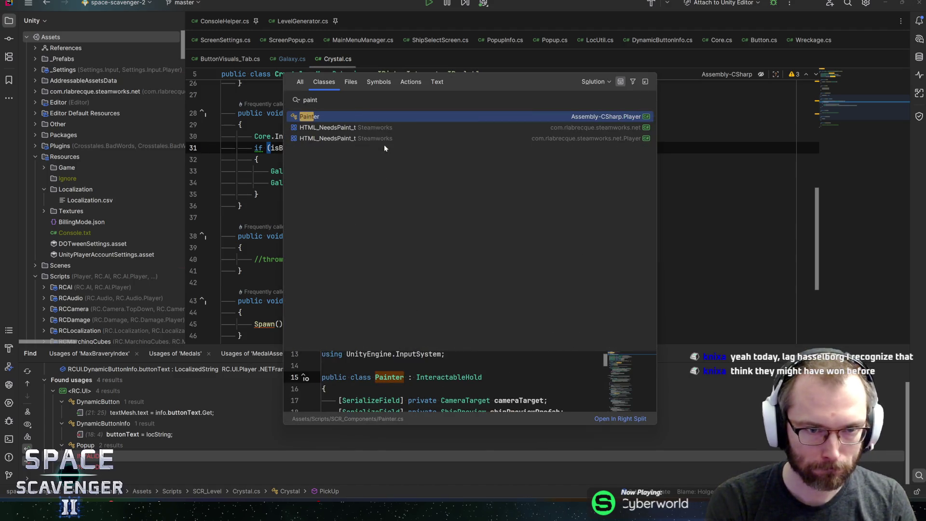
{"action": "type", "text": "smc"}
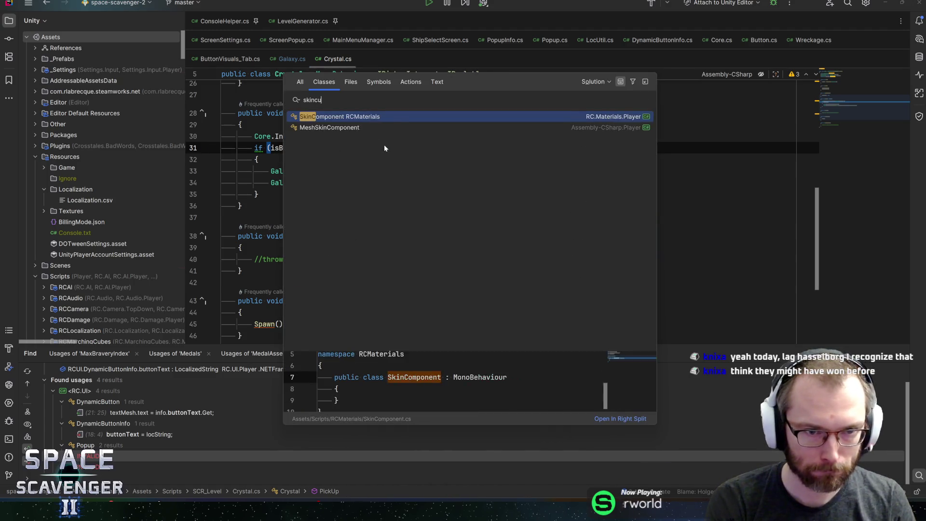
{"action": "key", "text": "Escape"}
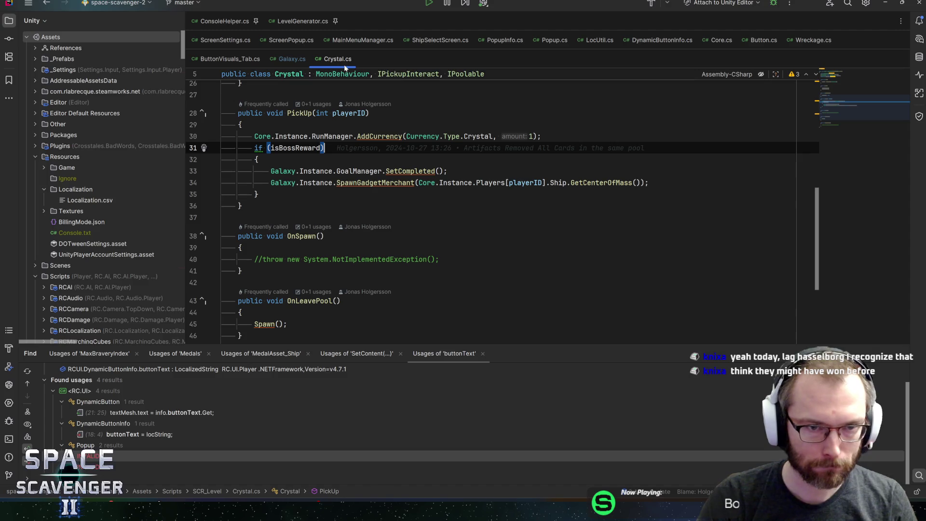
{"action": "left_click", "coordinate": [125, 23]}
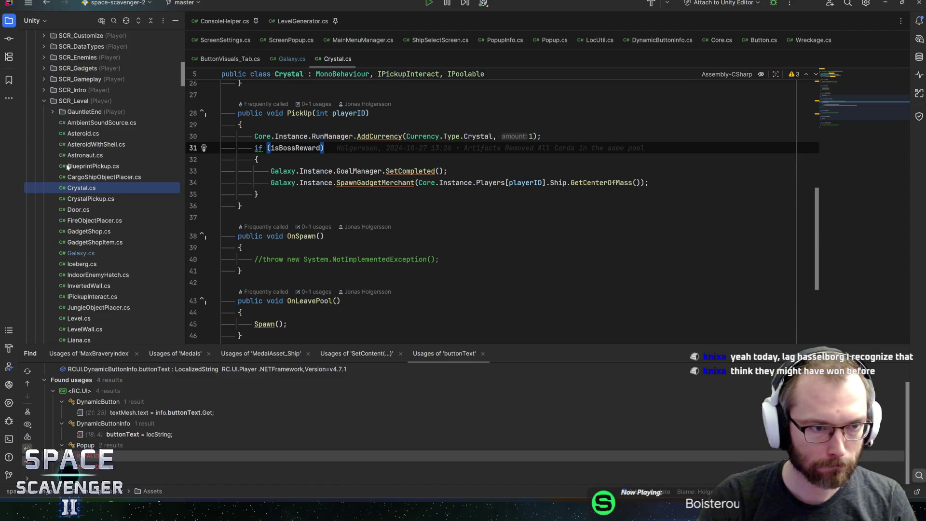
{"action": "right_click", "coordinate": [70, 190]}
{"action": "key", "text": "Escape"}
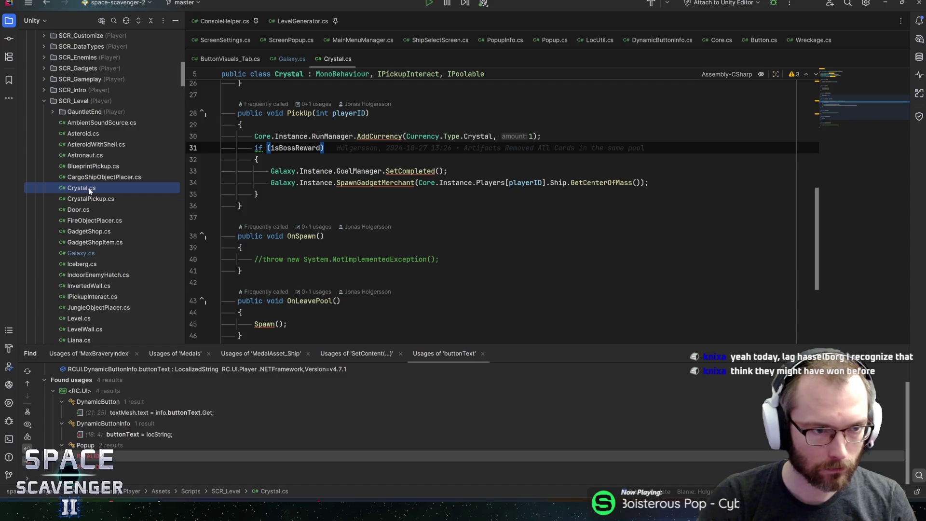
{"action": "key", "text": "ctrl+d"}
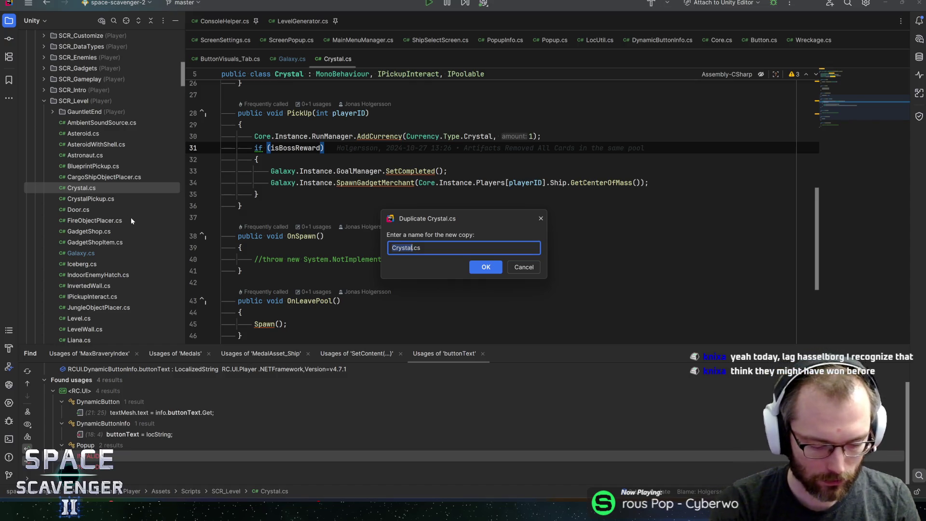
- Name the copy SkinCurrency.cs and rename its class to SkinCurrency
{"action": "type", "text": "SkinCurr"}
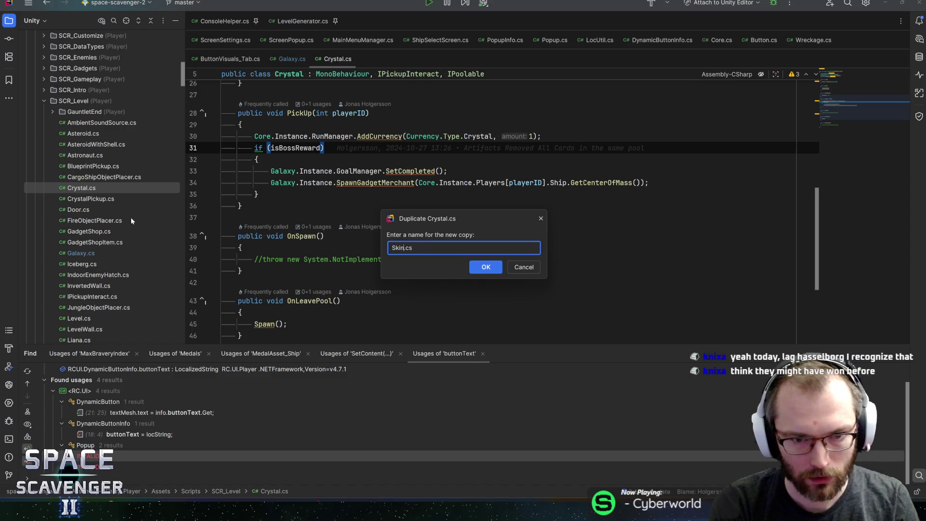
{"action": "type", "text": "ency"}
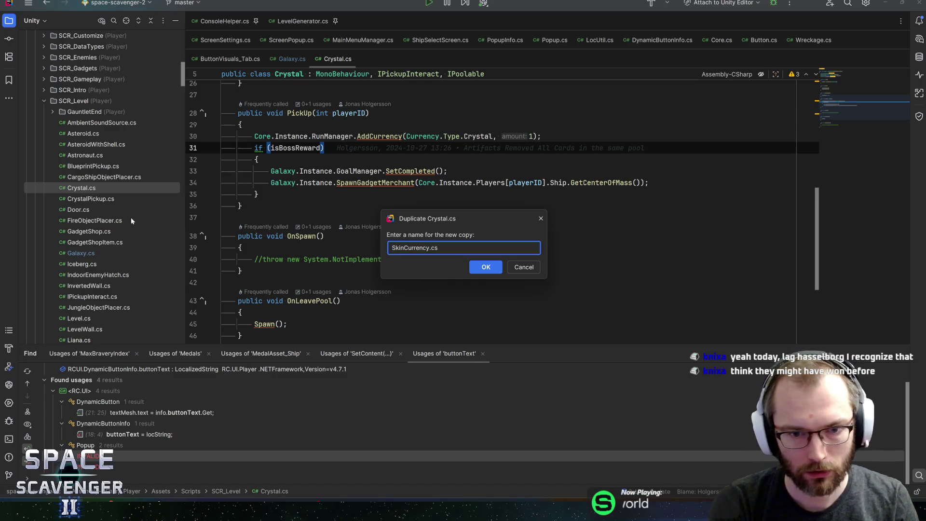
{"action": "key", "text": "Return"}
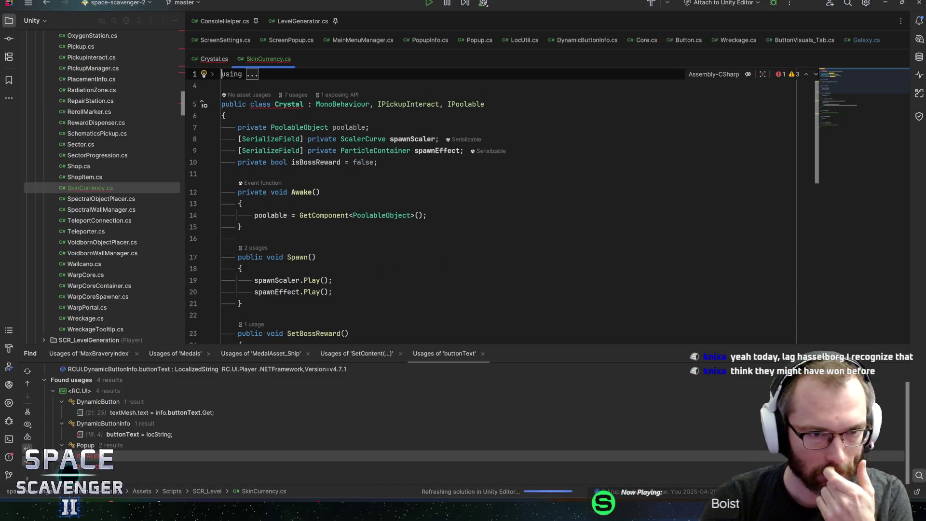
{"action": "type", "text": "SkinCurrenc"}
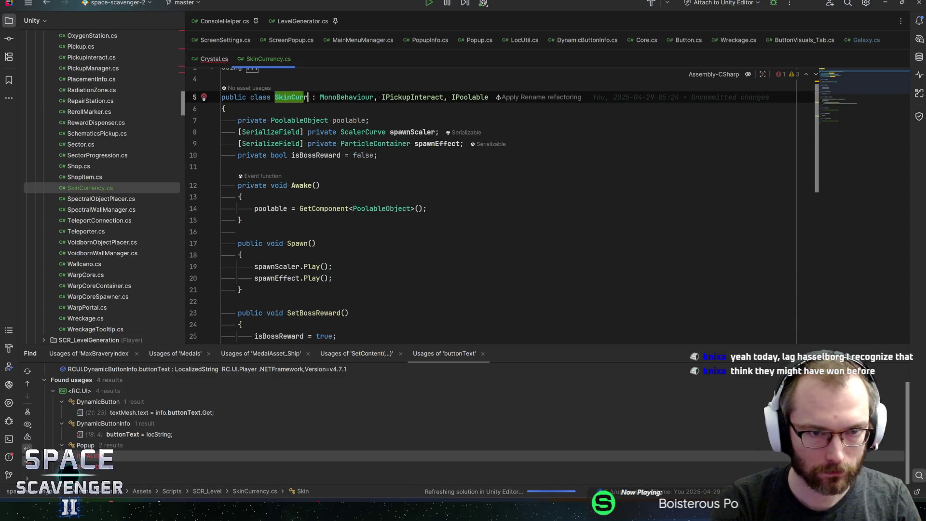
{"action": "type", "text": "y"}
{"action": "left_click", "coordinate": [363, 144]}
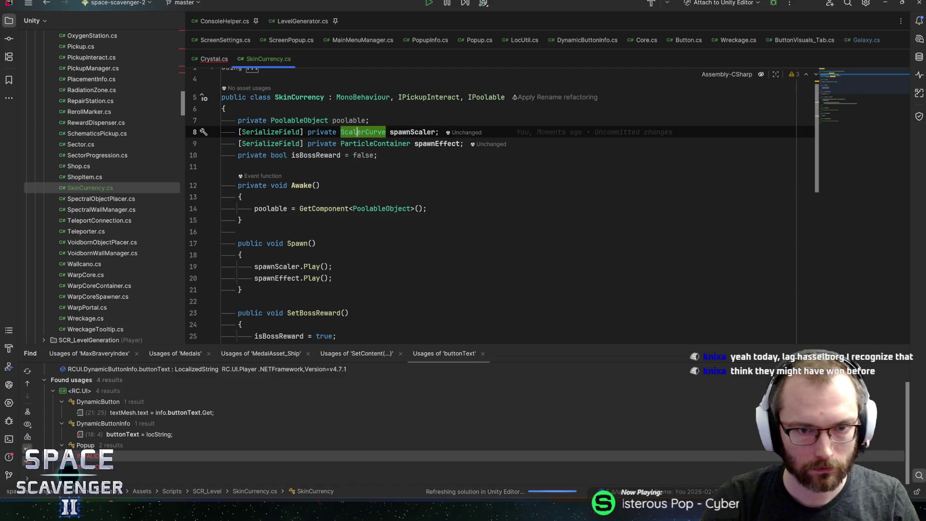
- Delete the SetBossReward method from SkinCurrency.cs
{"action": "left_click", "coordinate": [377, 155]}
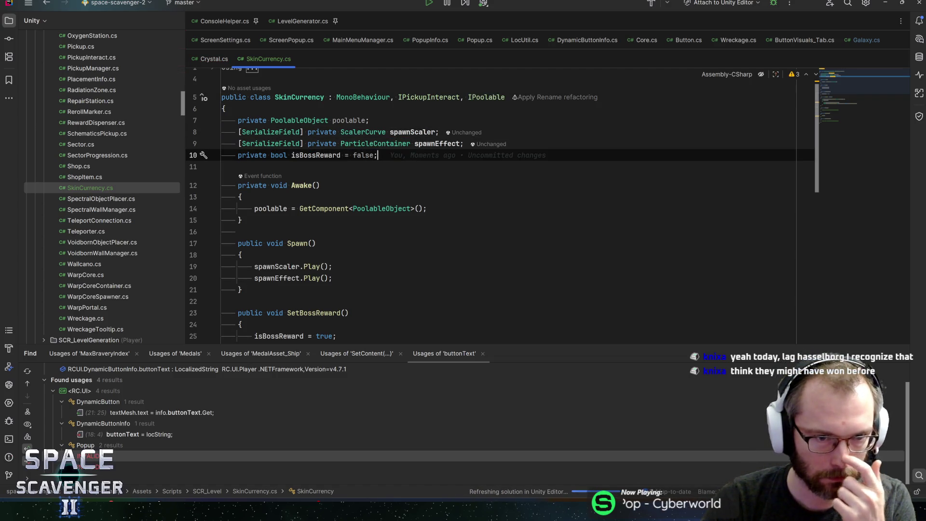
{"action": "scroll", "coordinate": [502, 204], "scroll_direction": "down", "scroll_amount": 2}
{"action": "scroll", "coordinate": [501, 207], "scroll_direction": "down", "scroll_amount": 2}
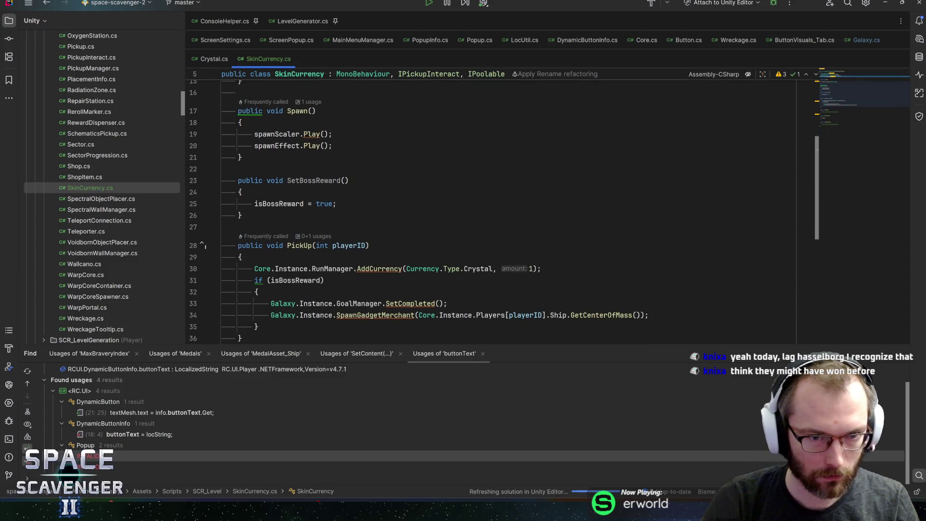
{"action": "left_click", "coordinate": [303, 181]}
{"action": "key", "text": "ctrl+w"}
{"action": "key", "text": "ctrl+w"}
{"action": "key", "text": "ctrl+w"}
{"action": "key", "text": "ctrl+w"}
{"action": "key", "text": "BackSpace"}
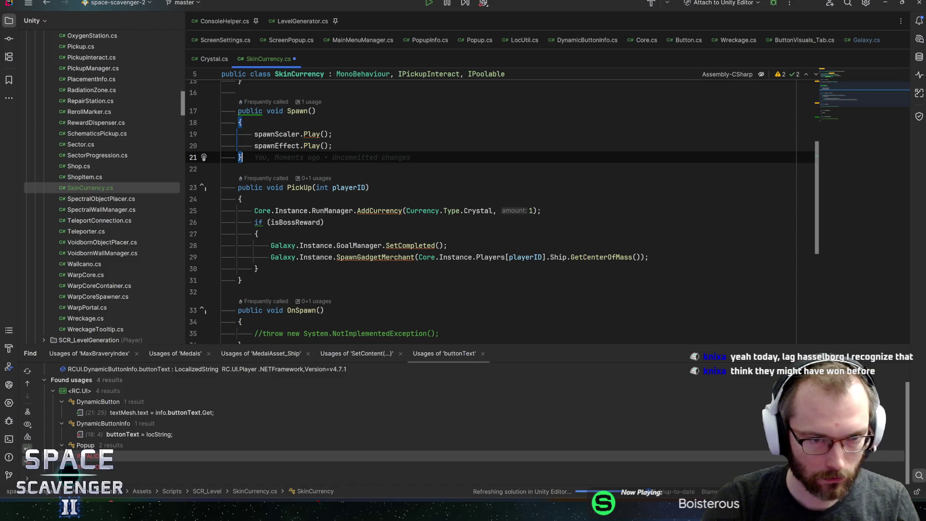
- Change the currency type added in PickUp from Crystal to SkinCurrency
{"action": "mouse_move", "coordinate": [290, 211]}
{"action": "left_click", "coordinate": [300, 187]}
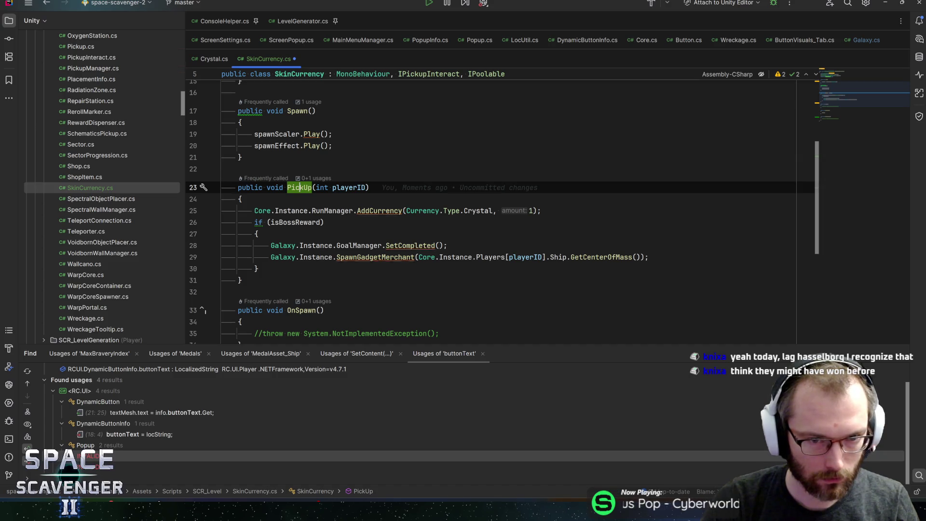
{"action": "double_click", "coordinate": [470, 212]}
{"action": "type", "text": "Skin"}
{"action": "key", "text": "Return"}
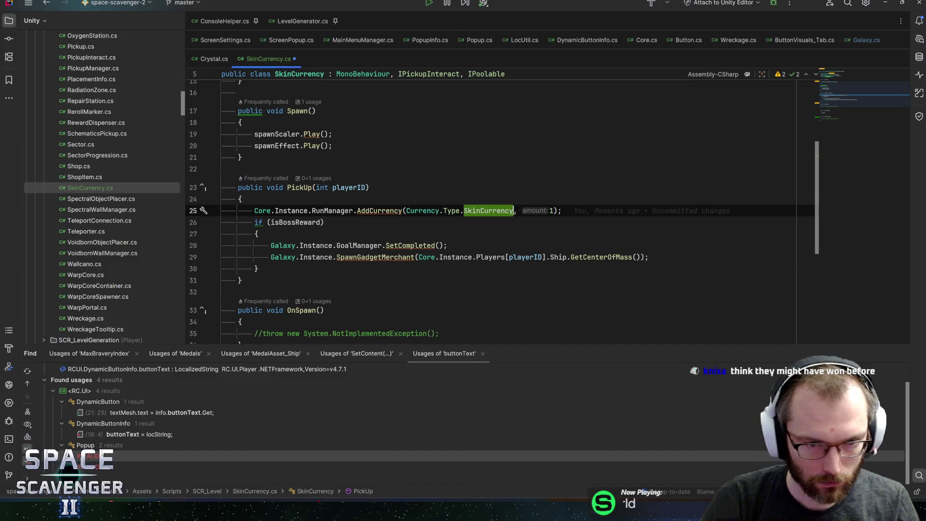
- Remove the isBossReward field and the boss-reward if block
{"action": "left_click", "coordinate": [295, 222]}
{"action": "left_click_drag", "start_coordinate": [260, 268], "coordinate": [162, 228]}
{"action": "left_click", "coordinate": [304, 223]}
{"action": "left_click", "coordinate": [304, 222], "text": "ctrl"}
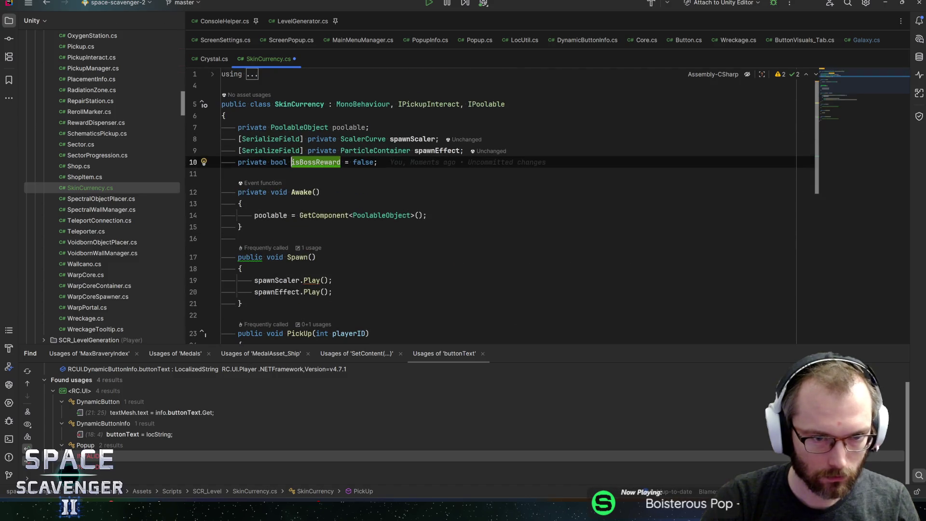
{"action": "key", "text": "ctrl+z"}
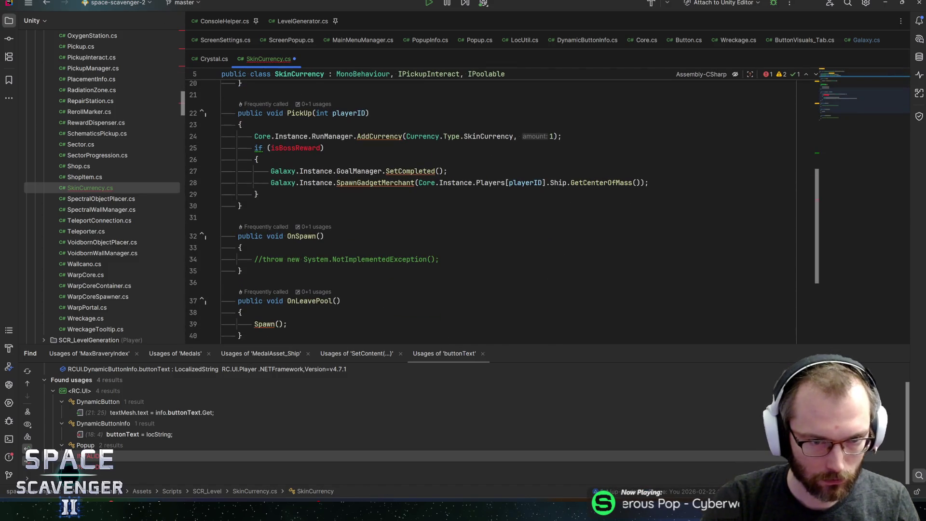
{"action": "left_click_drag", "start_coordinate": [259, 194], "coordinate": [165, 159]}
{"action": "key", "text": "shift+Up"}
{"action": "key", "text": "BackSpace"}
{"action": "key", "text": "BackSpace"}
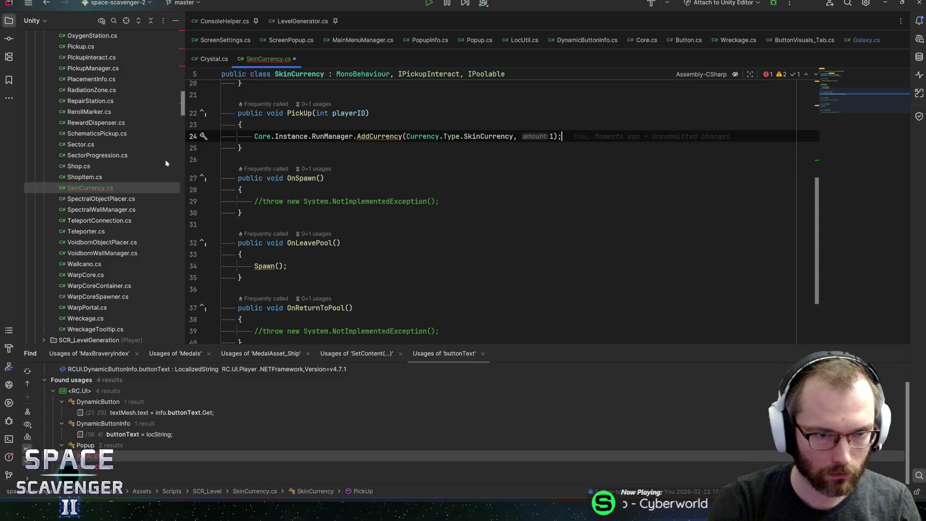
- Save SkinCurrency.cs and return to Galaxy.cs
{"action": "scroll", "coordinate": [502, 212], "scroll_direction": "down", "scroll_amount": 2}
{"action": "left_click", "coordinate": [288, 196]}
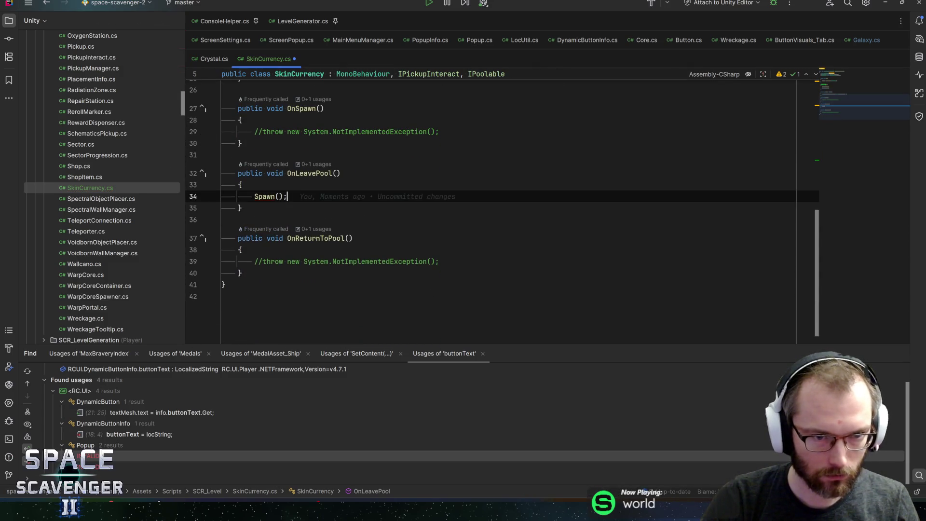
{"action": "key", "text": "ctrl+s"}
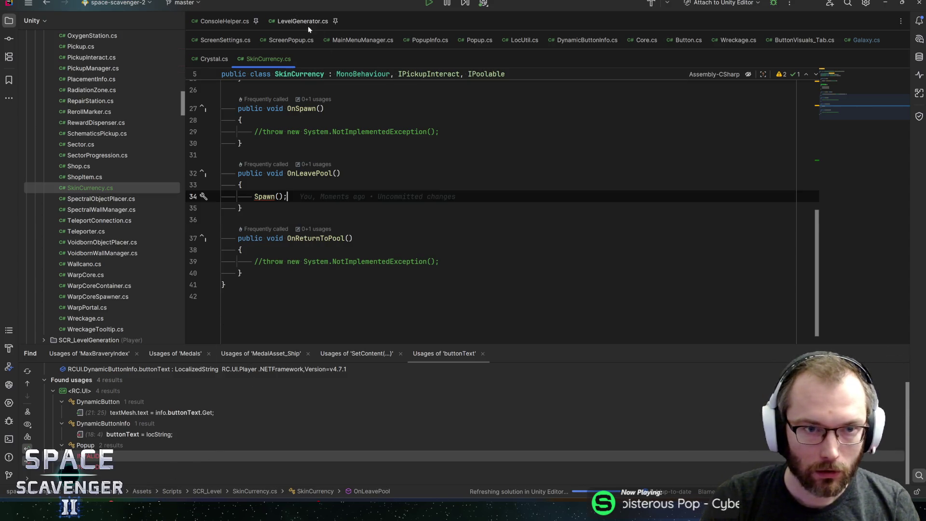
{"action": "left_click", "coordinate": [866, 41]}
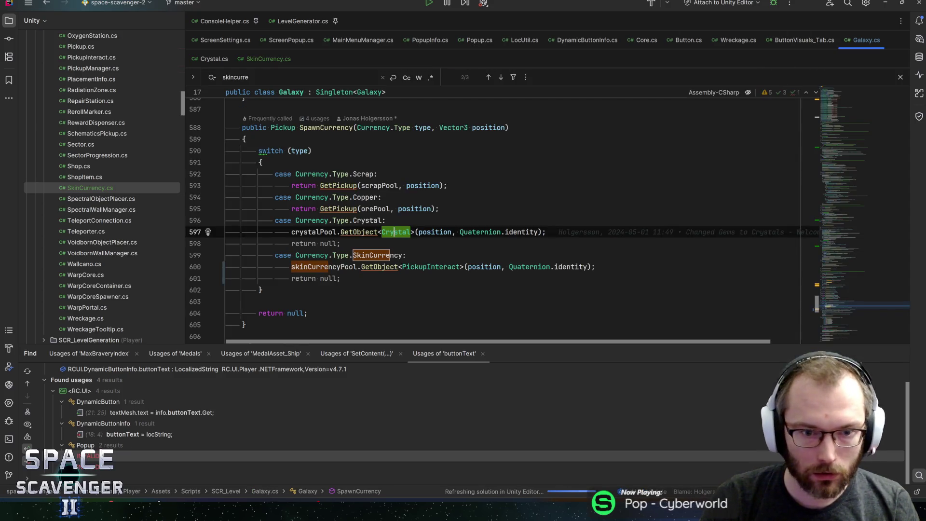
- Make the SkinCurrency case call GetObject<SkinCurrency> on skinCurrencyPool and check that pool's field declaration
{"action": "key", "text": "ctrl+w"}
{"action": "type", "text": "SkinCur"}
{"action": "key", "text": "Return"}
{"action": "key", "text": "End"}
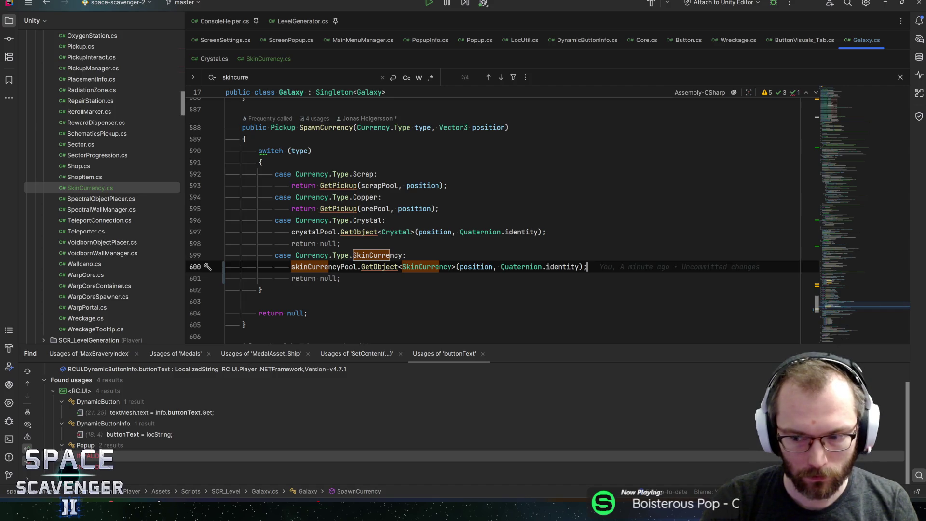
{"action": "key", "text": "shift+F3"}
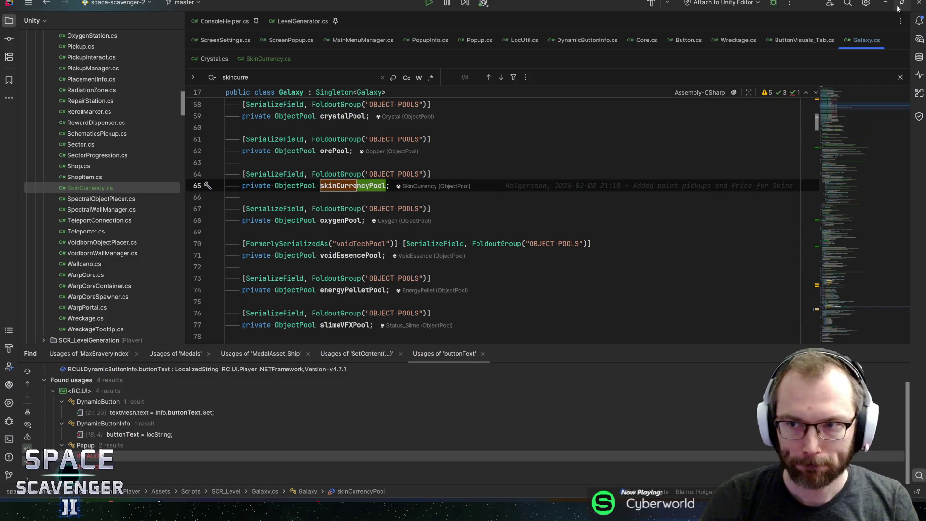
{"action": "key", "text": "alt+Tab"}
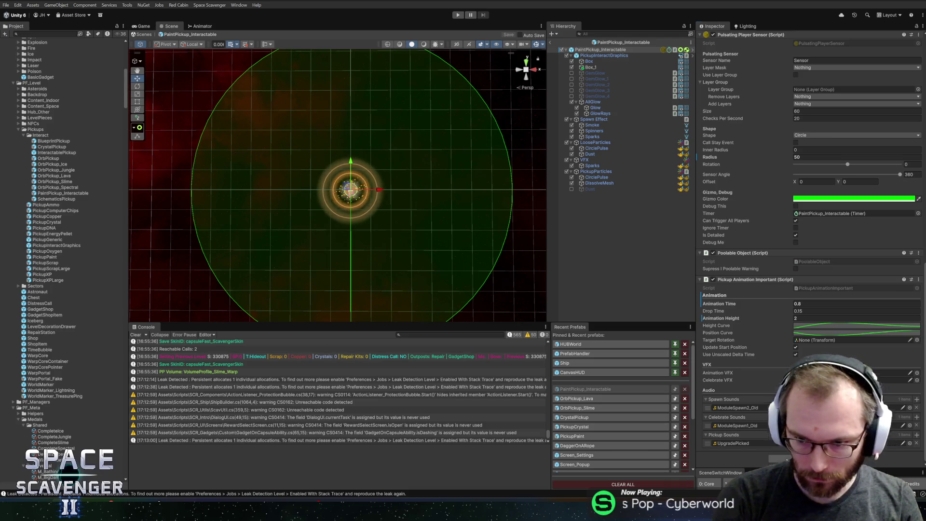
- Assign the Skin Currency component's Animation VFX, Spawn Effect and Spawn Scaler references, then save the prefab
{"action": "left_click_drag", "start_coordinate": [596, 171], "coordinate": [863, 373]}
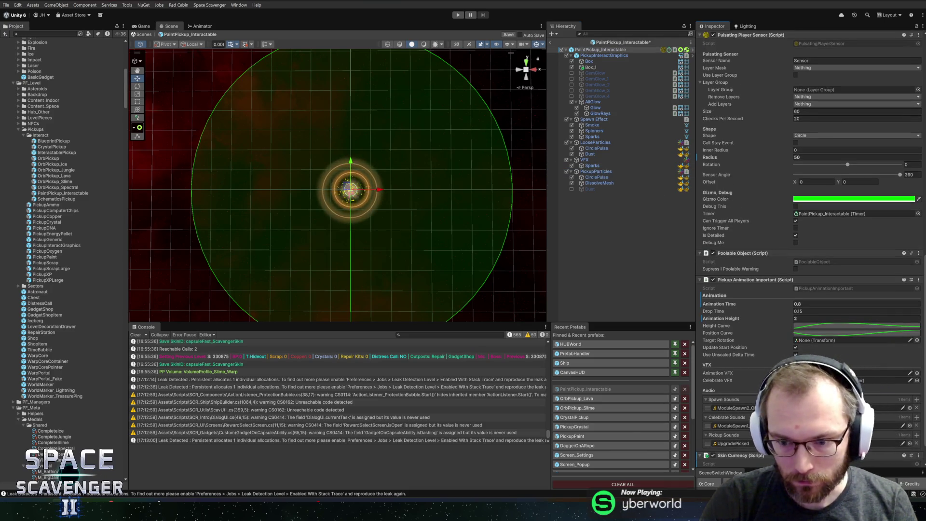
{"action": "scroll", "coordinate": [820, 337], "scroll_direction": "down", "scroll_amount": 2}
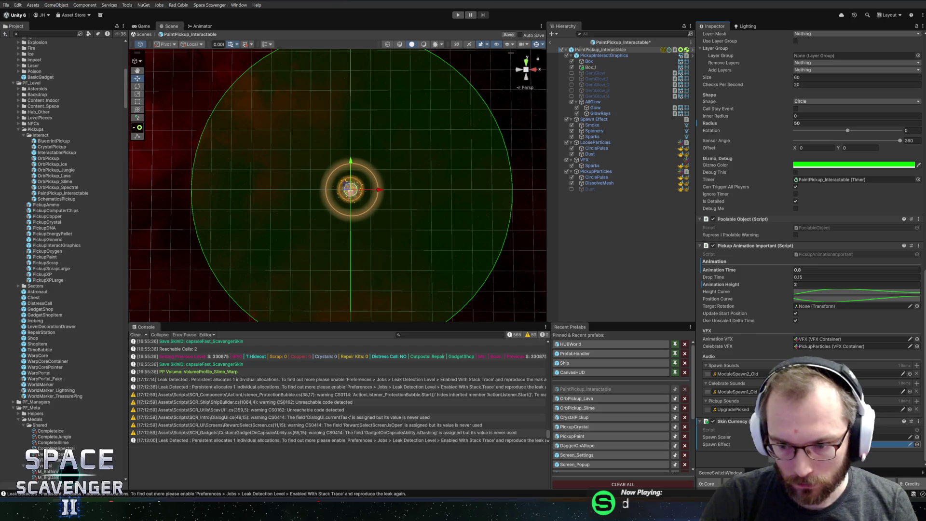
{"action": "left_click_drag", "start_coordinate": [839, 445], "coordinate": [849, 444]}
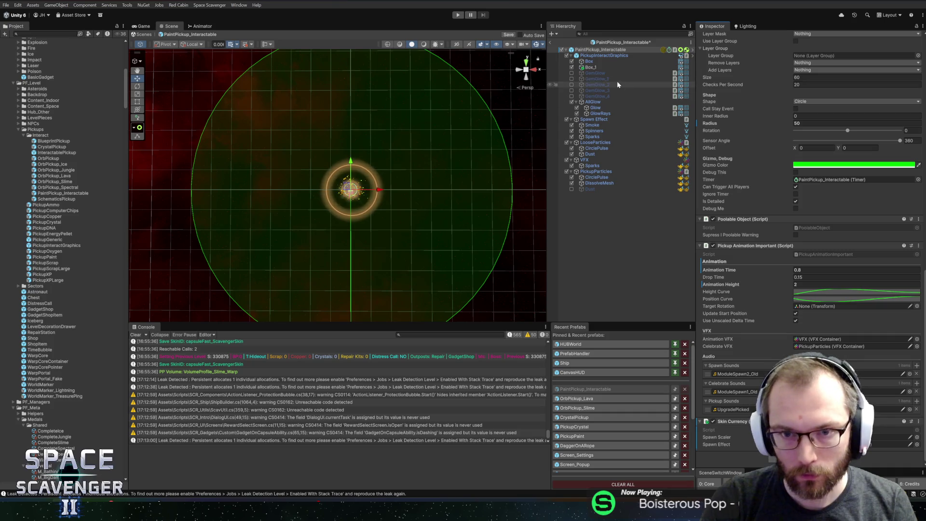
{"action": "left_click_drag", "start_coordinate": [595, 57], "coordinate": [849, 437]}
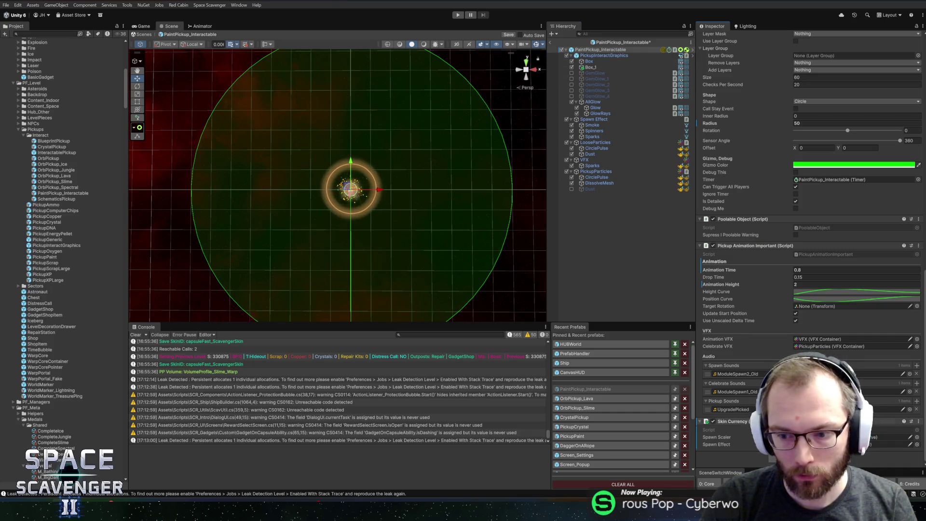
{"action": "key", "text": "ctrl+s"}
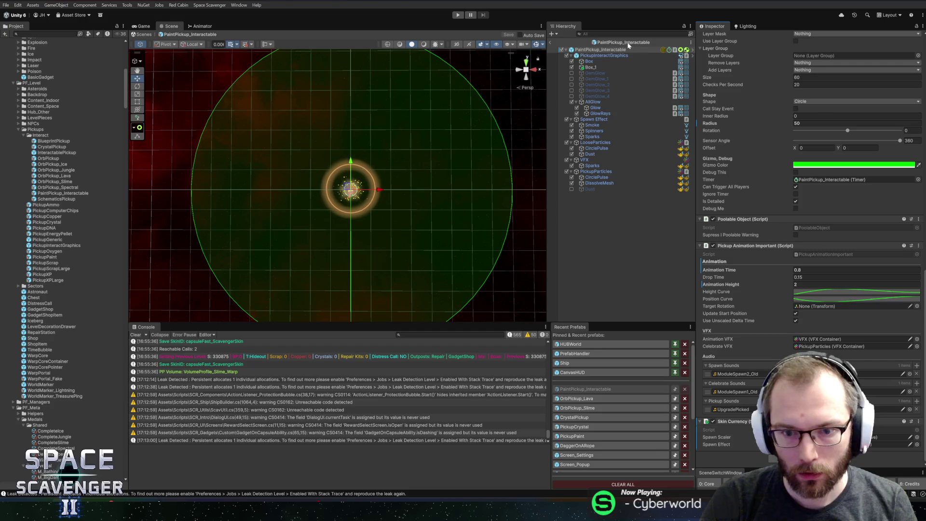
- Check which object the CrystalPickup prefab uses as its spawn effect
{"action": "left_click", "coordinate": [585, 418]}
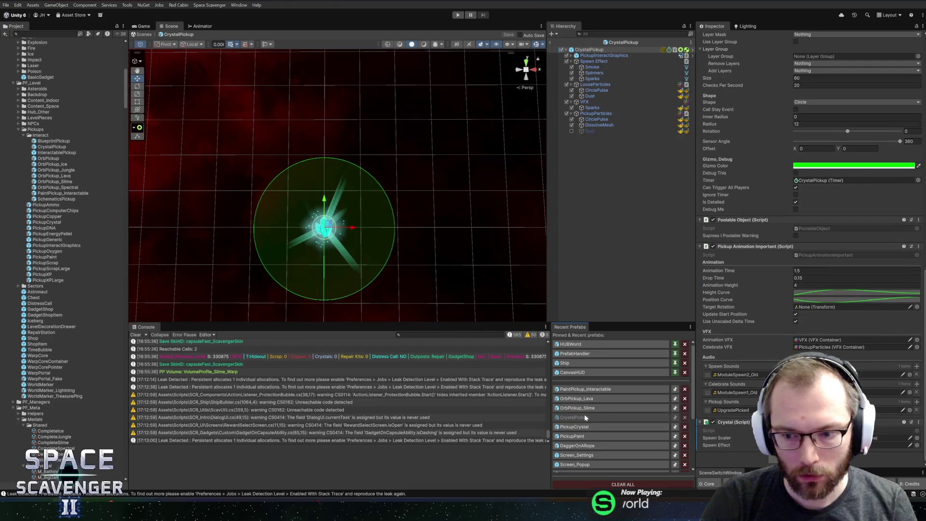
{"action": "left_click", "coordinate": [888, 445]}
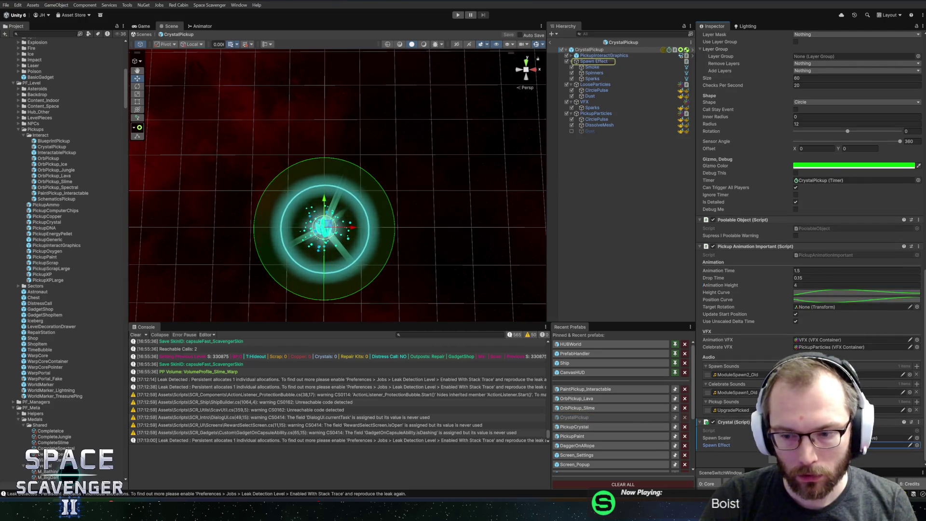
{"action": "left_click", "coordinate": [888, 444]}
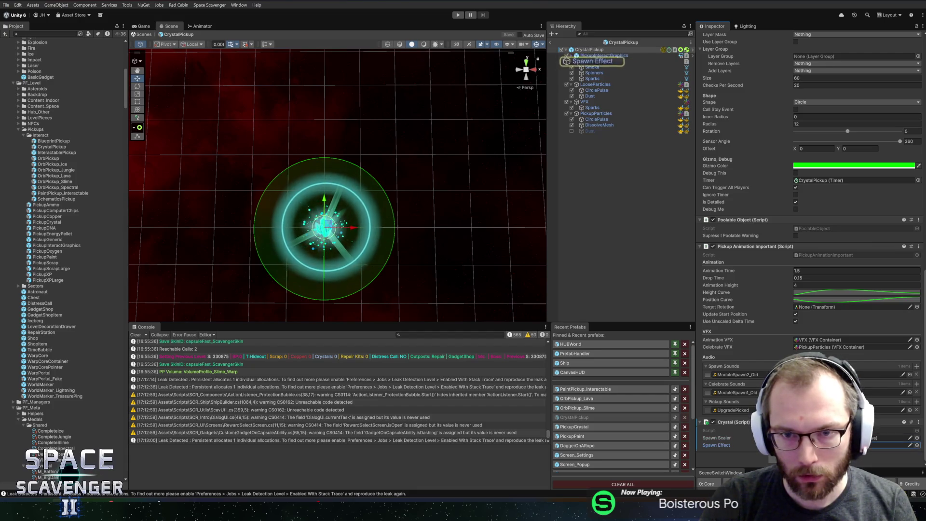
{"action": "left_click", "coordinate": [574, 390]}
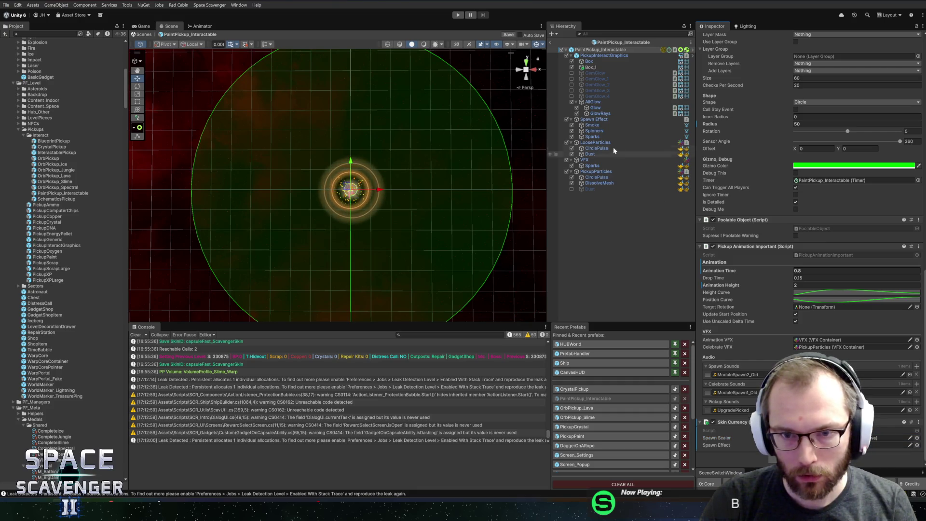
- Preview the Smoke, Spinners and Sparks spawn particles together
{"action": "left_click", "coordinate": [592, 125]}
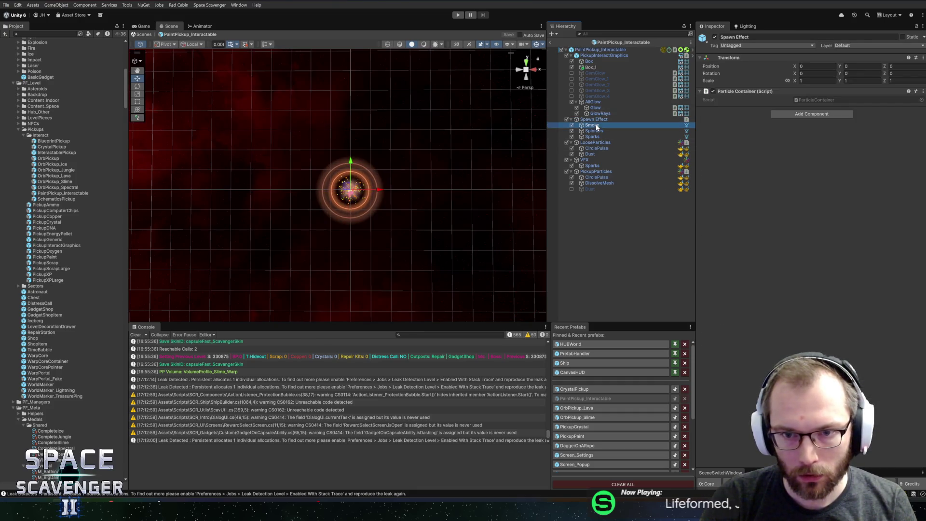
{"action": "key", "text": "shift+Down"}
{"action": "key", "text": "shift+Down"}
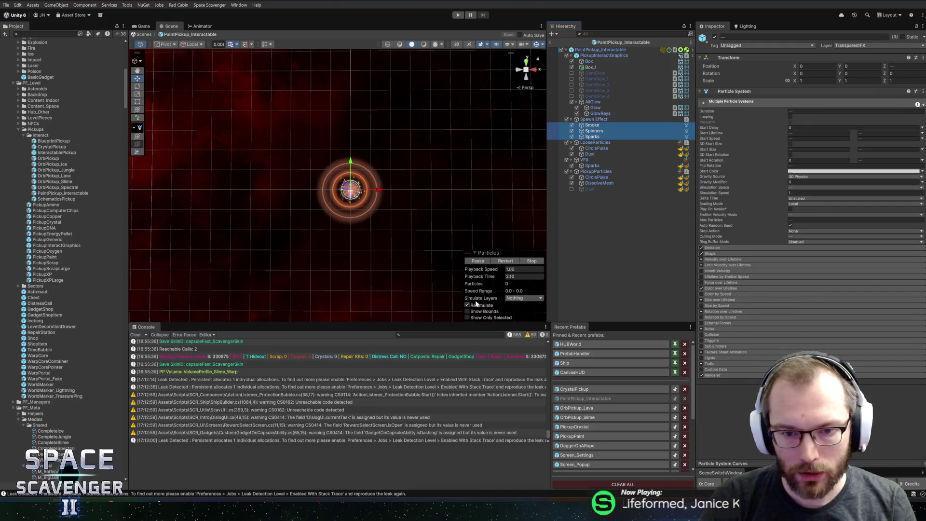
{"action": "left_click", "coordinate": [477, 261]}
{"action": "left_click", "coordinate": [483, 270]}
{"action": "left_click", "coordinate": [503, 260]}
{"action": "scroll", "coordinate": [437, 230], "scroll_direction": "up", "scroll_amount": 3}
{"action": "scroll", "coordinate": [424, 219], "scroll_direction": "down", "scroll_amount": 3}
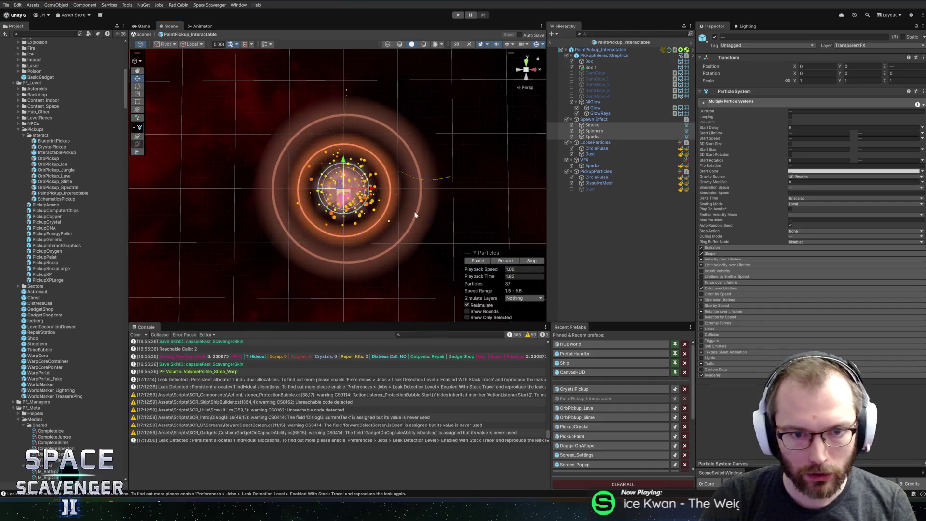
{"action": "scroll", "coordinate": [491, 178], "scroll_direction": "down", "scroll_amount": 2}
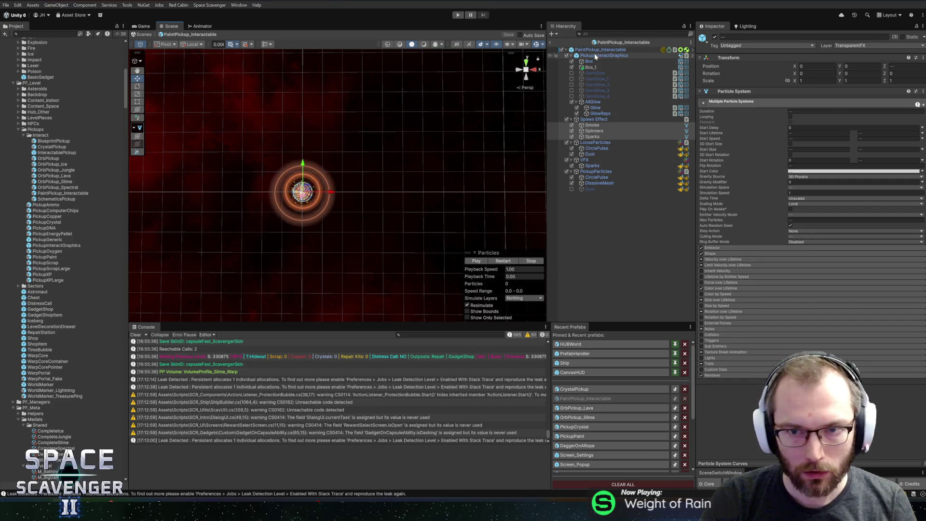
- Select the PaintPickup_Interactable root and exit prefab mode back to the scene
{"action": "left_click", "coordinate": [613, 55]}
{"action": "left_click", "coordinate": [615, 50]}
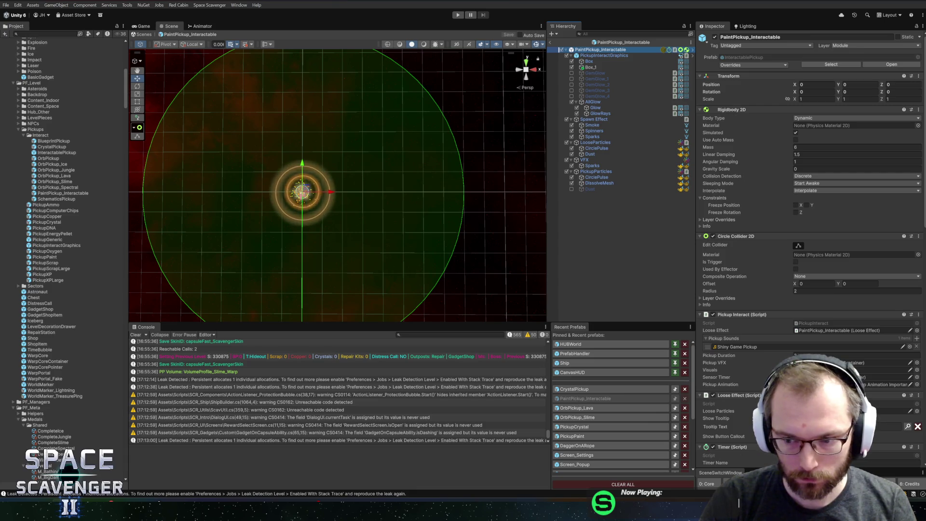
{"action": "left_click", "coordinate": [550, 42]}
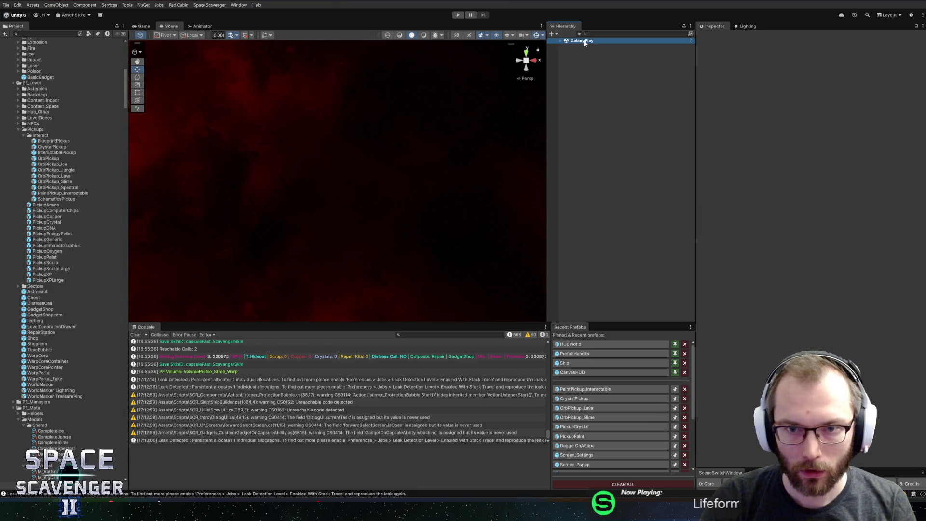
- Expand Galaxy and its Pools group and locate the object behind Skin Currency Pool
{"action": "left_click", "coordinate": [585, 53]}
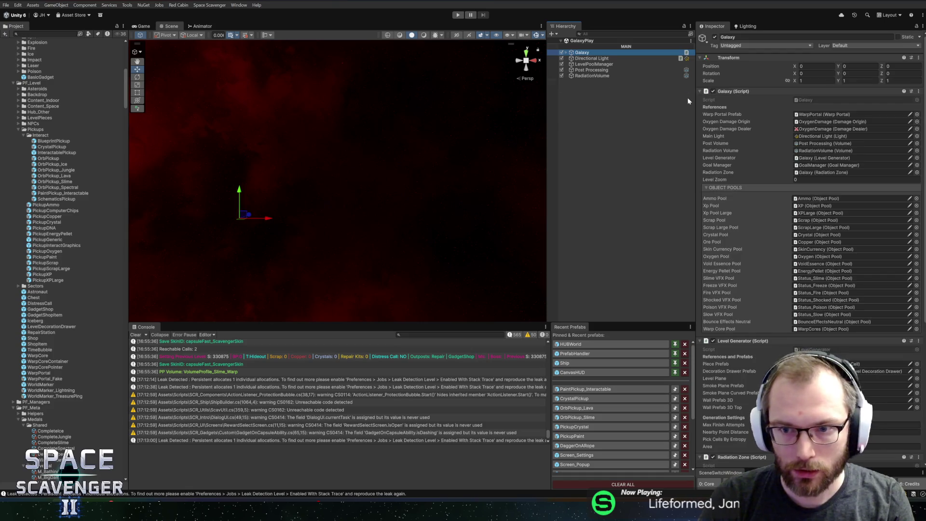
{"action": "key", "text": "Right"}
{"action": "left_click", "coordinate": [586, 87]}
{"action": "key", "text": "Right"}
{"action": "left_click", "coordinate": [583, 52]}
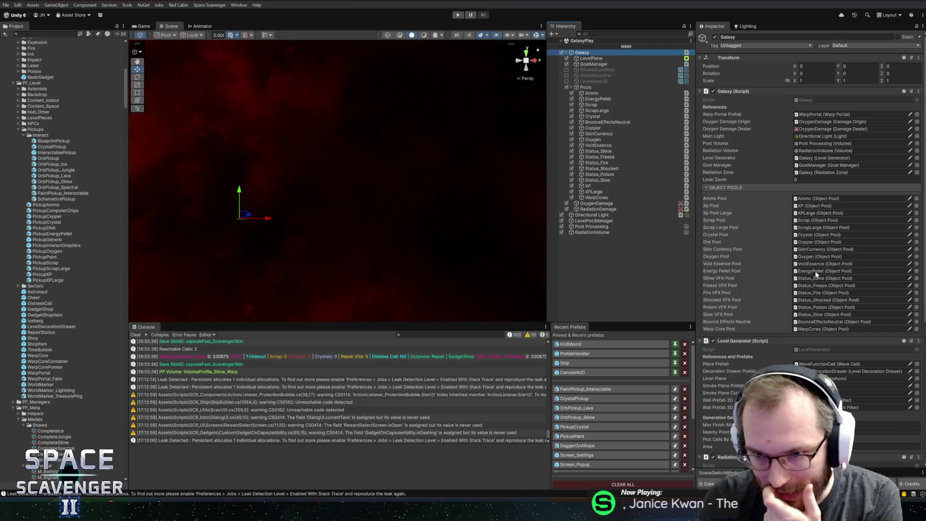
{"action": "scroll", "coordinate": [824, 271], "scroll_direction": "down", "scroll_amount": 2}
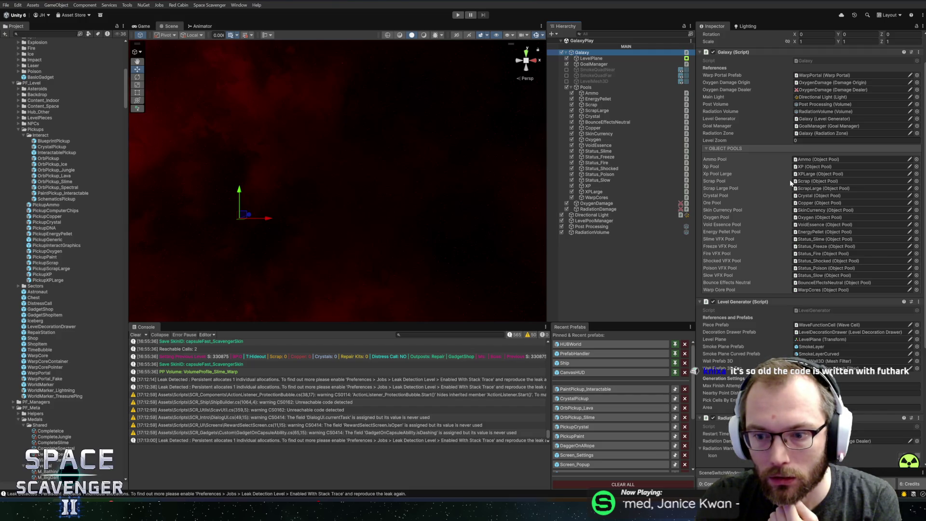
{"action": "scroll", "coordinate": [791, 182], "scroll_direction": "up", "scroll_amount": 3}
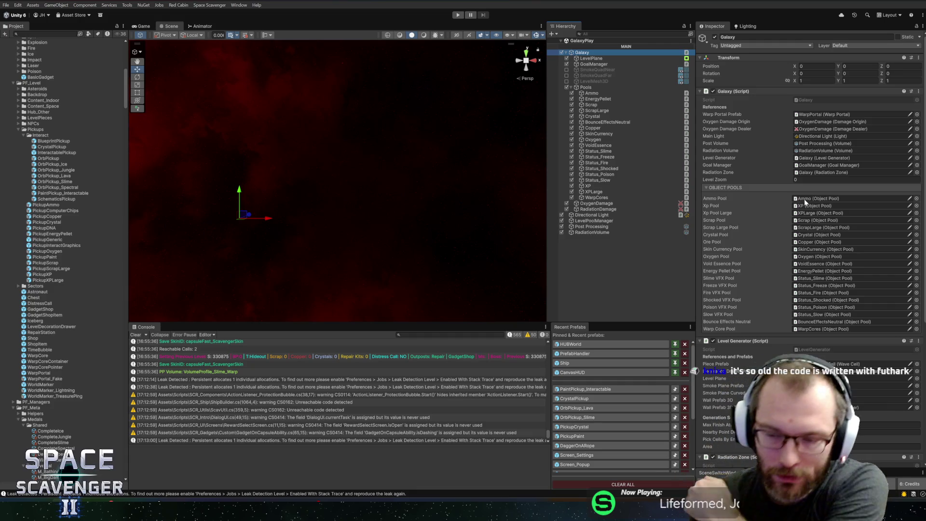
{"action": "left_click", "coordinate": [818, 250]}
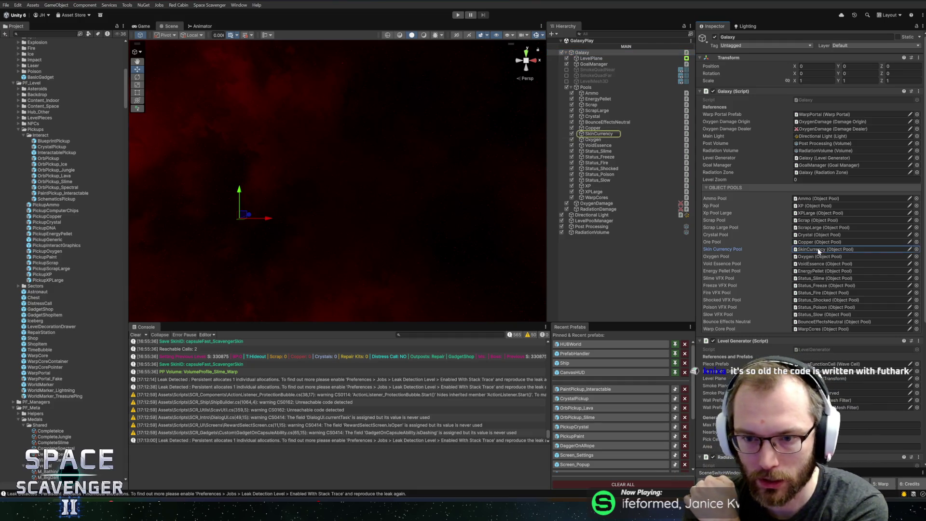
- Assign PaintPickup_Interactable as the SkinCurrency pool's Object Pool Prefab
{"action": "left_click", "coordinate": [597, 134]}
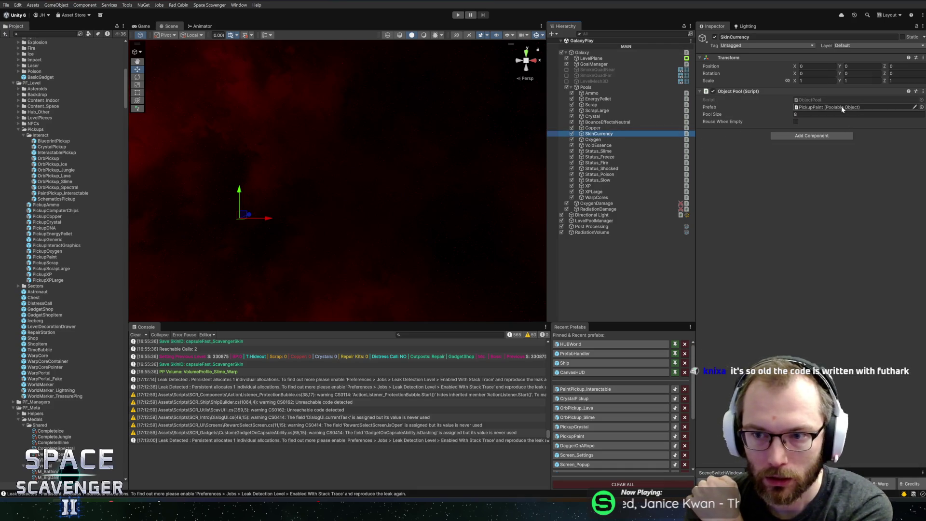
{"action": "left_click_drag", "start_coordinate": [61, 194], "coordinate": [513, 183]}
{"action": "left_click_drag", "start_coordinate": [832, 111], "coordinate": [831, 109]}
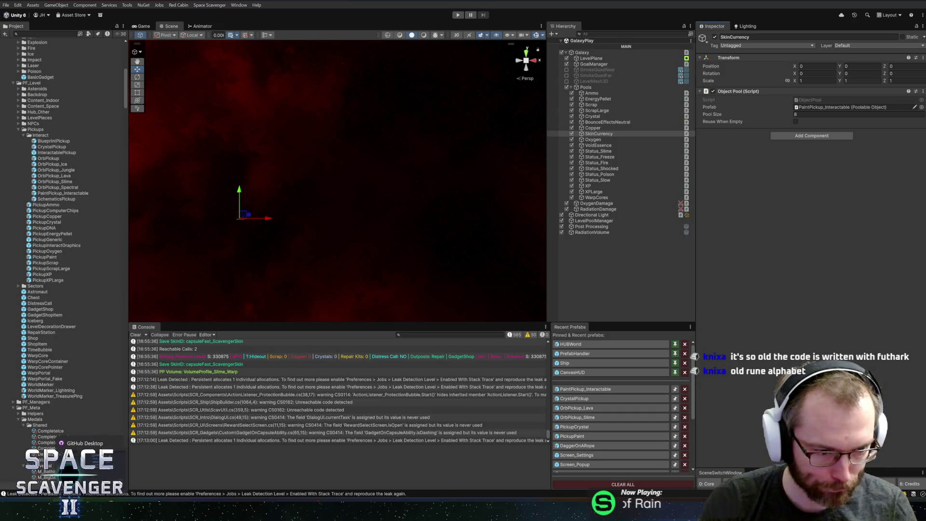
{"action": "key", "text": "alt+Tab"}
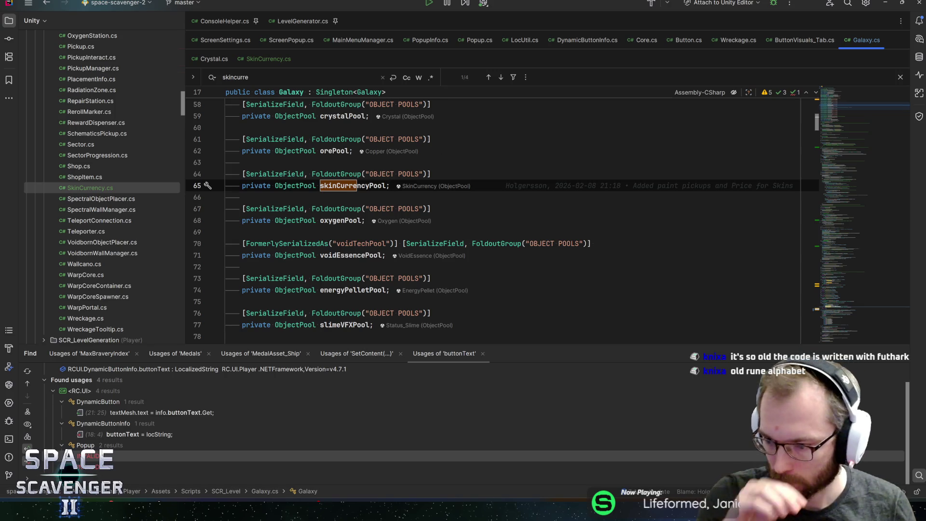
- Pin SkinCurrency.cs and find where Galaxy.cs uses skinCurrencyPool
{"action": "left_click", "coordinate": [275, 58]}
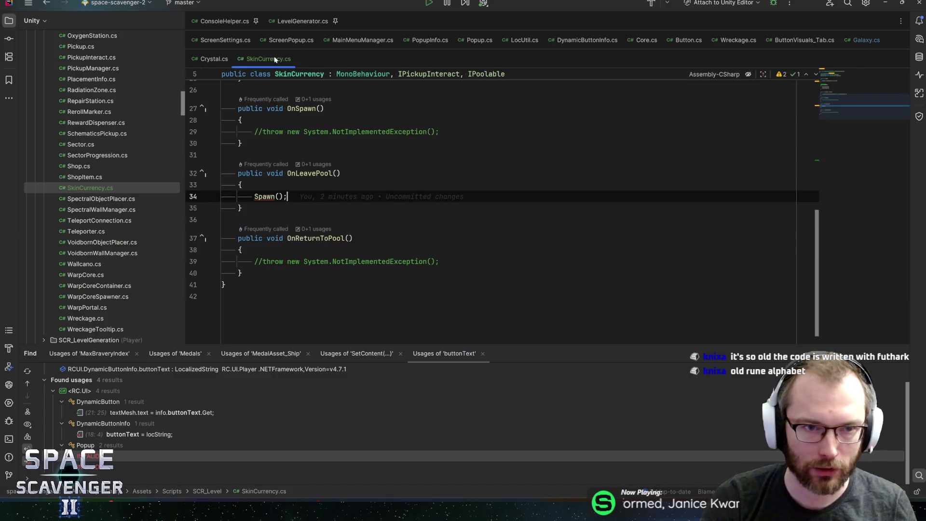
{"action": "key", "text": "alt+shift+p"}
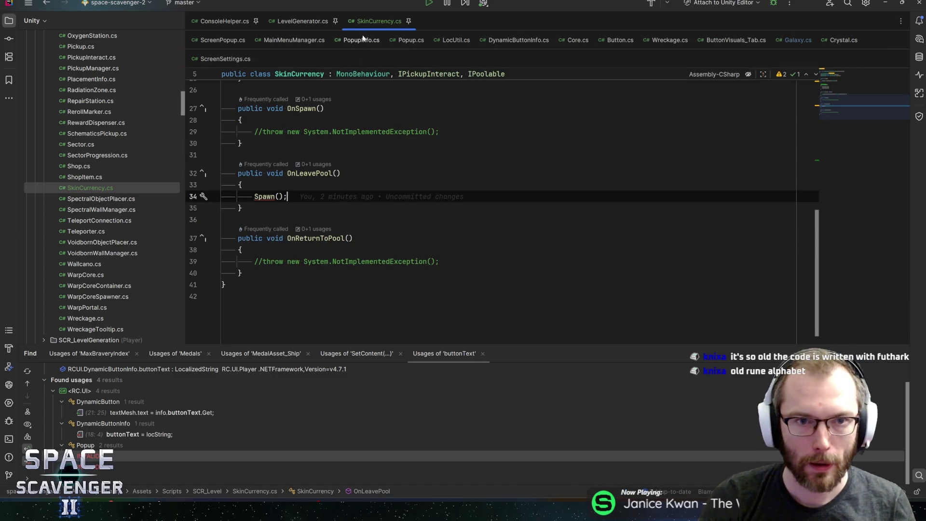
{"action": "left_click", "coordinate": [798, 41]}
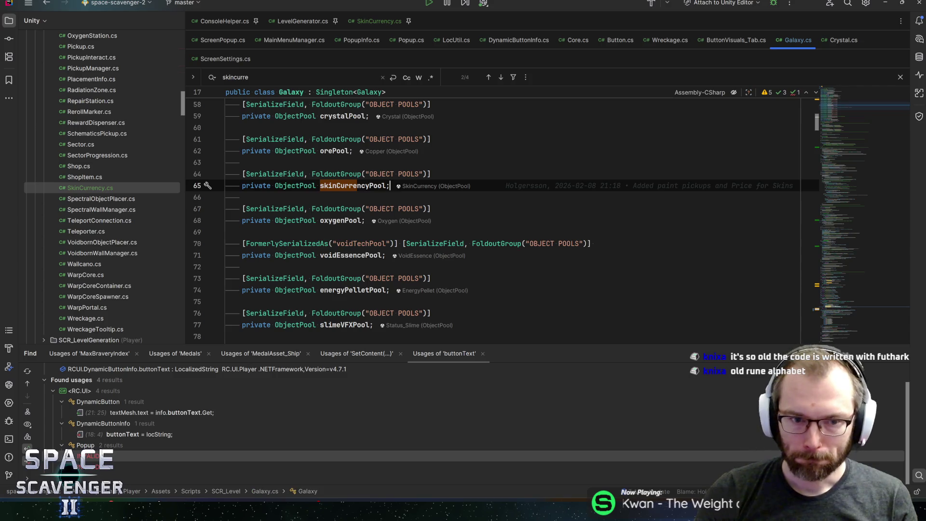
{"action": "key", "text": "alt+F7"}
{"action": "double_click", "coordinate": [111, 435]}
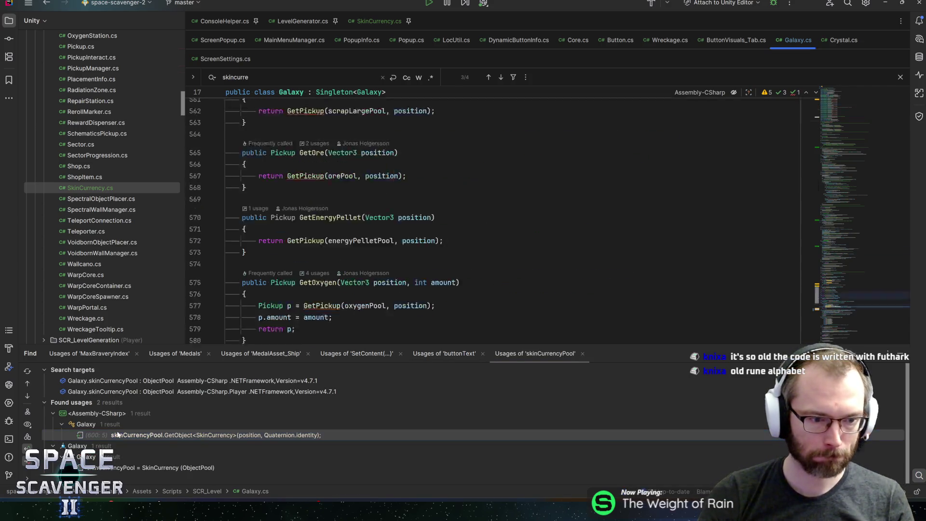
- Trace SpawnCurrency usages to the reward release loop in RewardContainer.cs
{"action": "scroll", "coordinate": [317, 256], "scroll_direction": "up", "scroll_amount": 5}
{"action": "left_click", "coordinate": [317, 256]}
{"action": "key", "text": "alt+F7"}
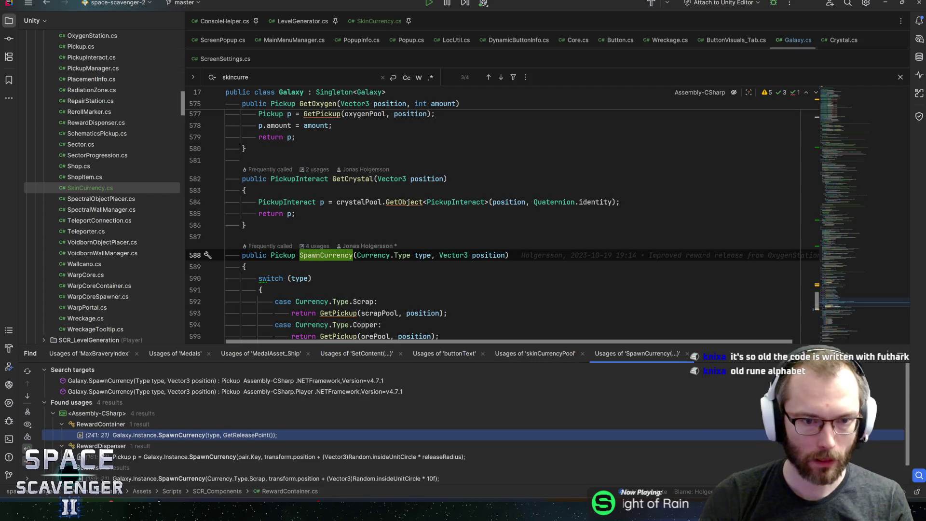
{"action": "double_click", "coordinate": [225, 435]}
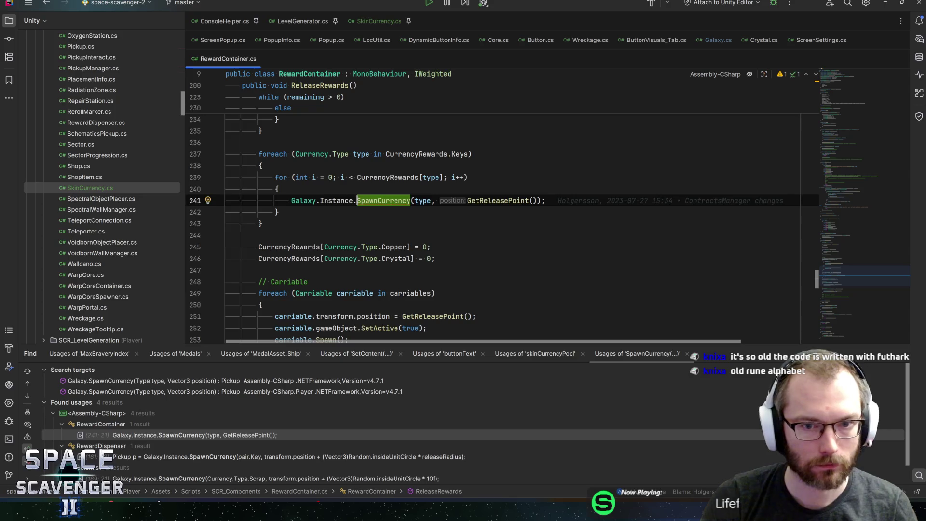
{"action": "left_click", "coordinate": [263, 224]}
{"action": "key", "text": "alt+Tab"}
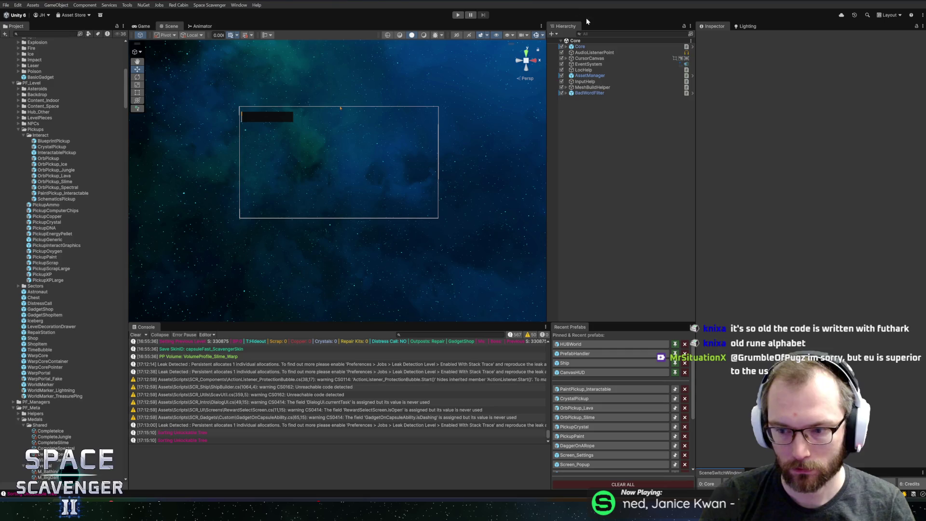
{"action": "left_click", "coordinate": [460, 18]}
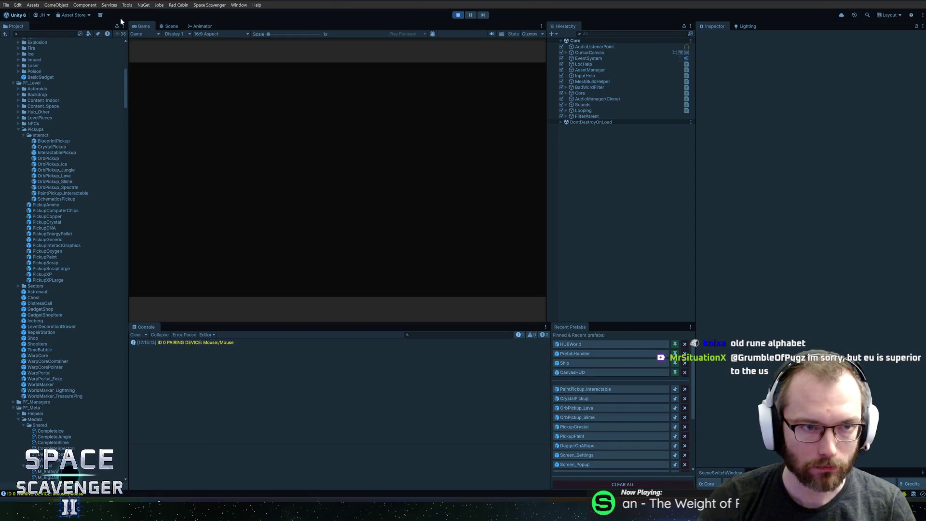
{"action": "double_click", "coordinate": [146, 25]}
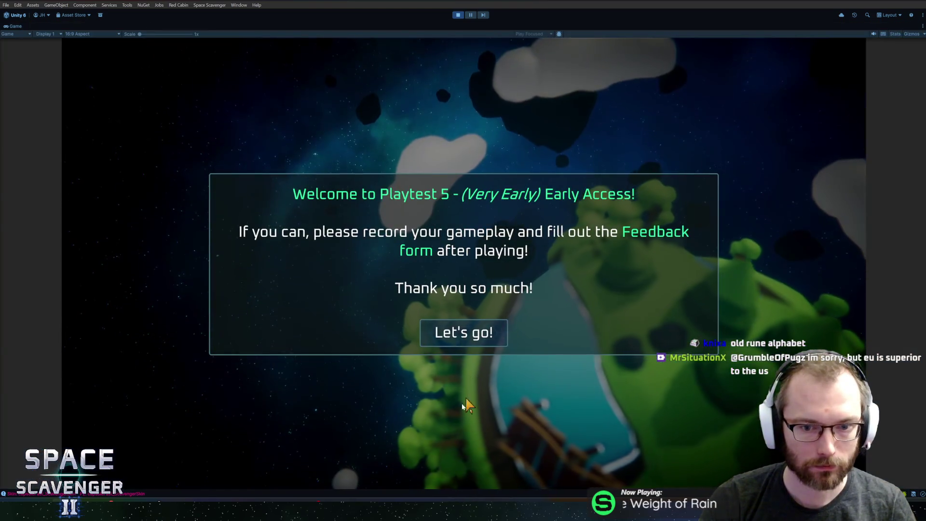
{"action": "left_click", "coordinate": [458, 345]}
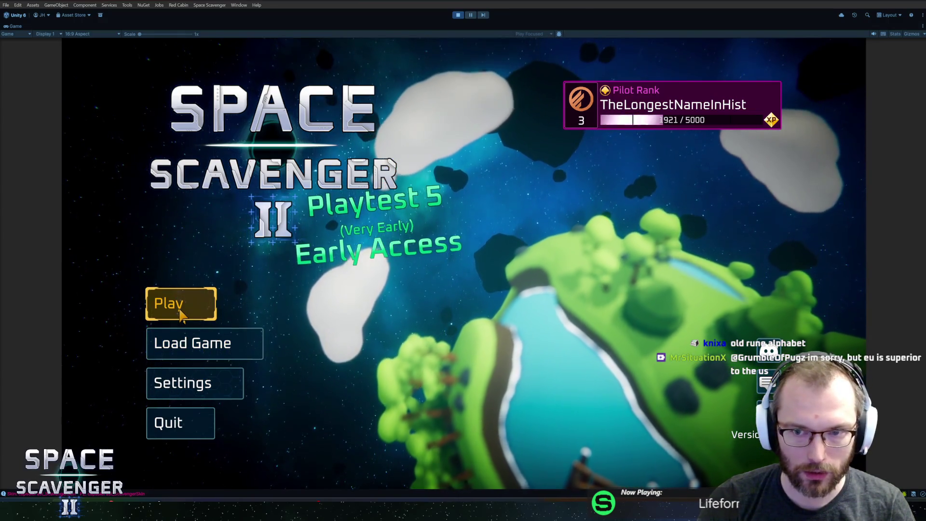
{"action": "left_click", "coordinate": [186, 384]}
{"action": "key", "text": "Escape"}
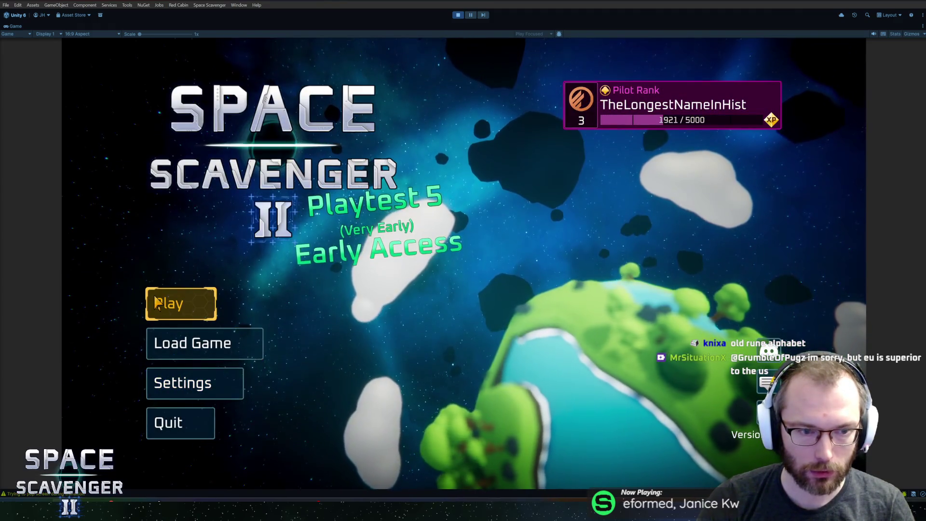
{"action": "key", "text": "ctrl+p"}
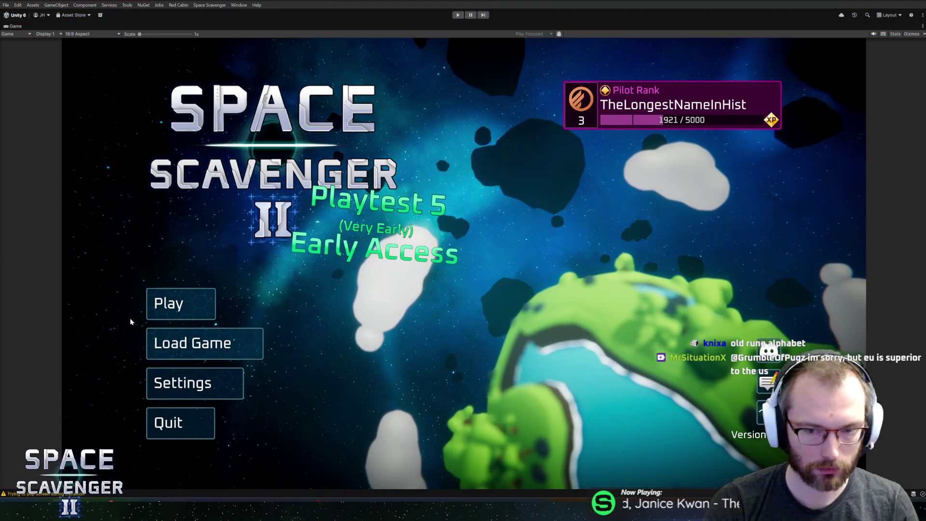
{"action": "left_click", "coordinate": [567, 47]}
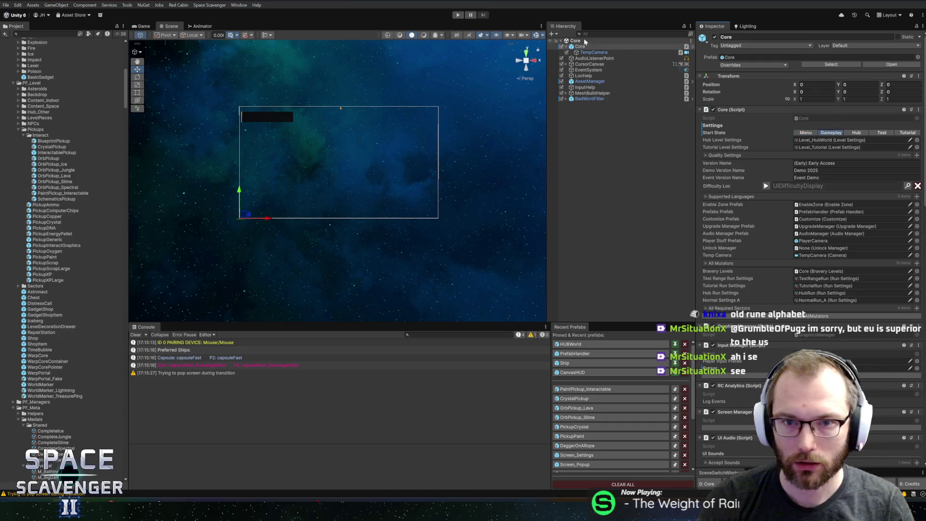
{"action": "left_click", "coordinate": [459, 15]}
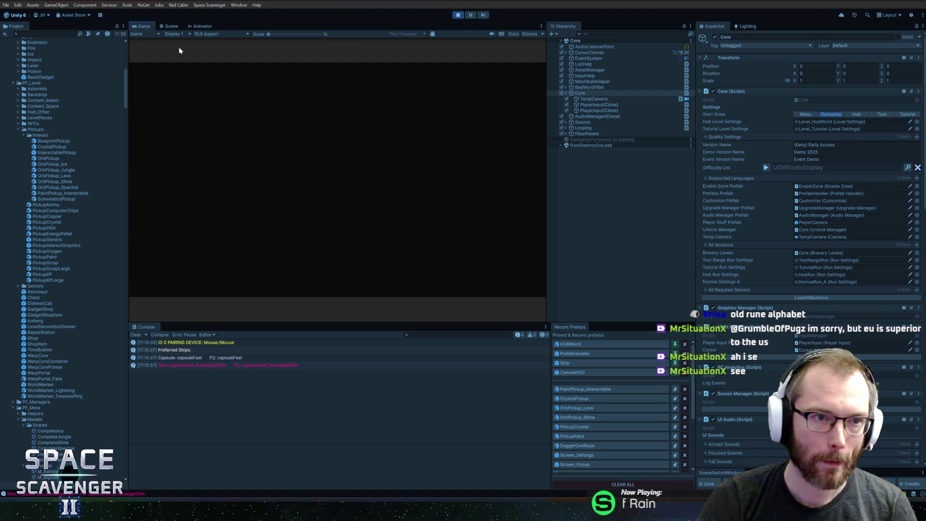
{"action": "double_click", "coordinate": [145, 27]}
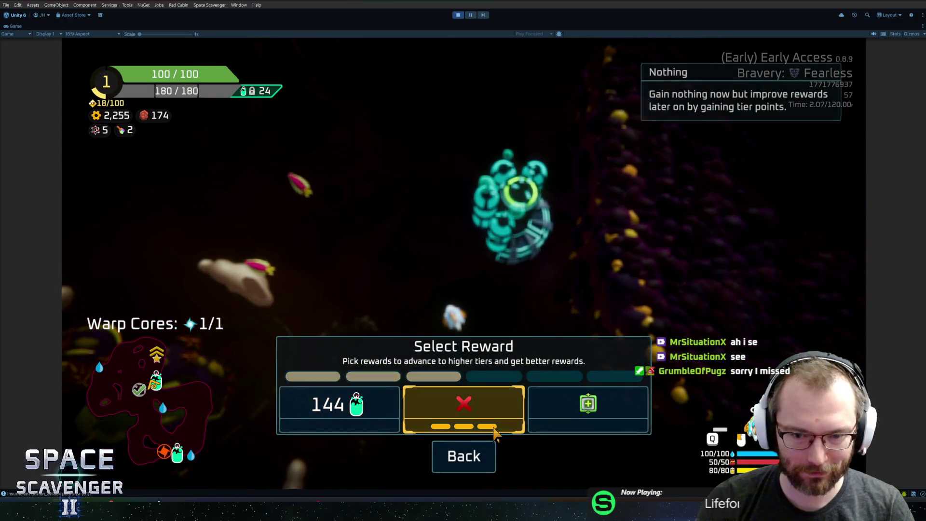
{"action": "left_click", "coordinate": [496, 433]}
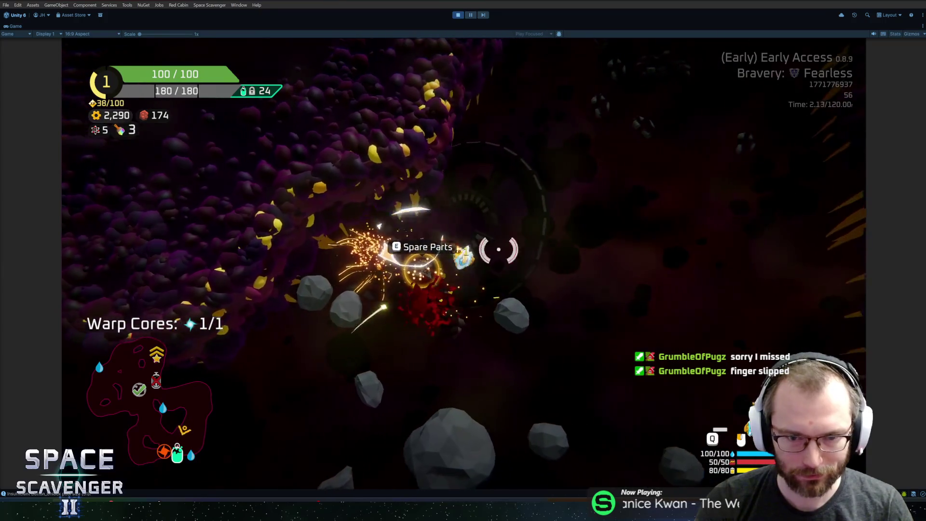
{"action": "key", "text": "e"}
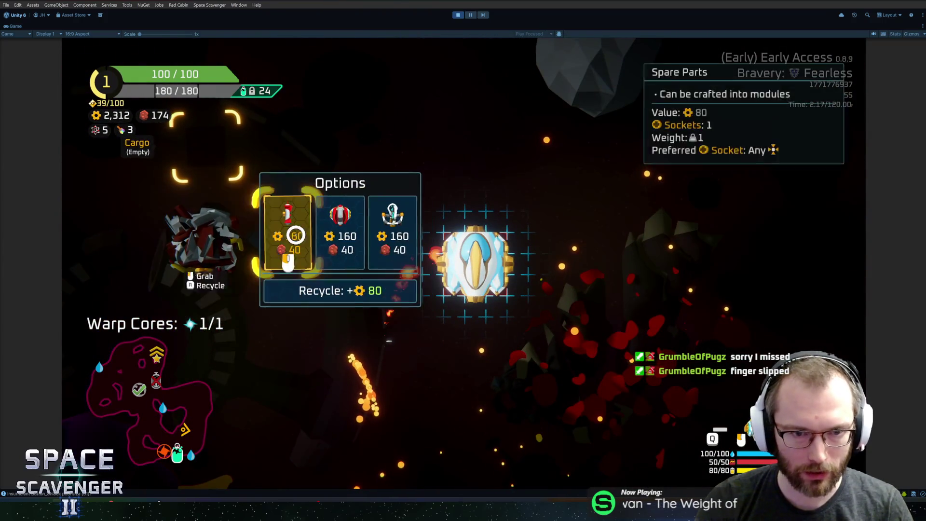
{"action": "left_click", "coordinate": [445, 333]}
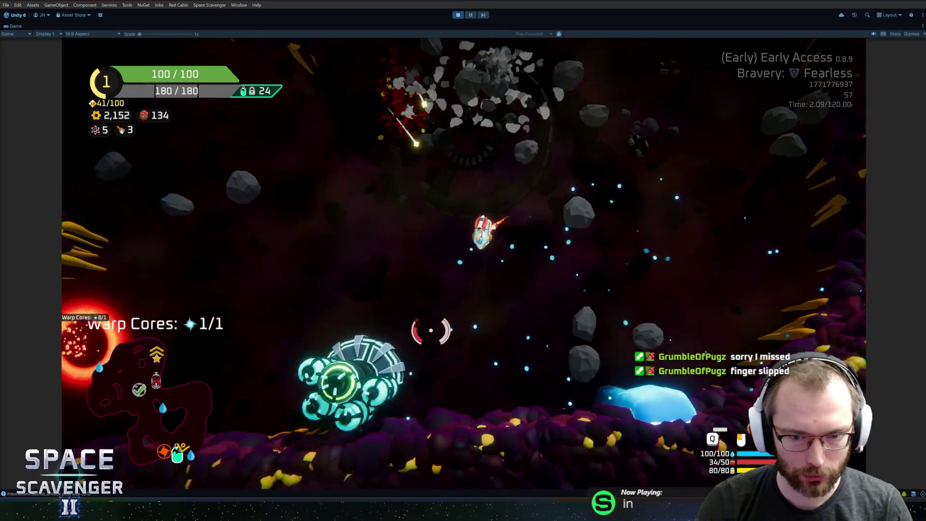
{"action": "key", "text": "f"}
{"action": "left_click", "coordinate": [543, 347]}
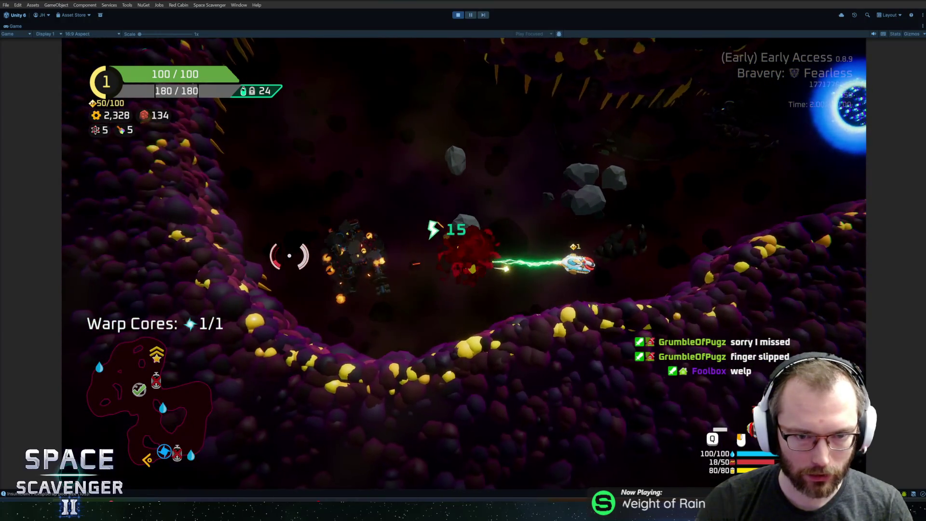
{"action": "left_click", "coordinate": [217, 256]}
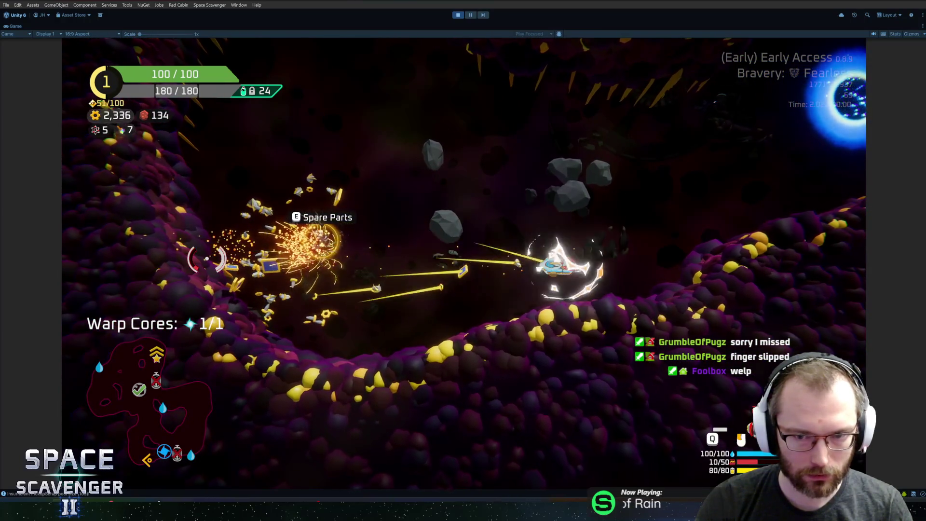
{"action": "key", "text": "ctrl+p"}
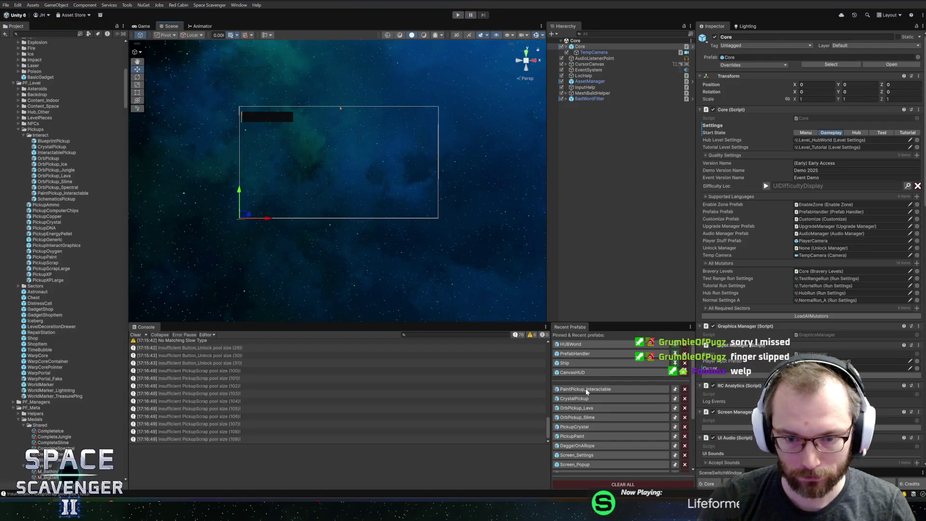
- Change the start key of the PickupInteractGraphics Trail Renderer gradient to orange
{"action": "left_click", "coordinate": [586, 390]}
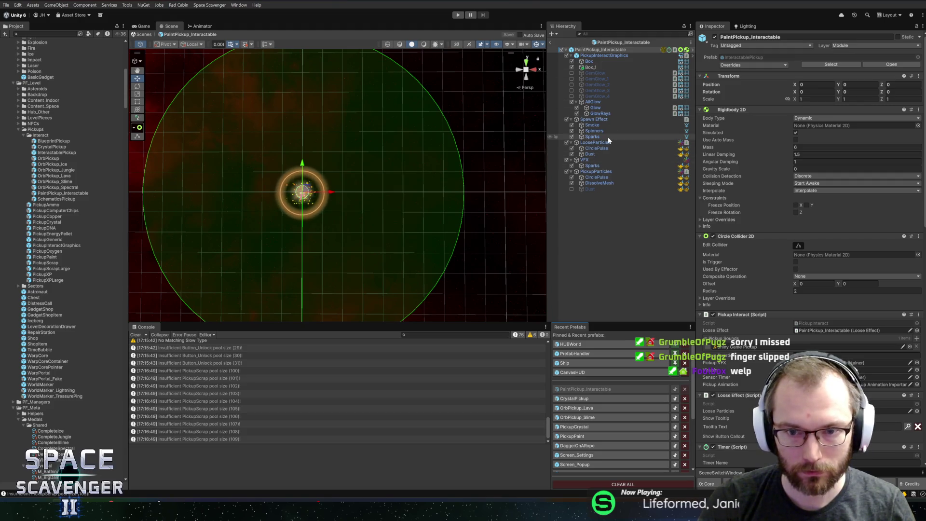
{"action": "left_click", "coordinate": [607, 56]}
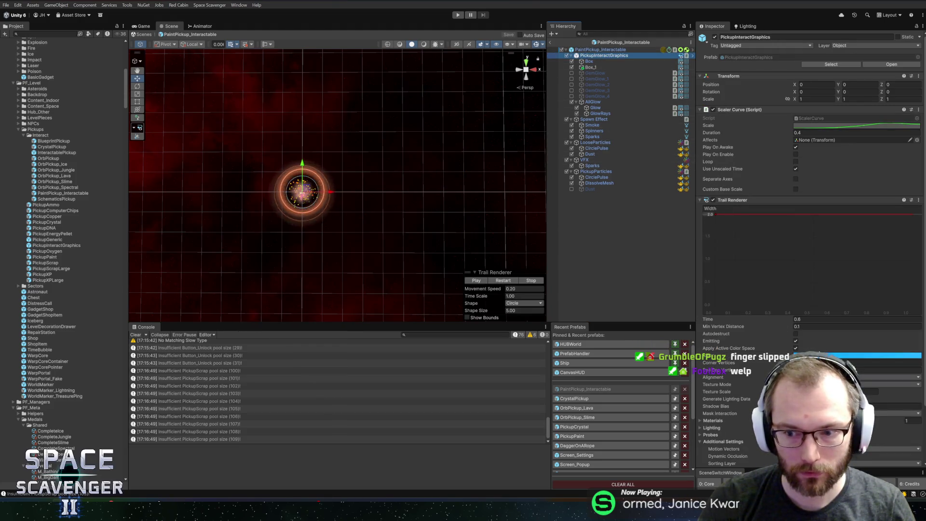
{"action": "left_click", "coordinate": [815, 356]}
{"action": "left_click", "coordinate": [665, 295]}
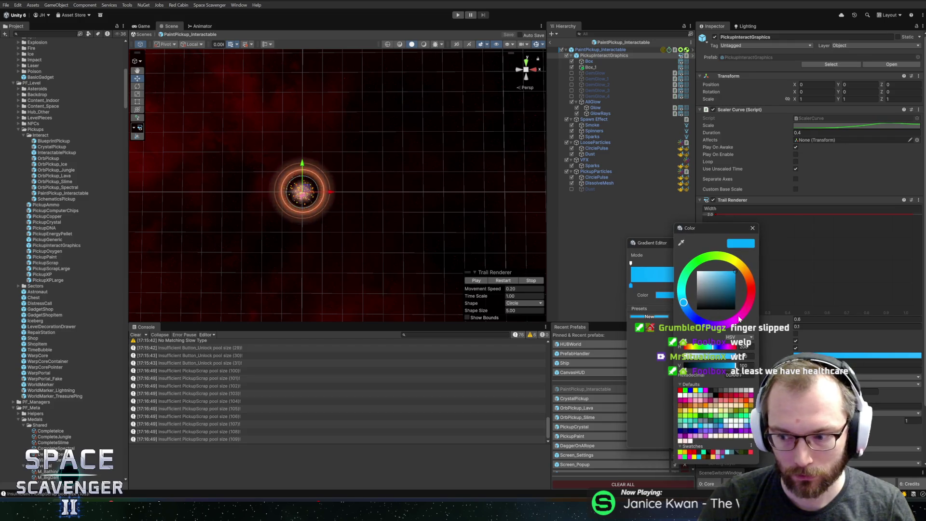
{"action": "left_click", "coordinate": [750, 284]}
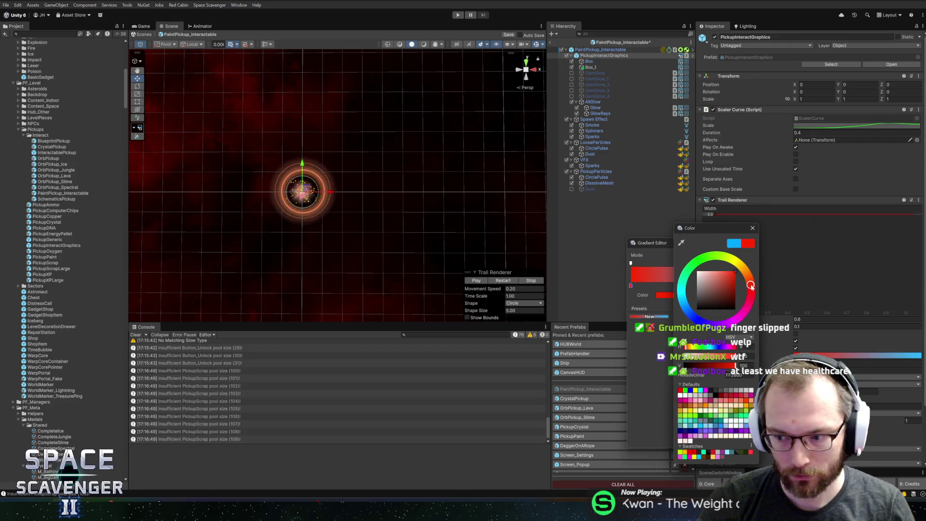
{"action": "left_click_drag", "start_coordinate": [753, 285], "coordinate": [749, 279]}
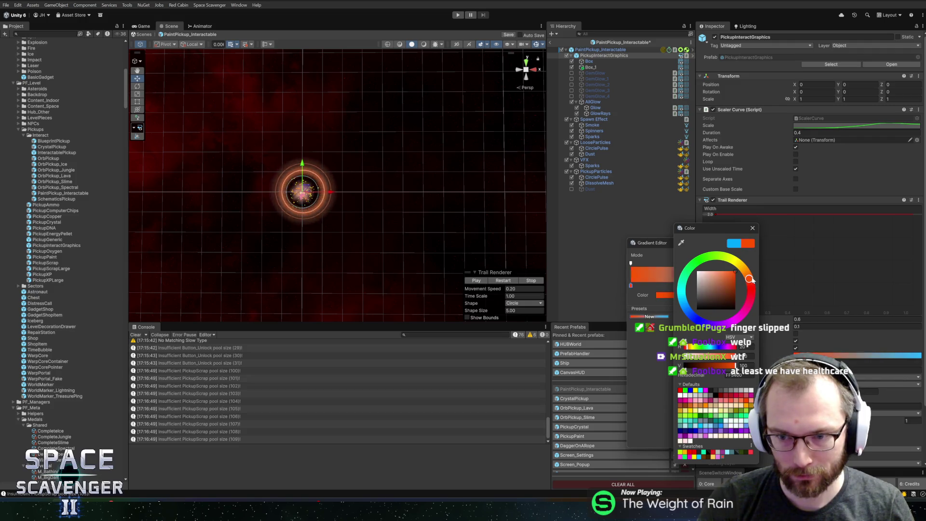
- Make the gradient's end key a warm yellow-orange and save the prefab
{"action": "left_click", "coordinate": [753, 229]}
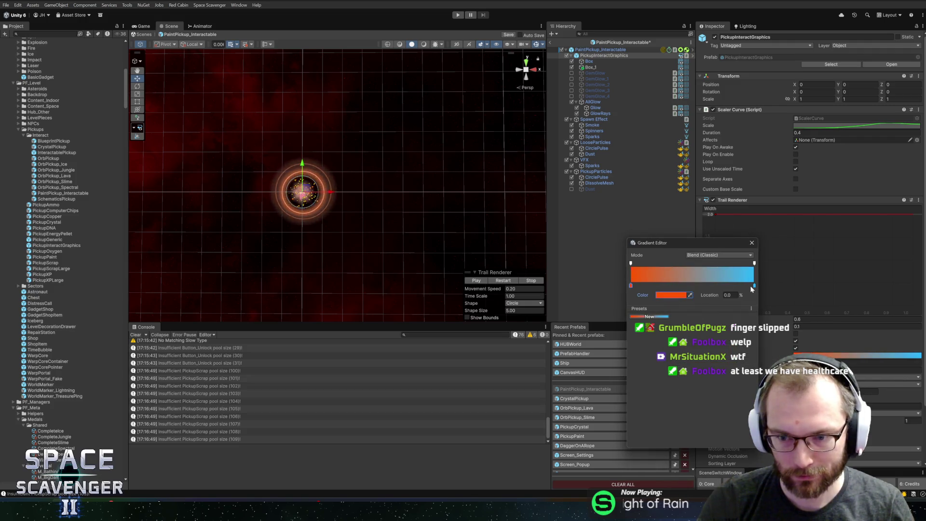
{"action": "left_click", "coordinate": [659, 296]}
{"action": "left_click", "coordinate": [726, 300]}
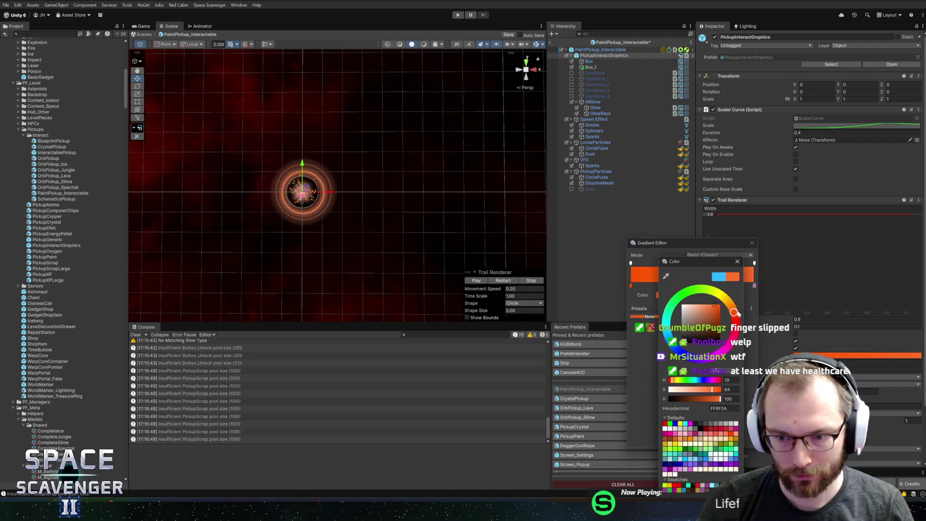
{"action": "left_click", "coordinate": [737, 262]}
{"action": "left_click", "coordinate": [752, 243]}
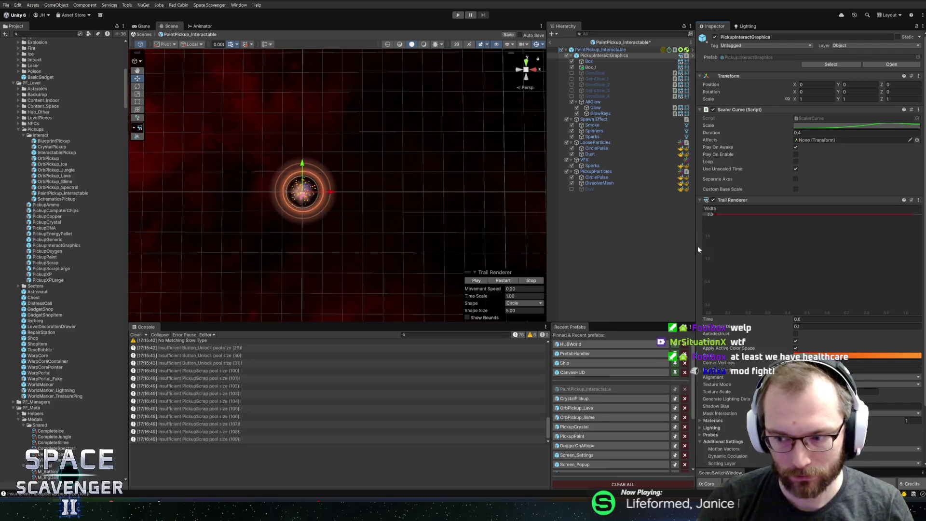
{"action": "key", "text": "ctrl+s"}
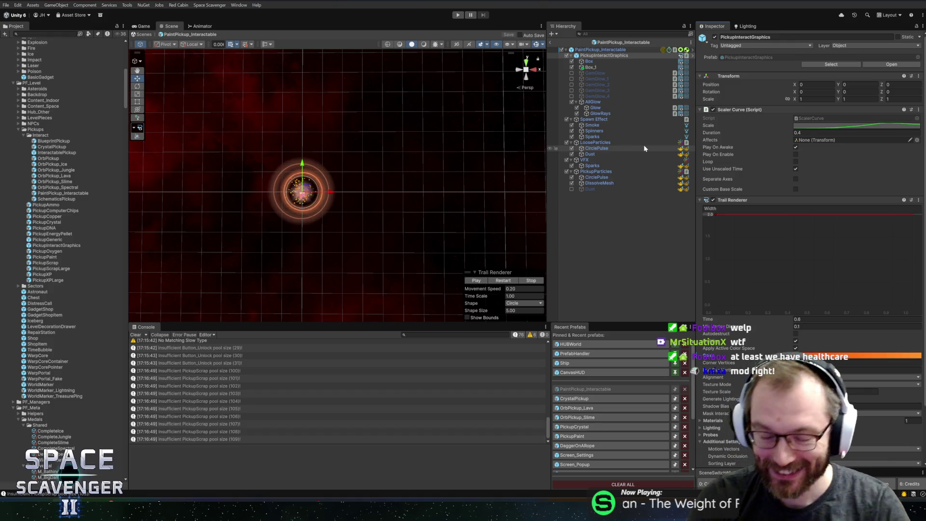
{"action": "key", "text": "f"}
{"action": "scroll", "coordinate": [385, 180], "scroll_direction": "down", "scroll_amount": 3}
{"action": "left_click_drag", "start_coordinate": [378, 200], "coordinate": [386, 205]}
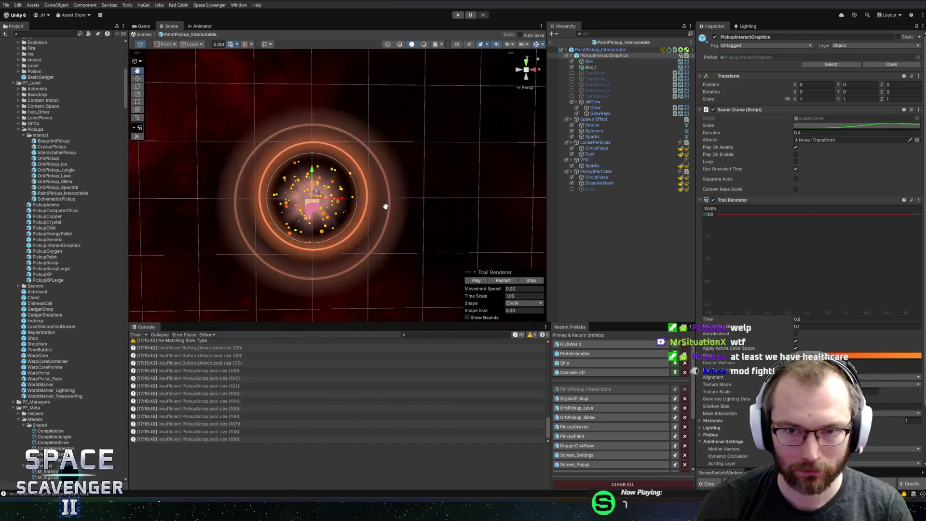